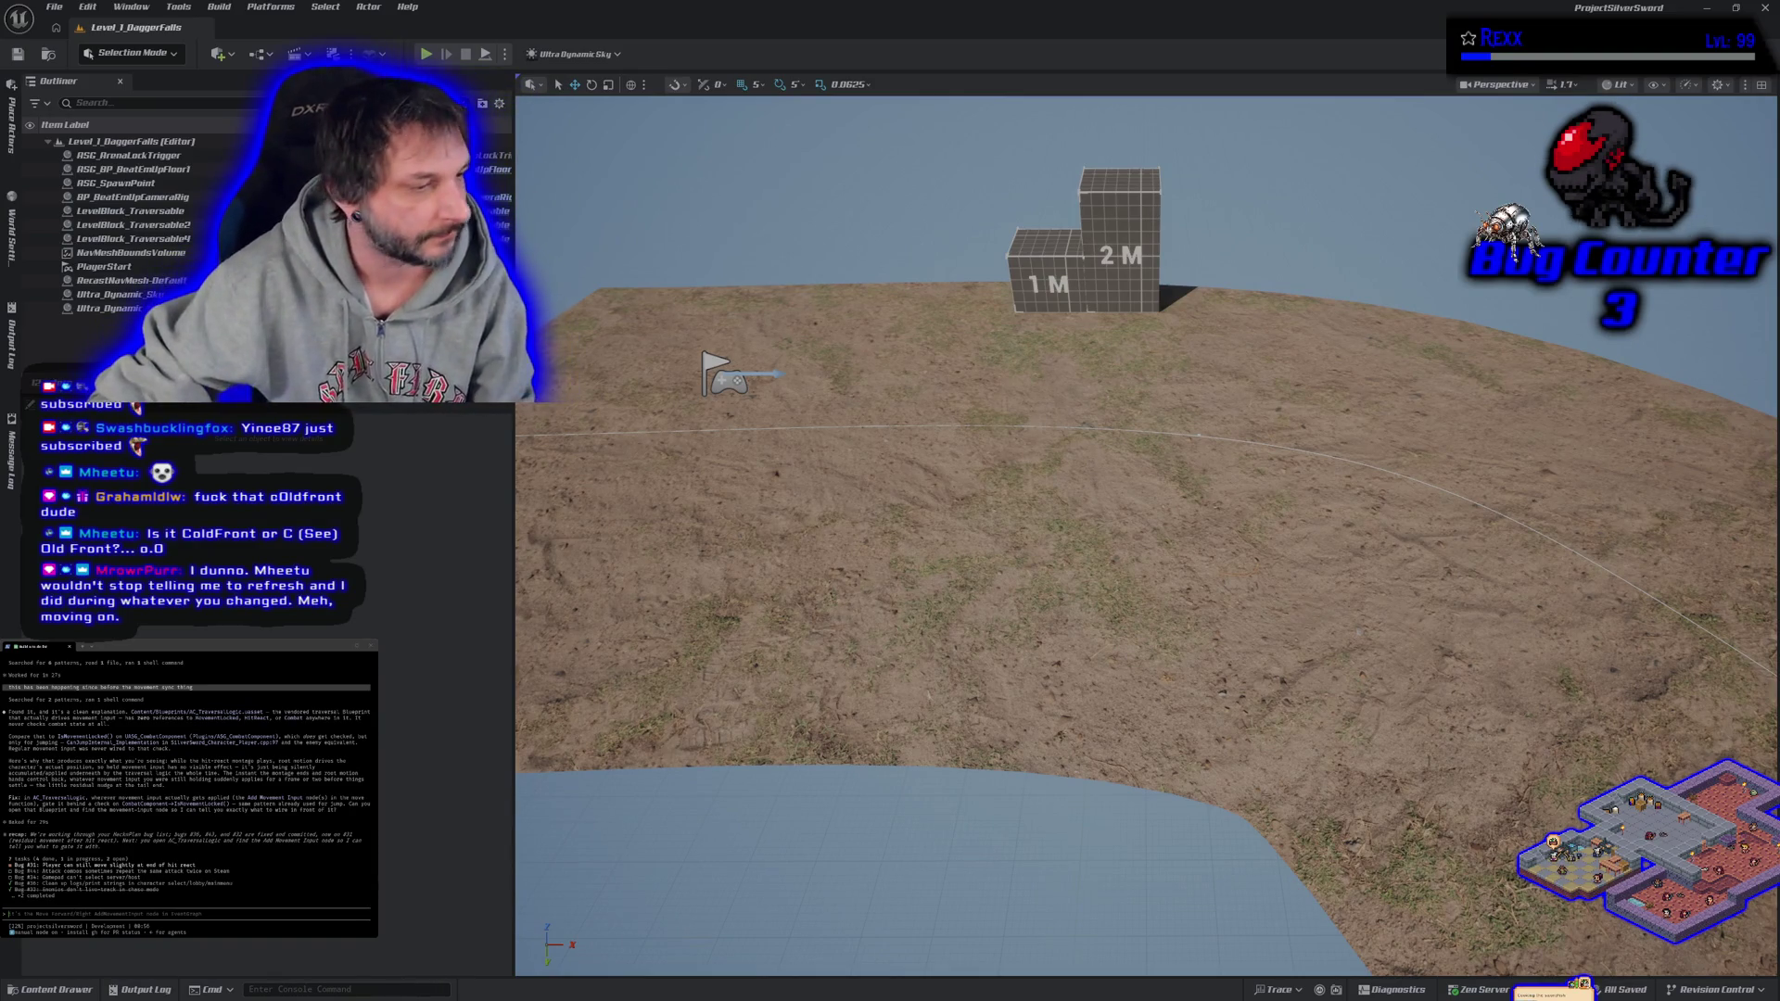
- Bring the HacknPlan Prototype kanban board forward to review its Planned, In Progress, Testing and Completed columns
key("alt+Tab")
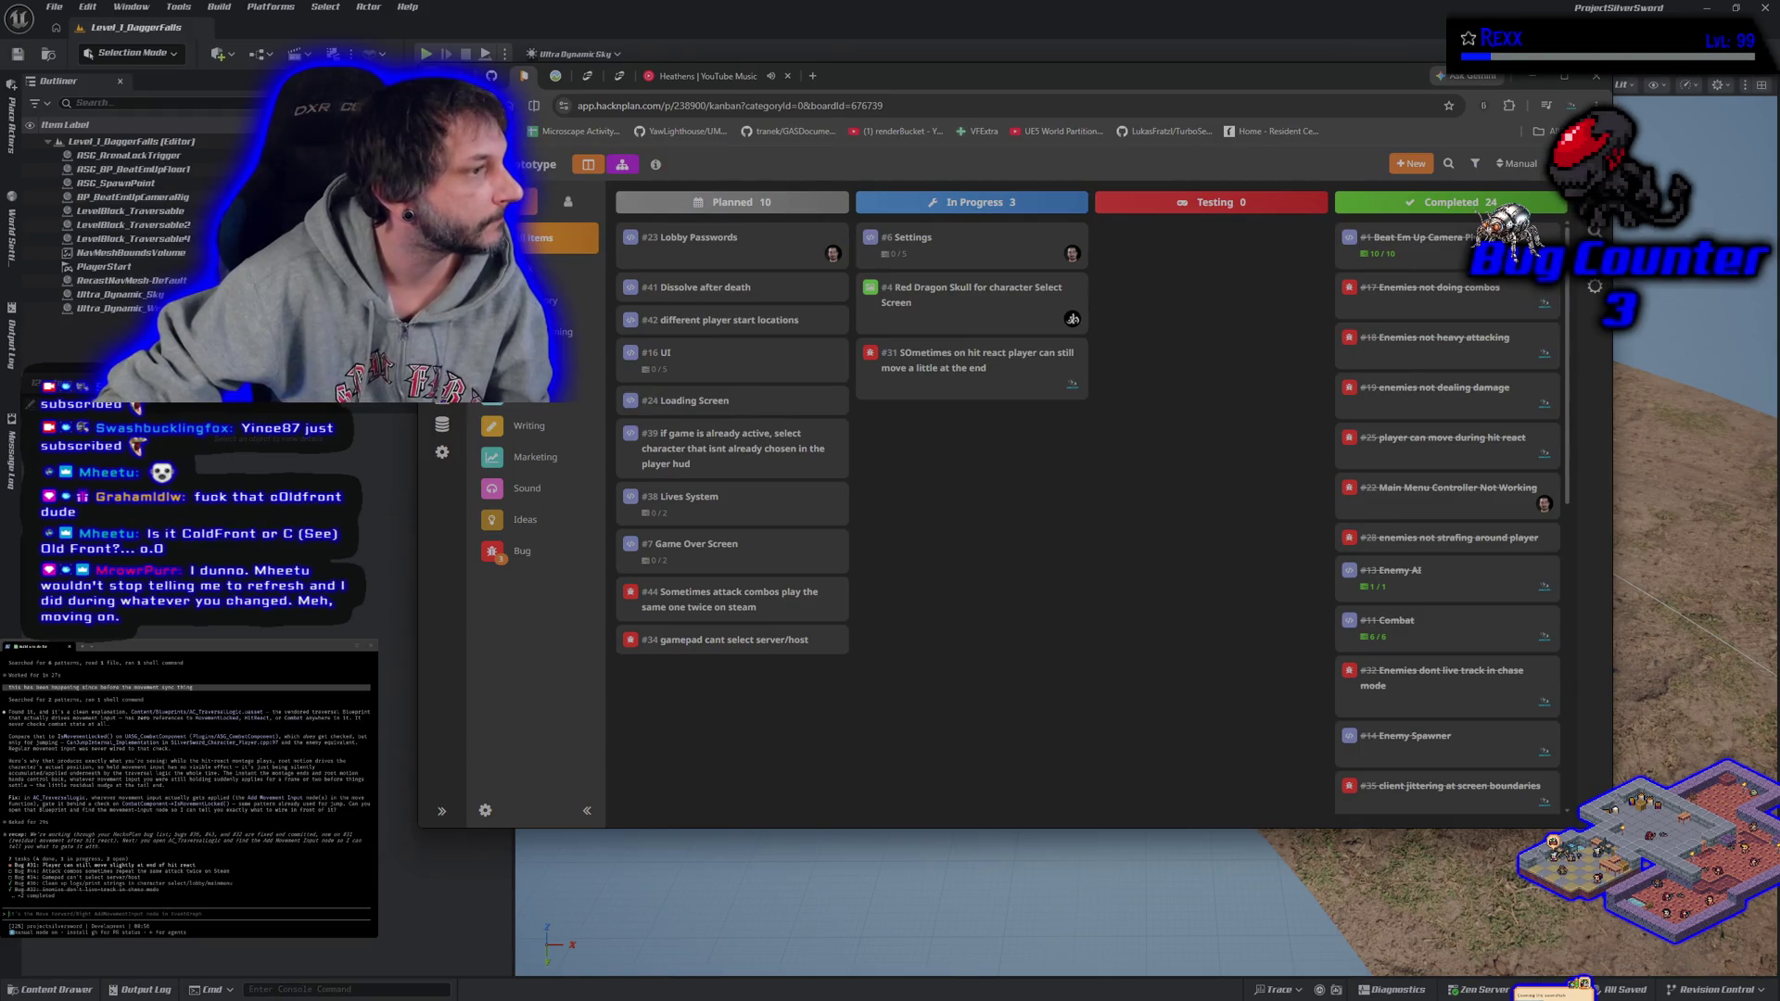
key("alt+Tab")
key("alt+Tab")
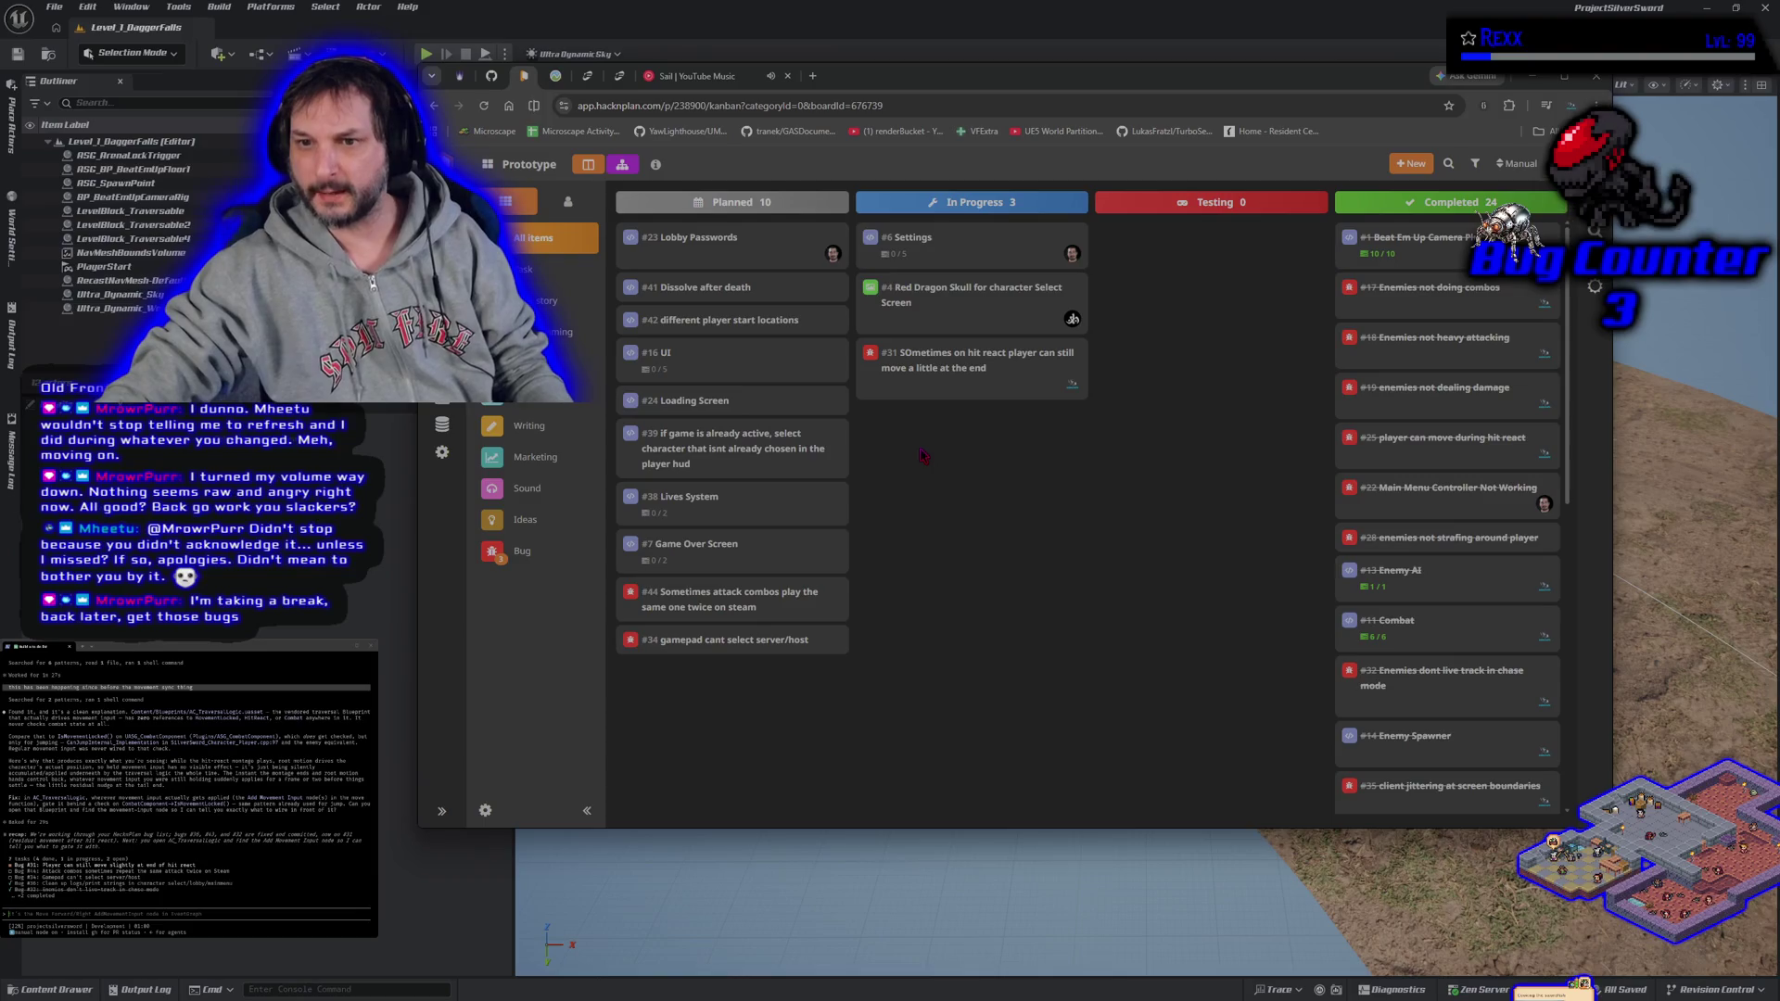
- Play Linkin Park & Eminem's 'Lying From You' from YouTube Music home, then hide the browser
left_click_drag(914, 81, 862, 158)
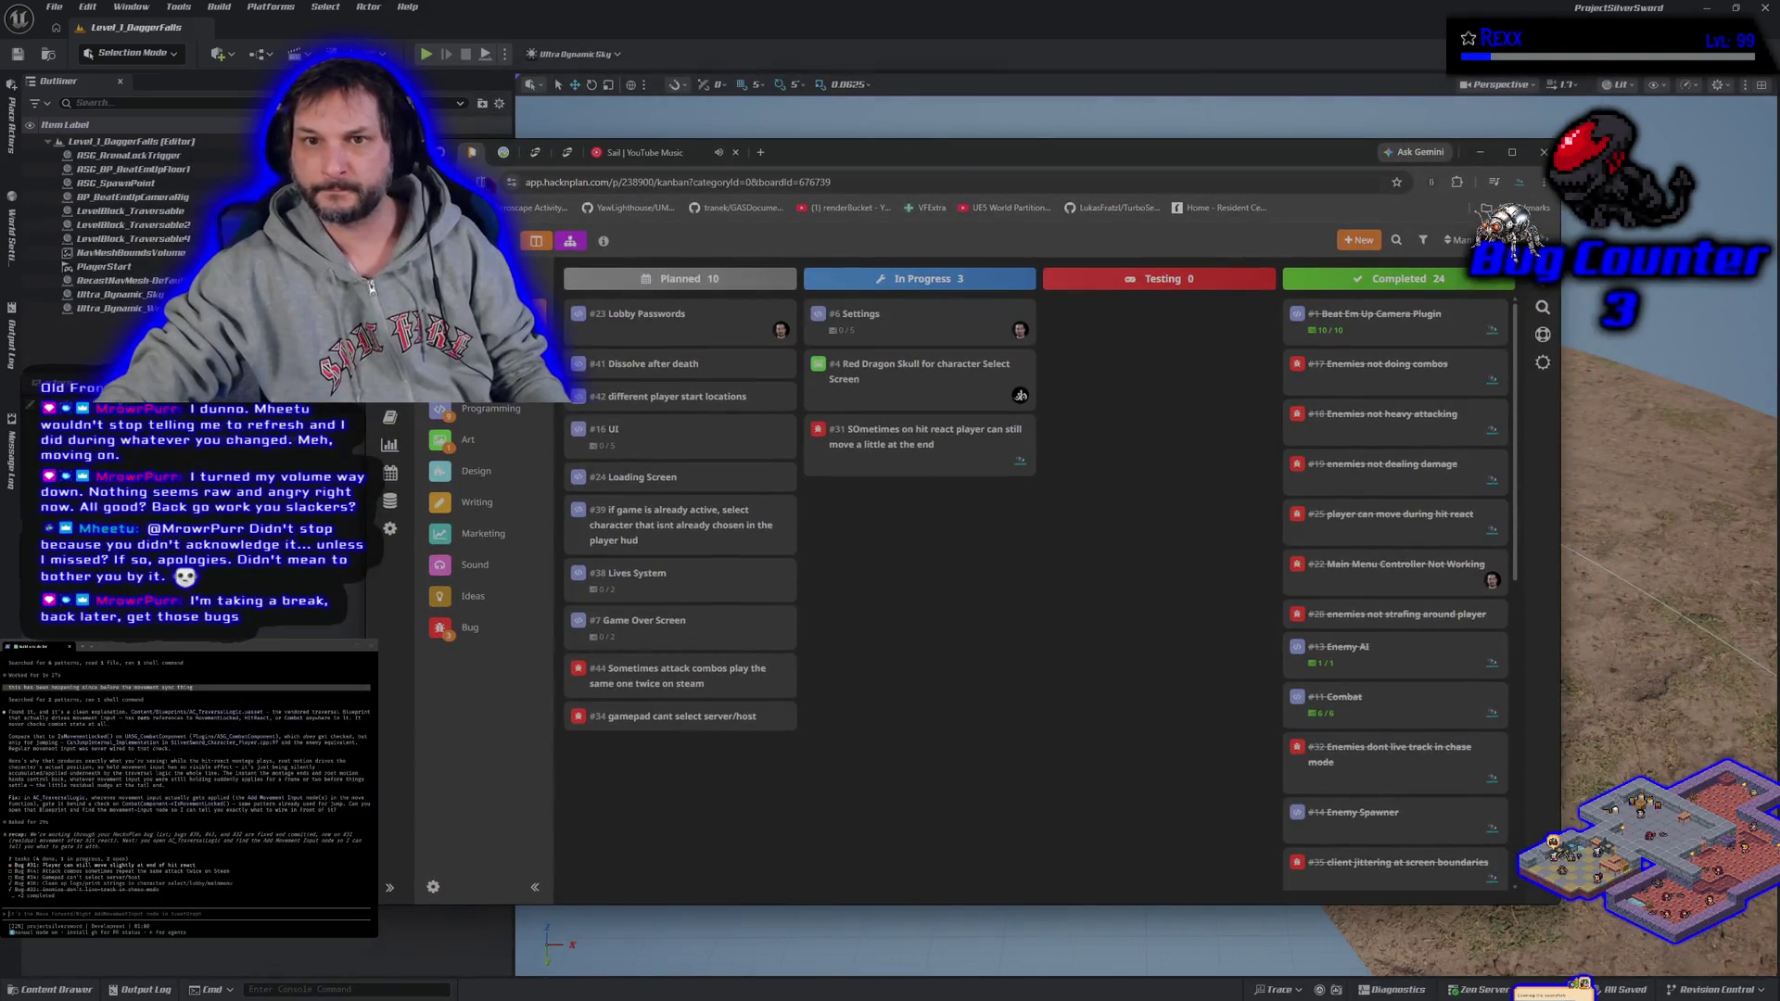
left_click(649, 152)
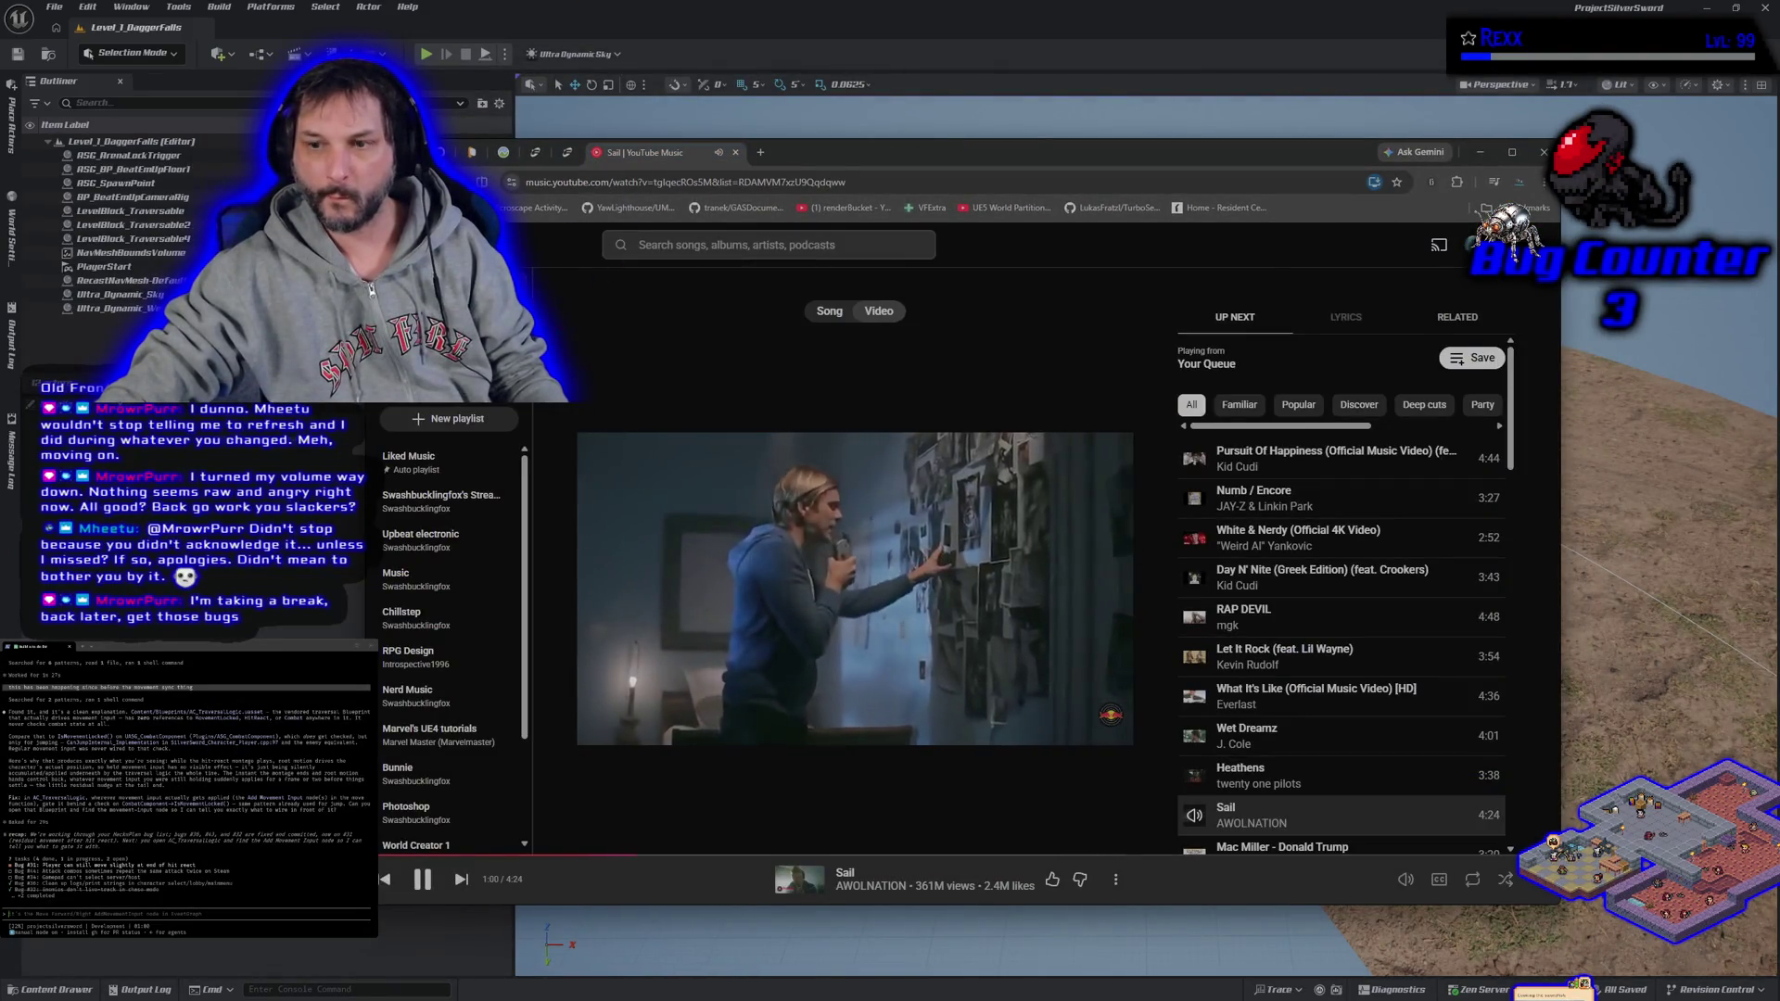
key("Escape")
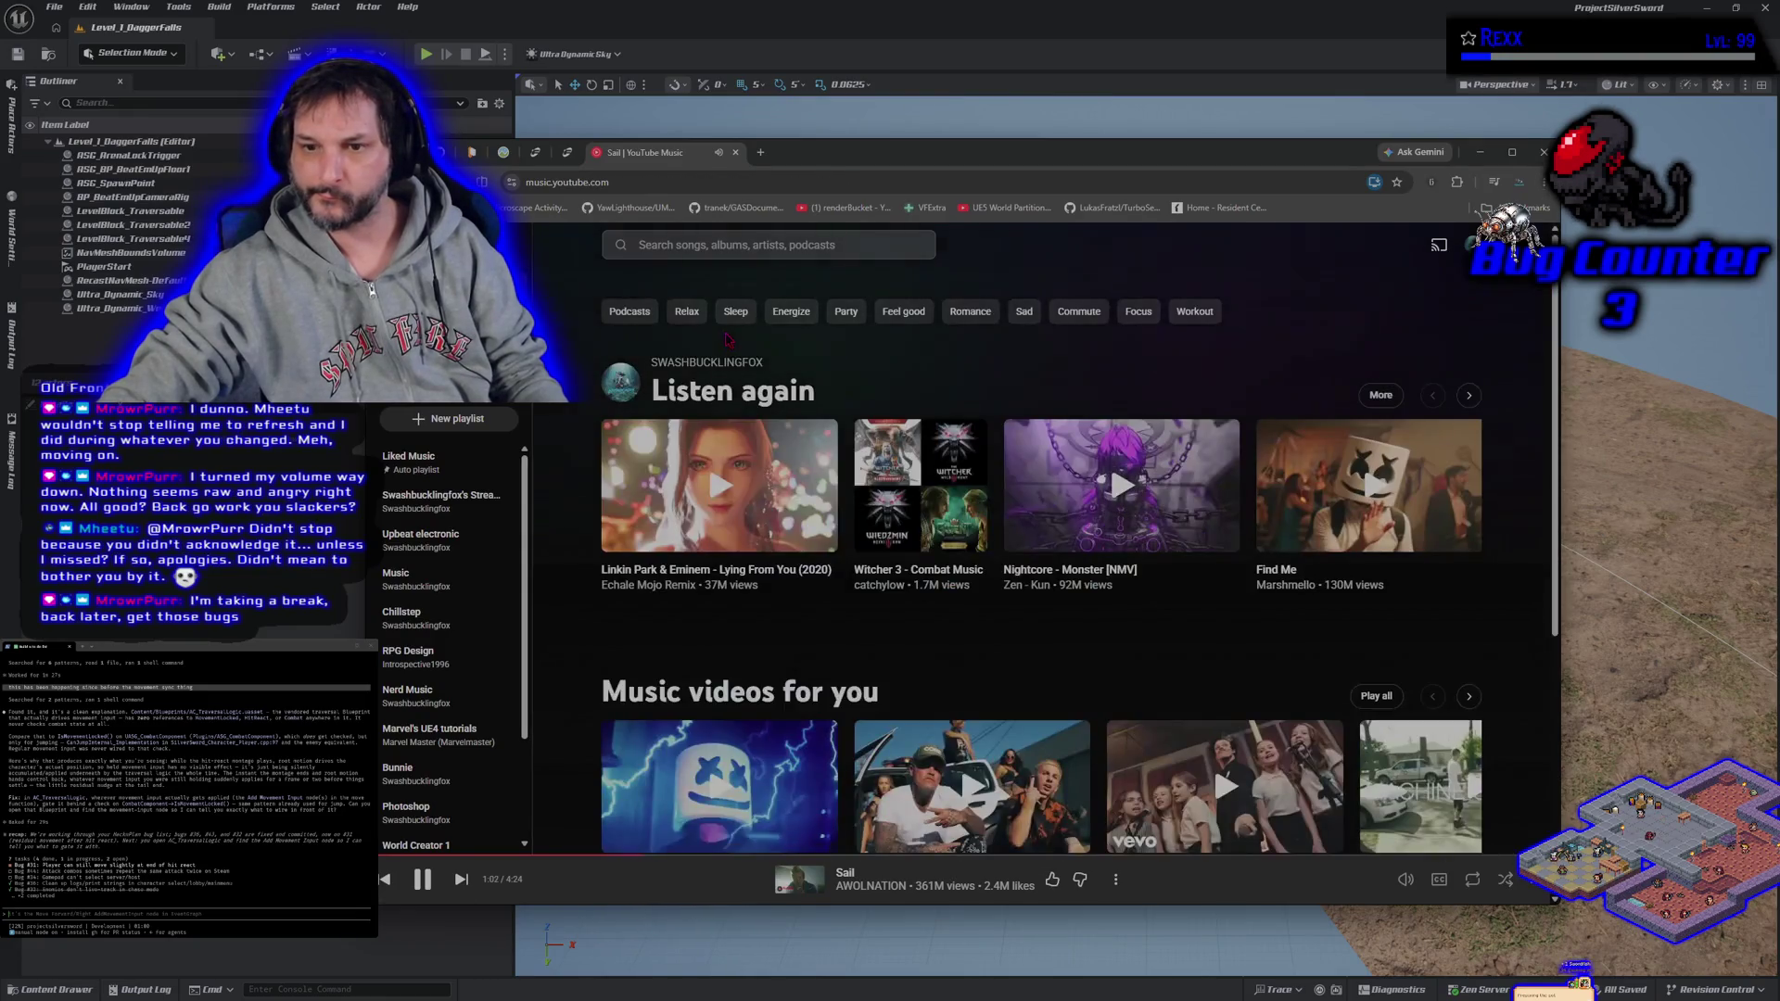
left_click(721, 484)
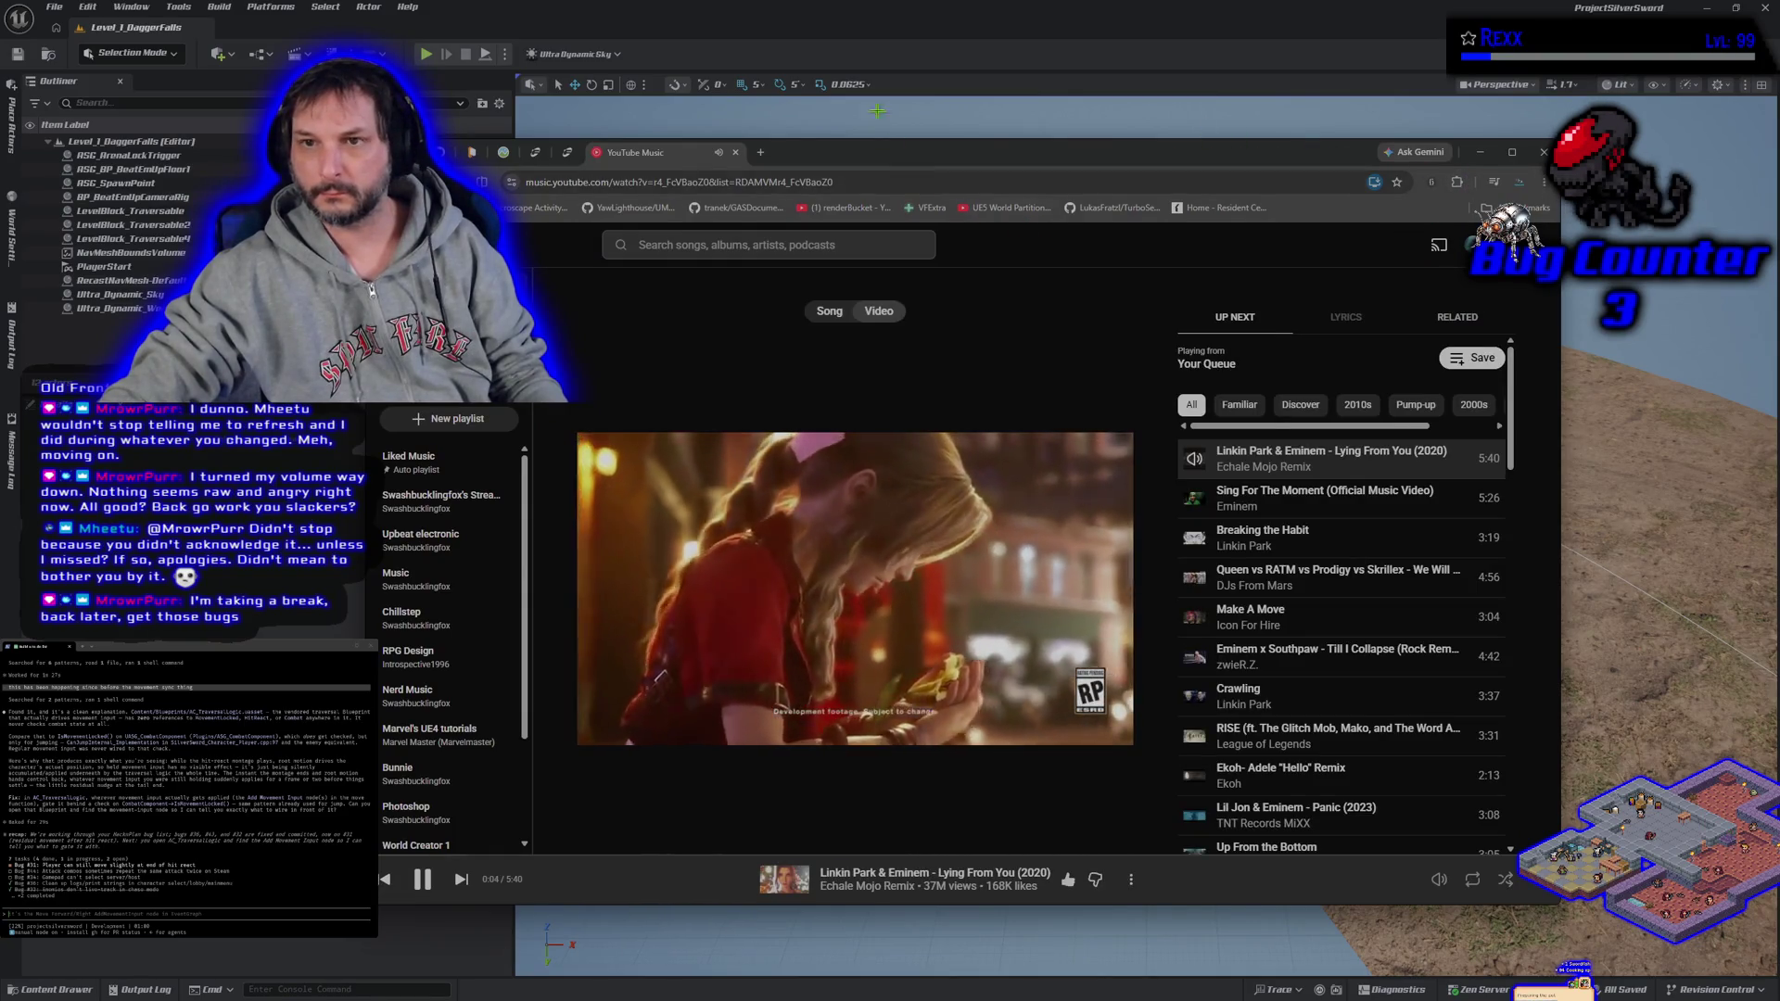
key("alt+Tab")
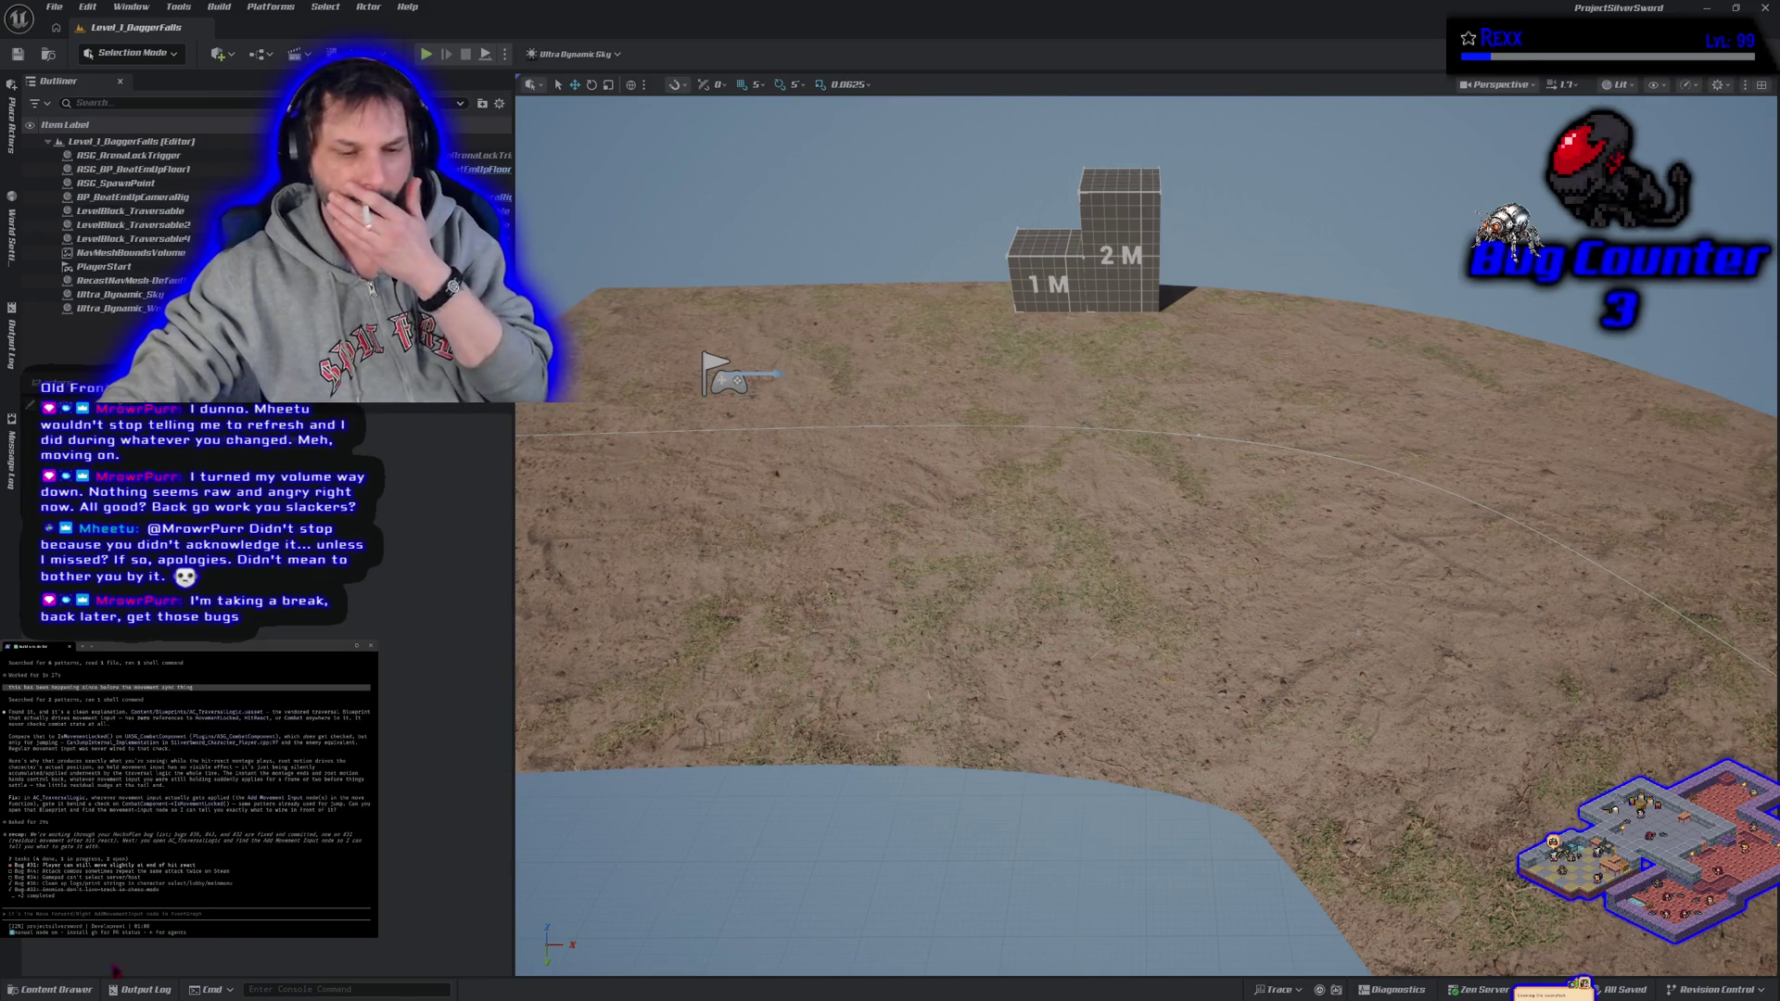
- Find and open the AC_TraversalLogic blueprint from the Content Drawer
left_click(26, 990)
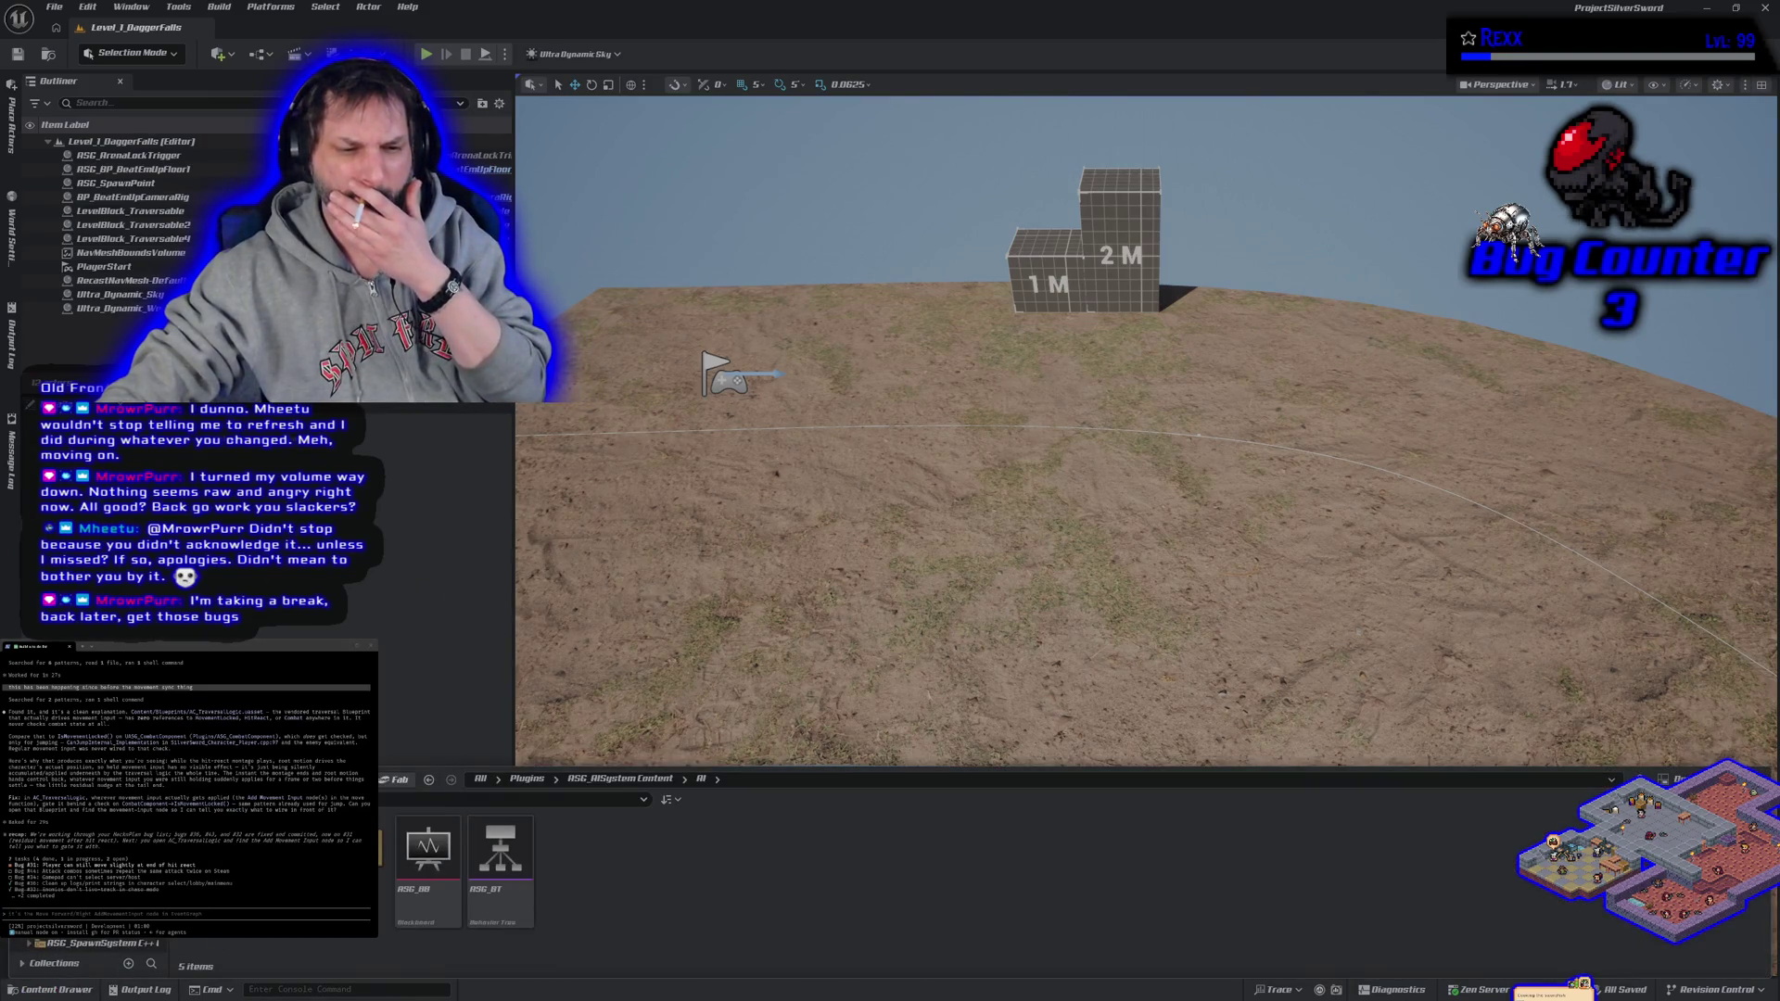
left_click(480, 779)
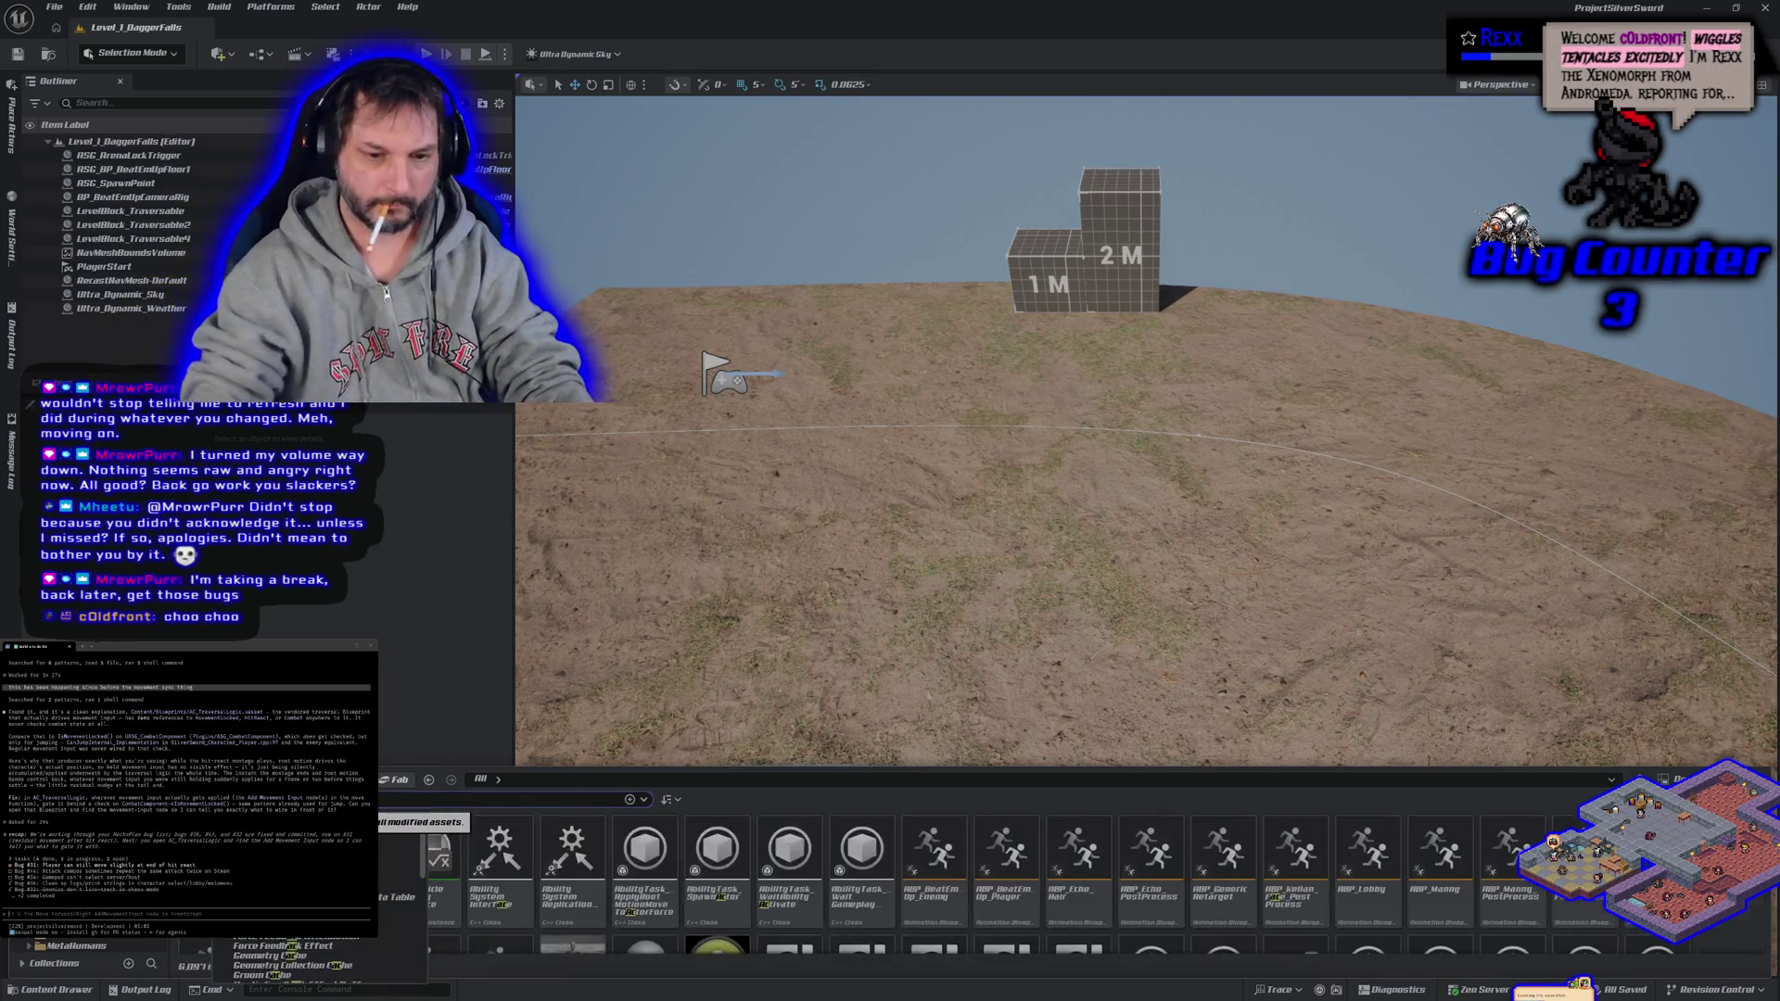
type("_")
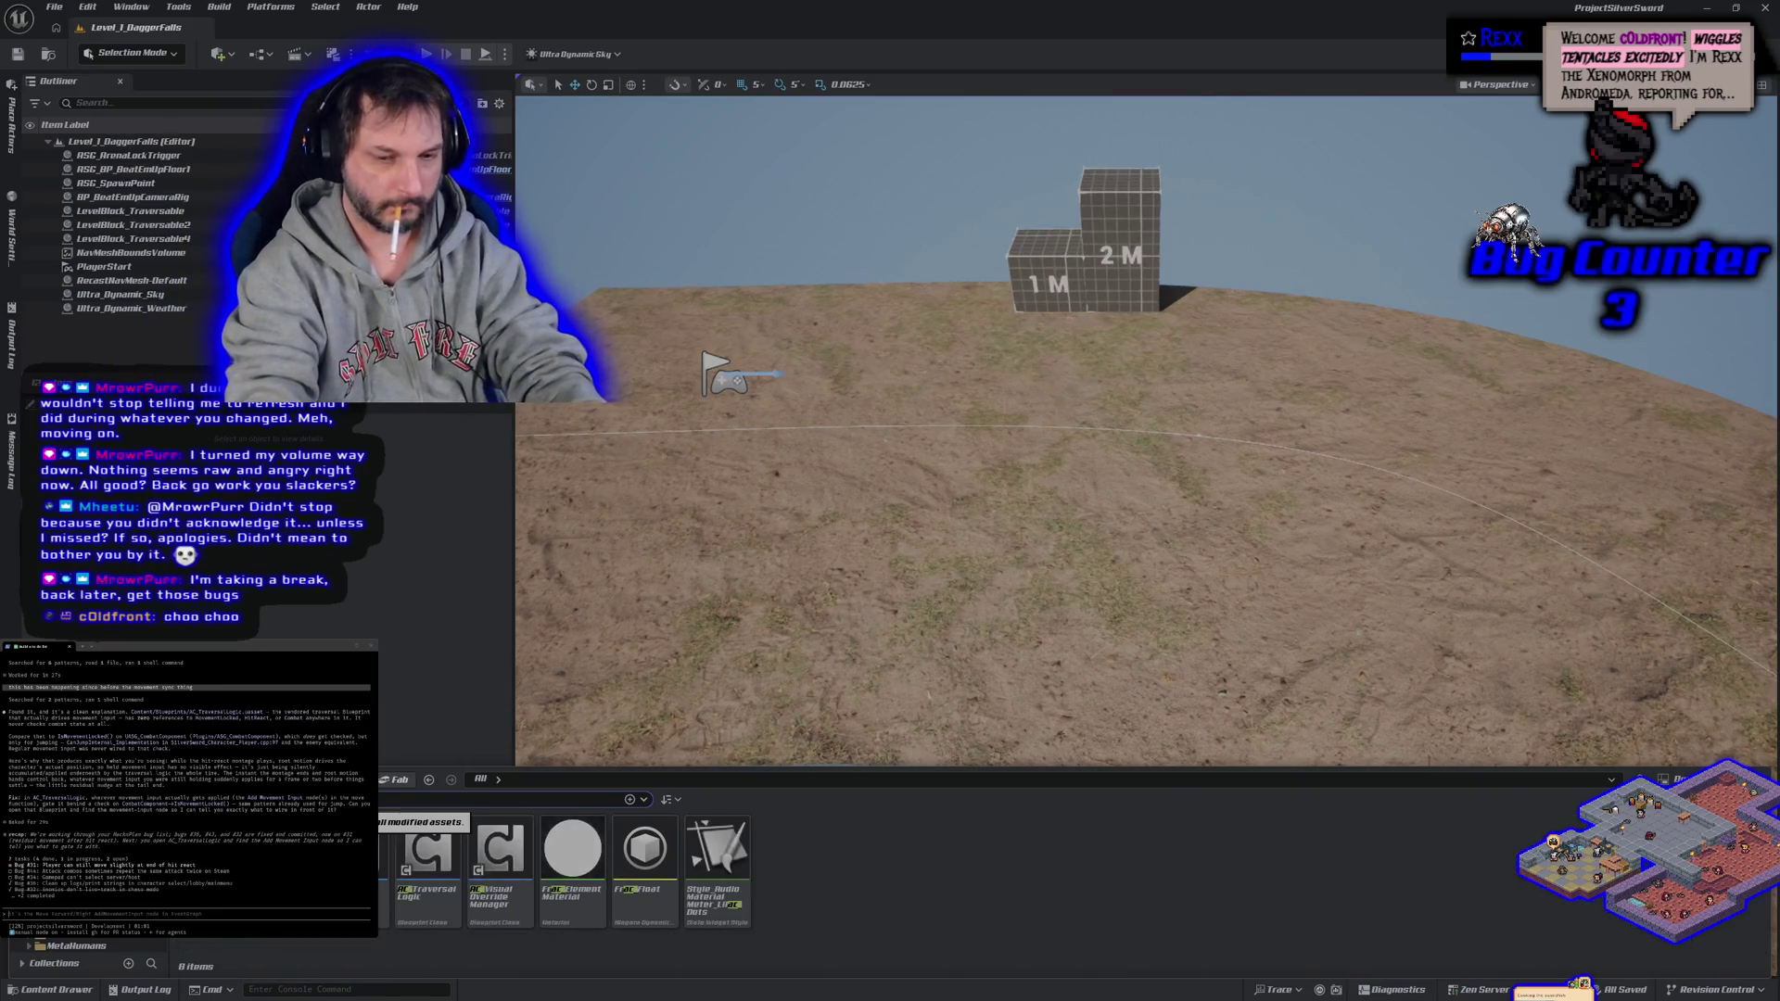
type("t")
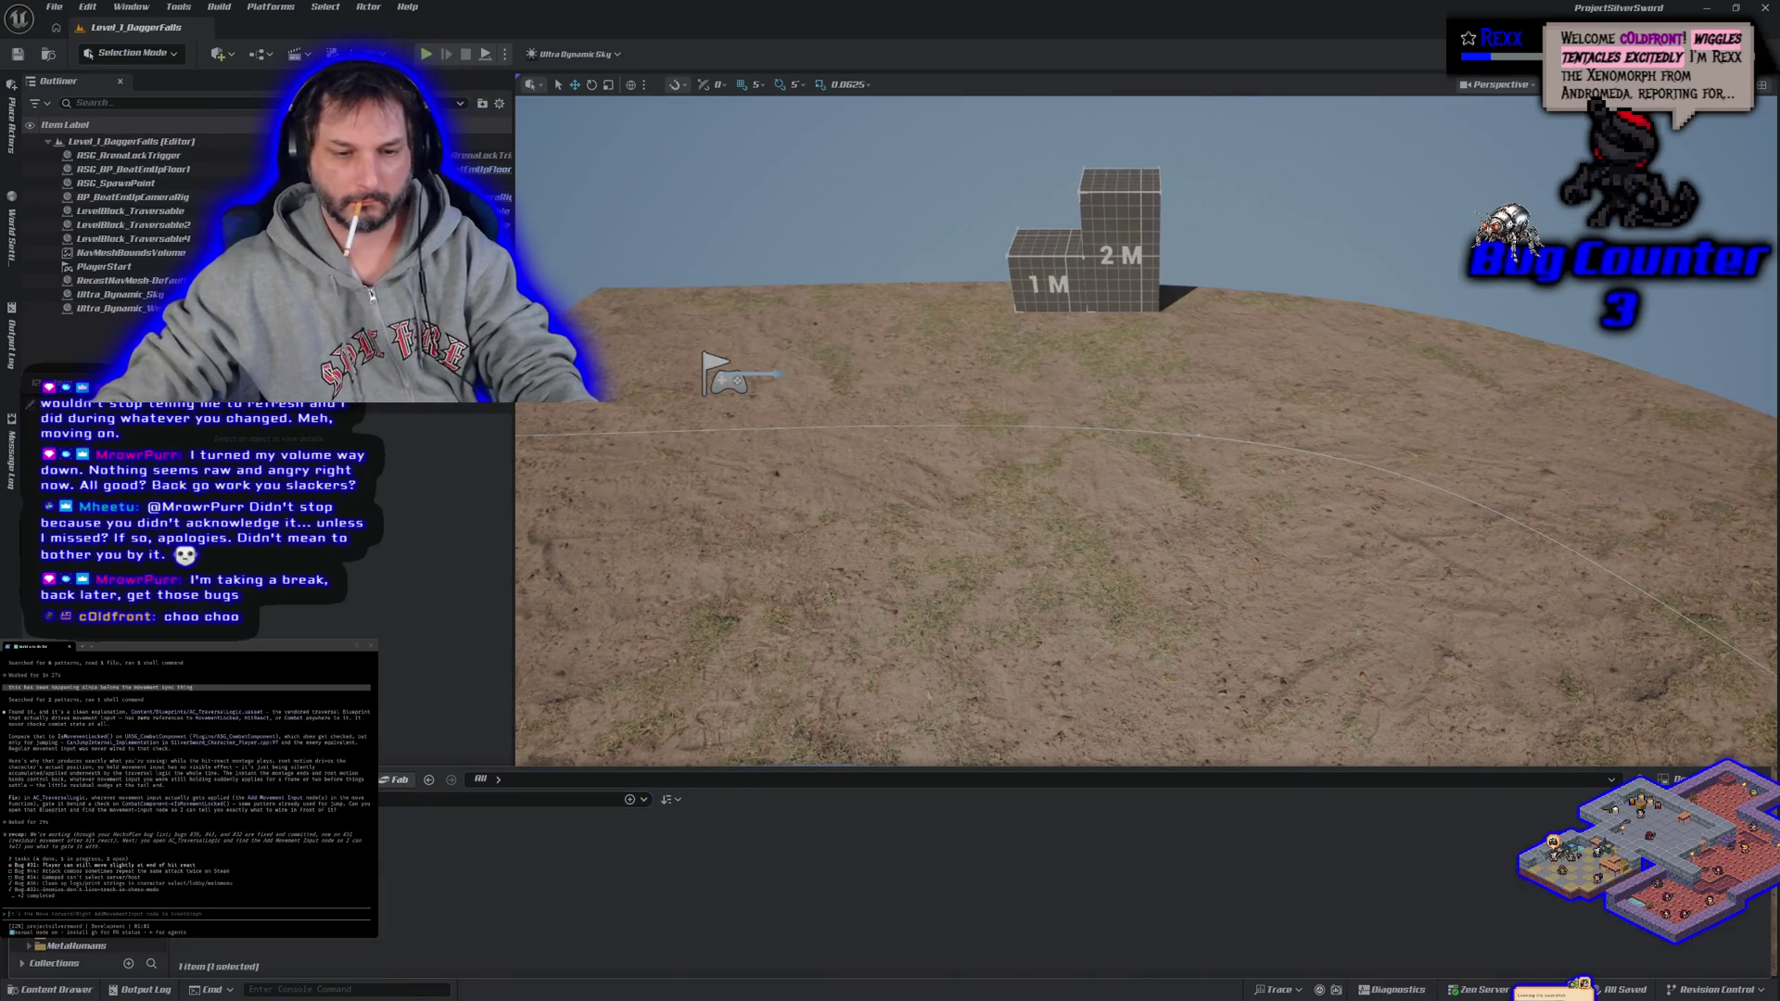
key("Return")
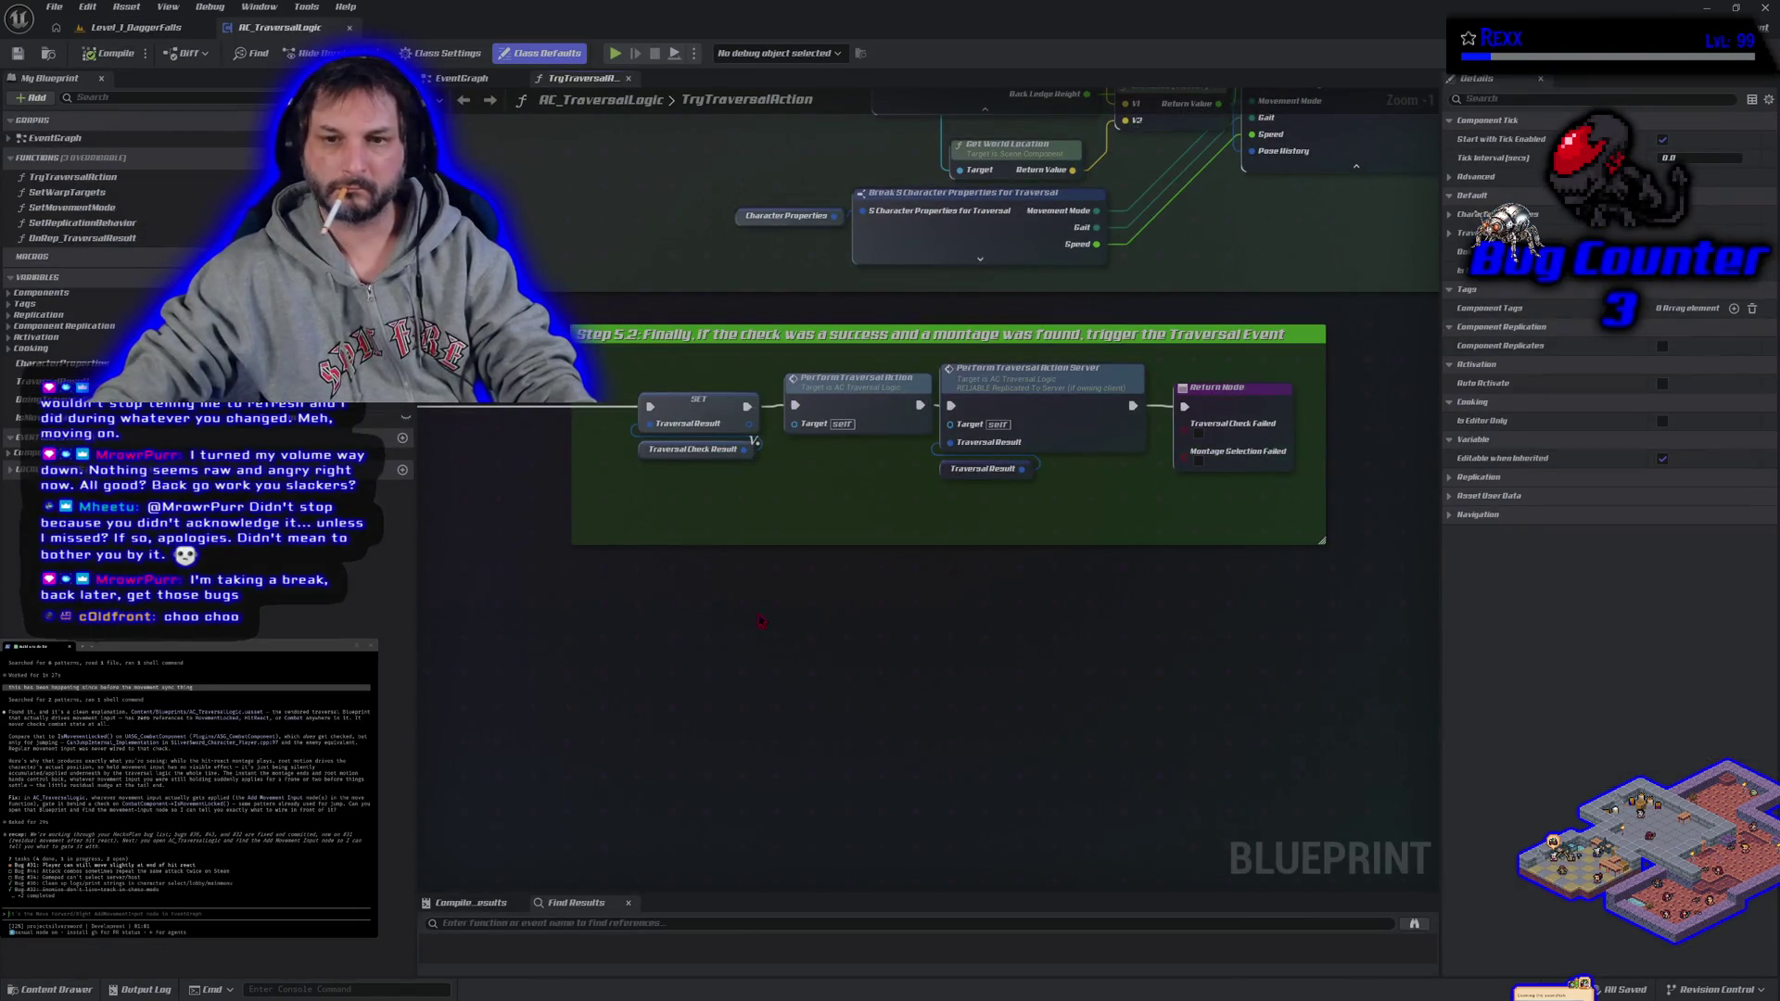
- Inspect the TryTraversalAction graph and the EventGraph, then go back to Level_1_DaggerFalls
scroll(842, 739, "down", 10)
mouse_move(845, 751)
left_mouse_down()
mouse_move(671, 719)
mouse_move(596, 741)
mouse_move(885, 720)
left_mouse_up()
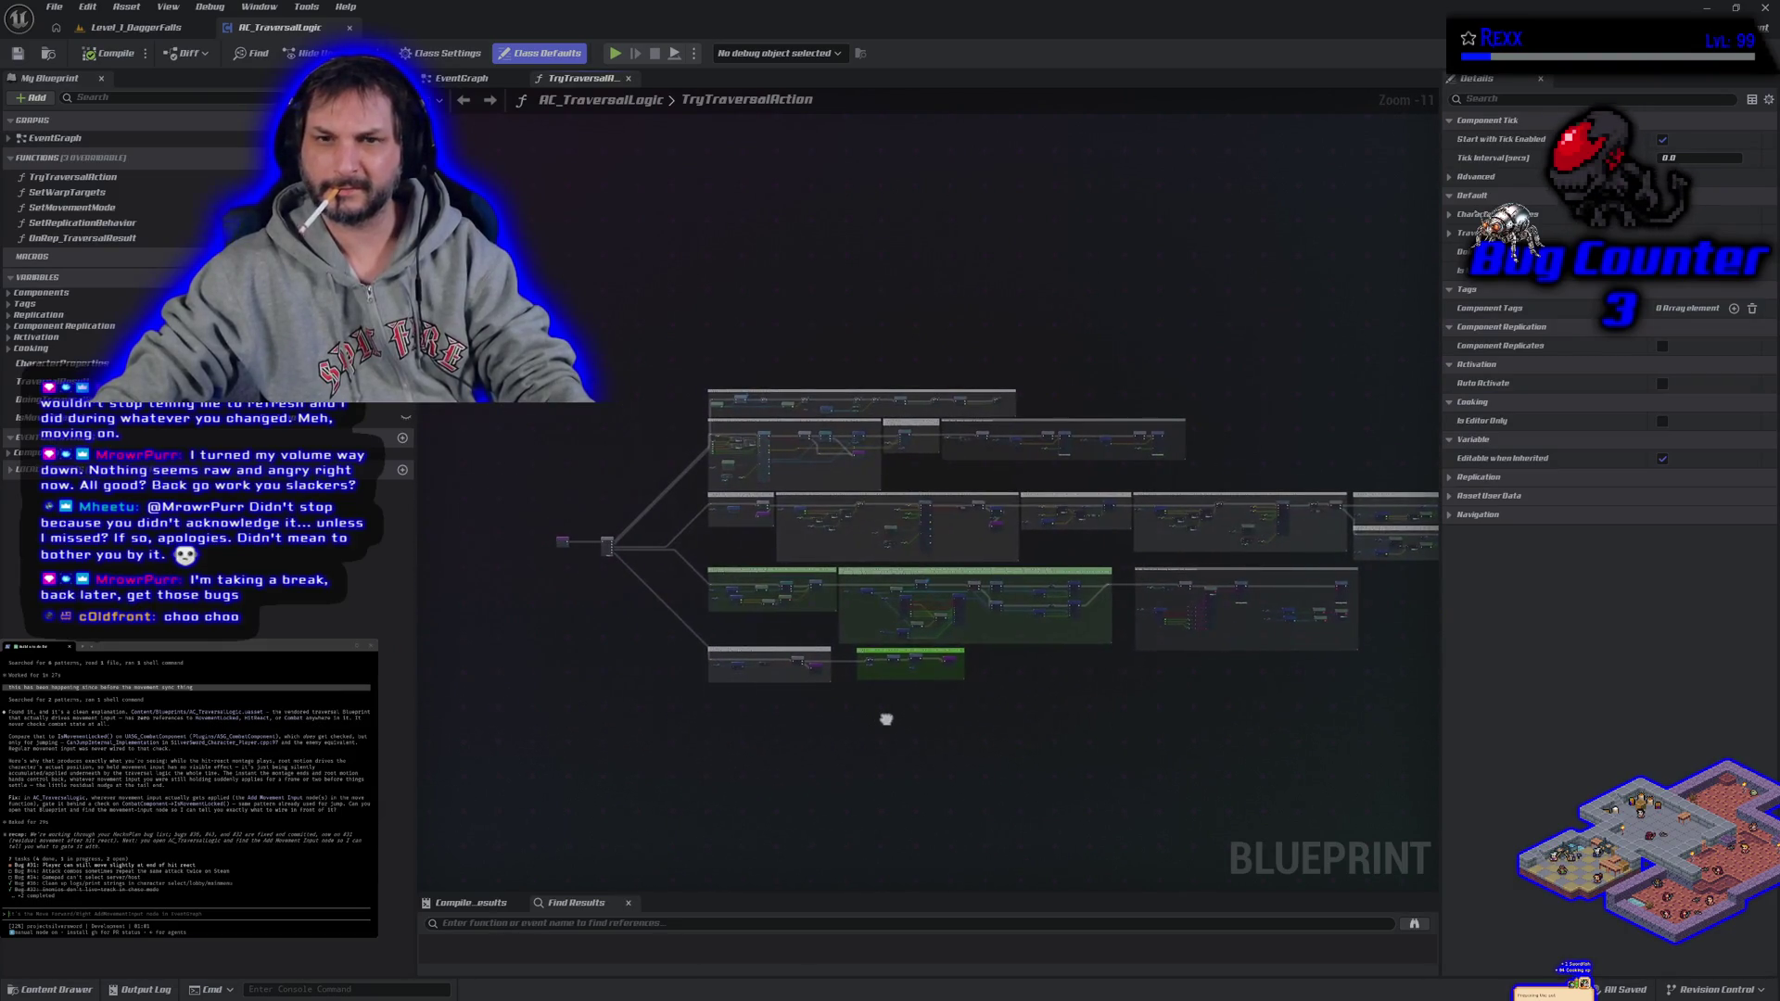
left_click(464, 80)
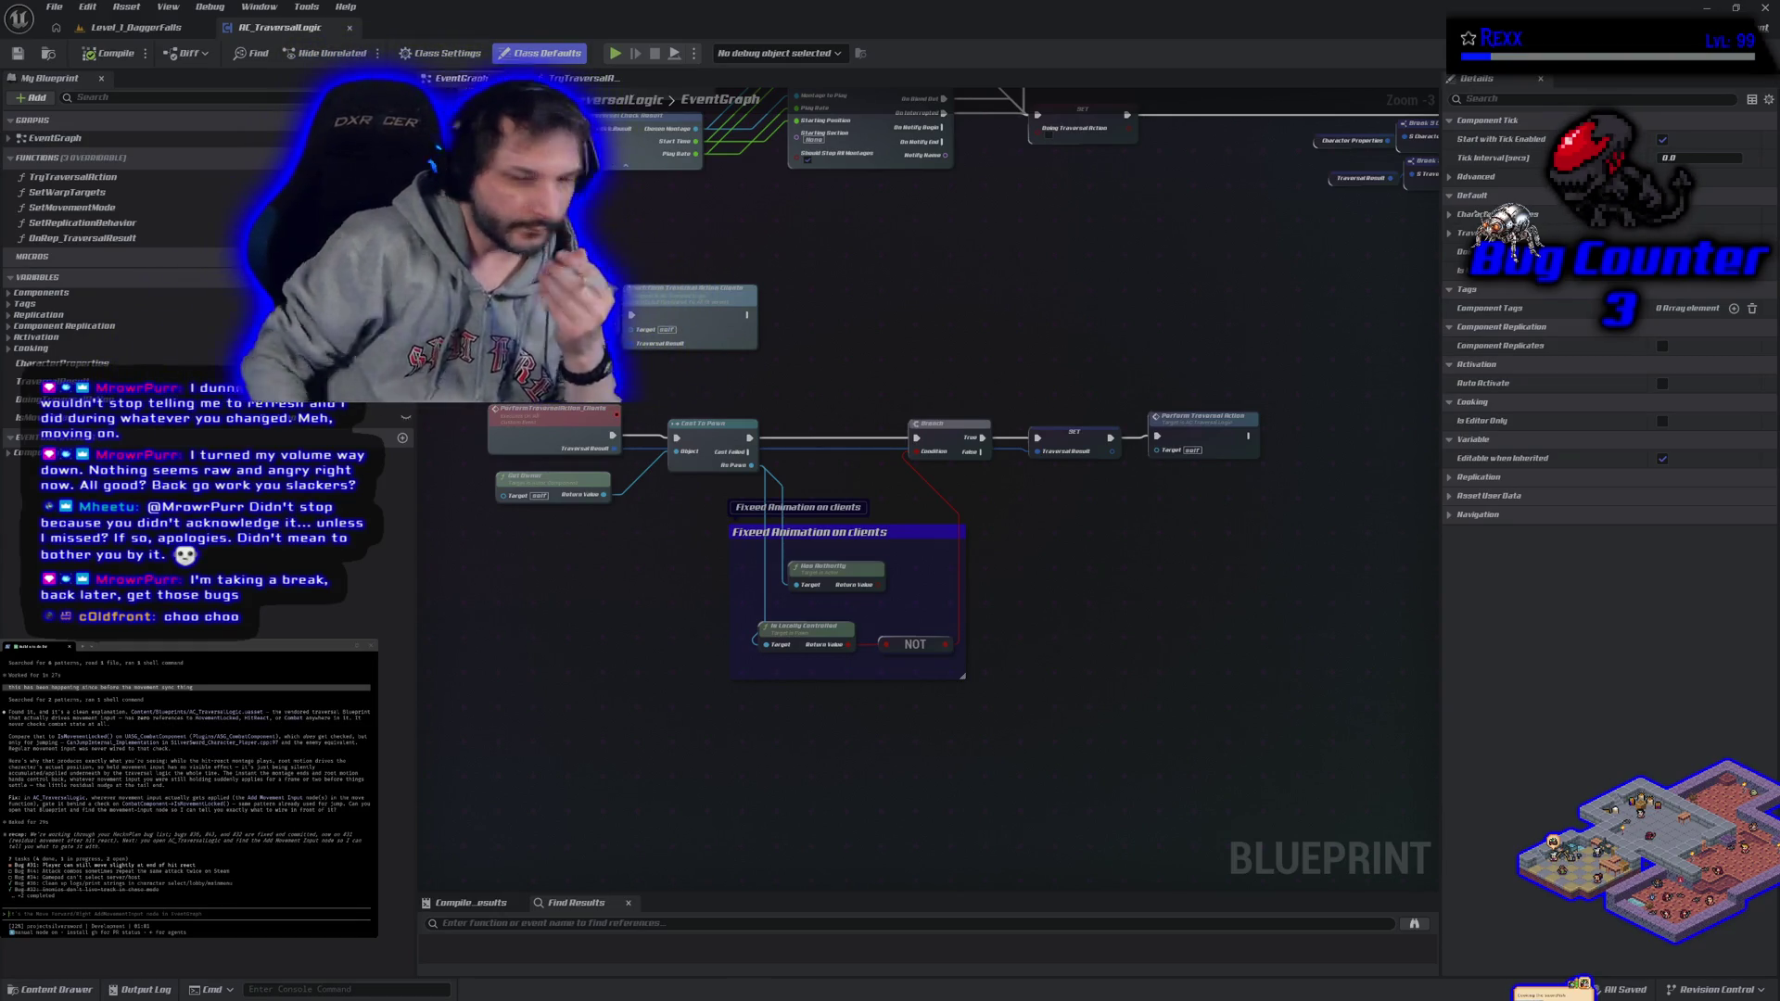
left_click(107, 30)
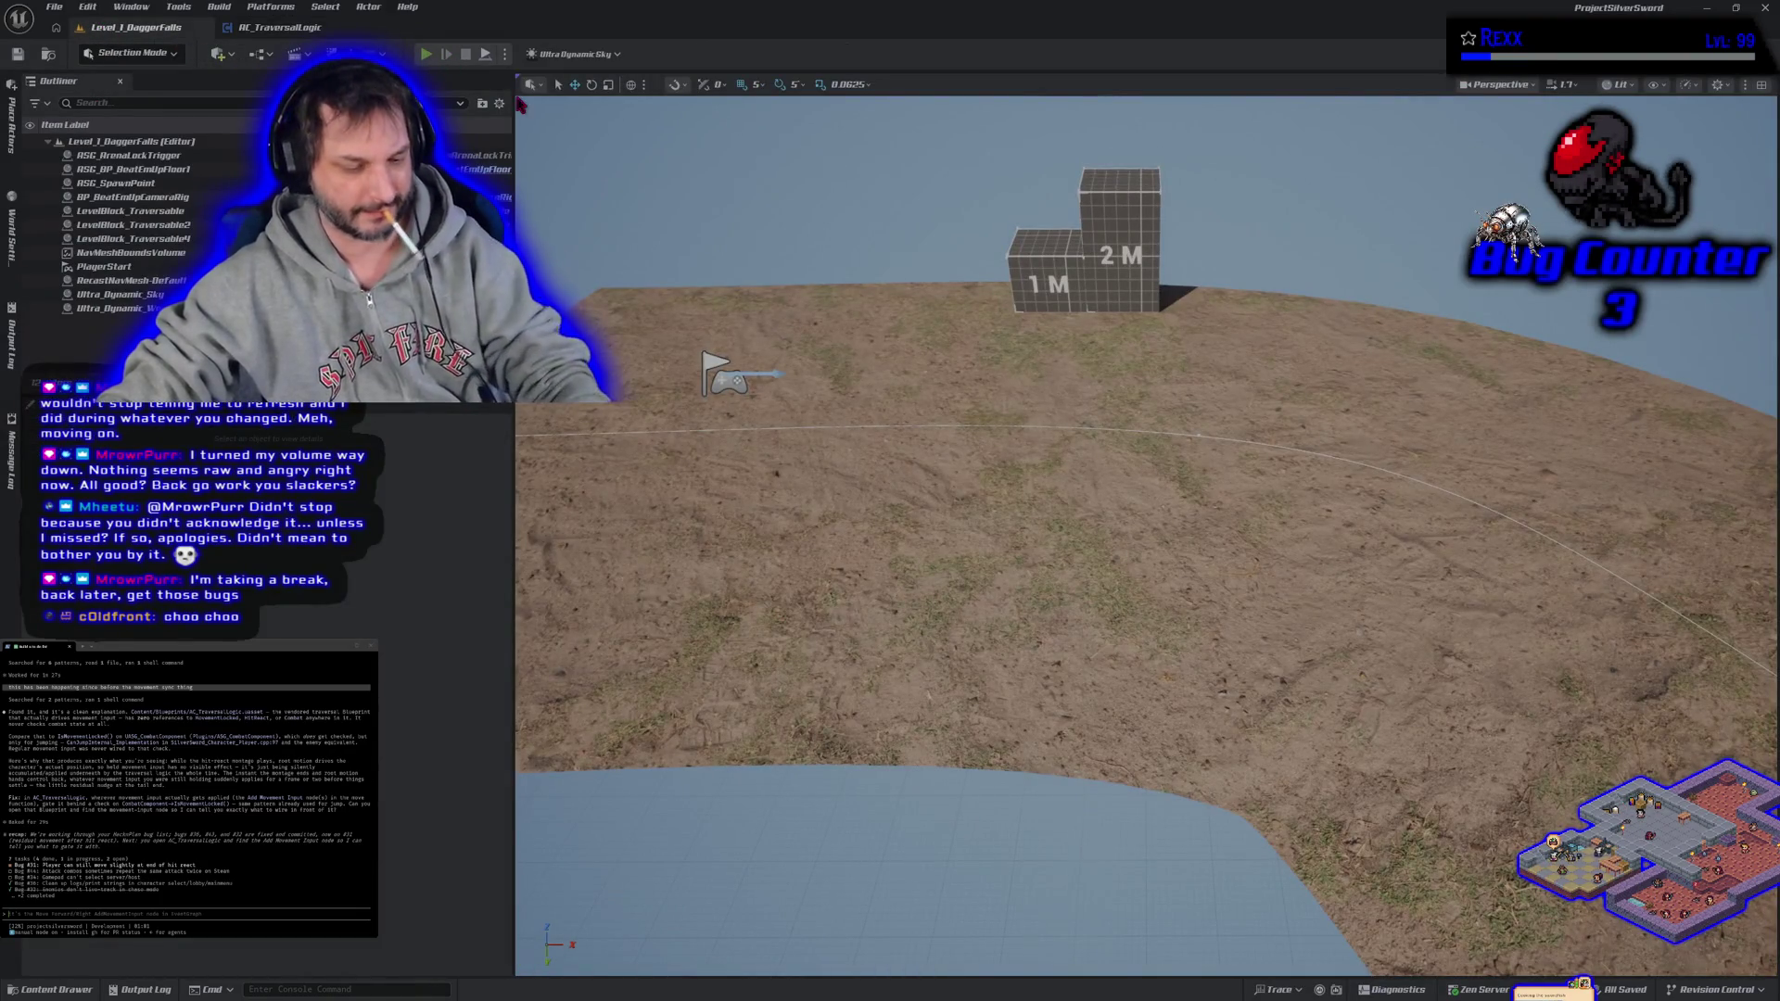
- Run a brief play-in-editor test of Level_1_DaggerFalls, then go back to the AC_TraversalLogic graph
left_click(426, 54)
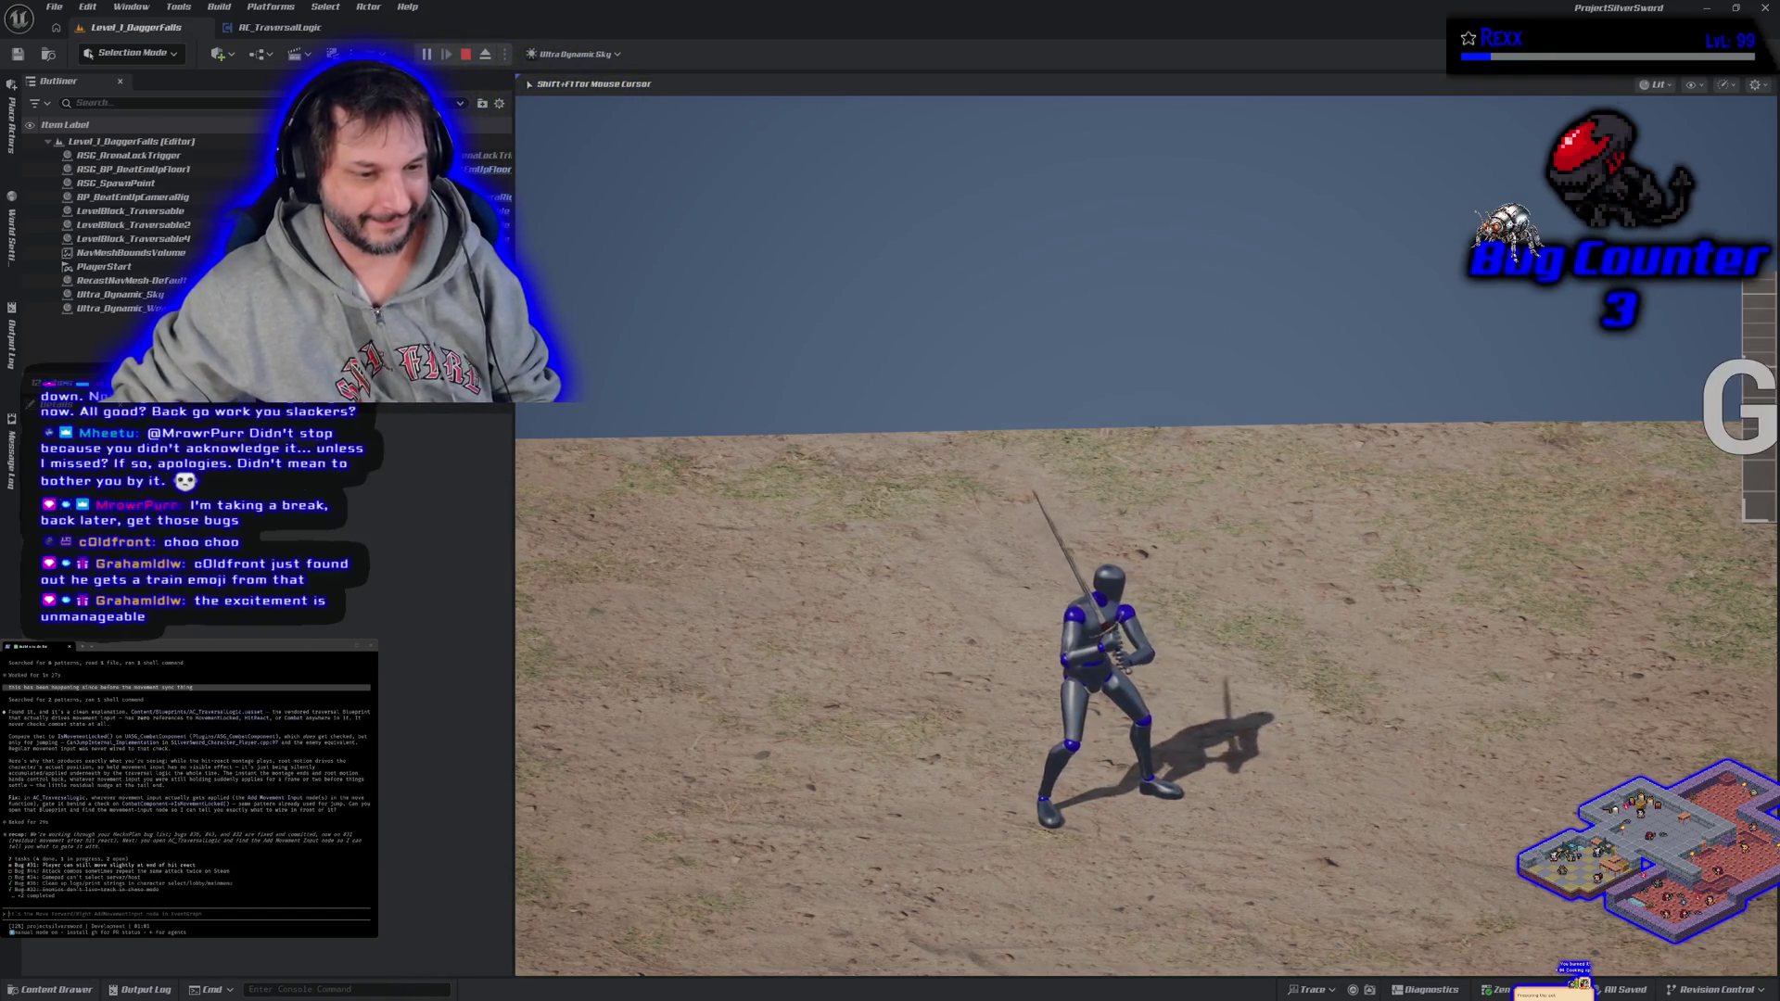
key("Escape")
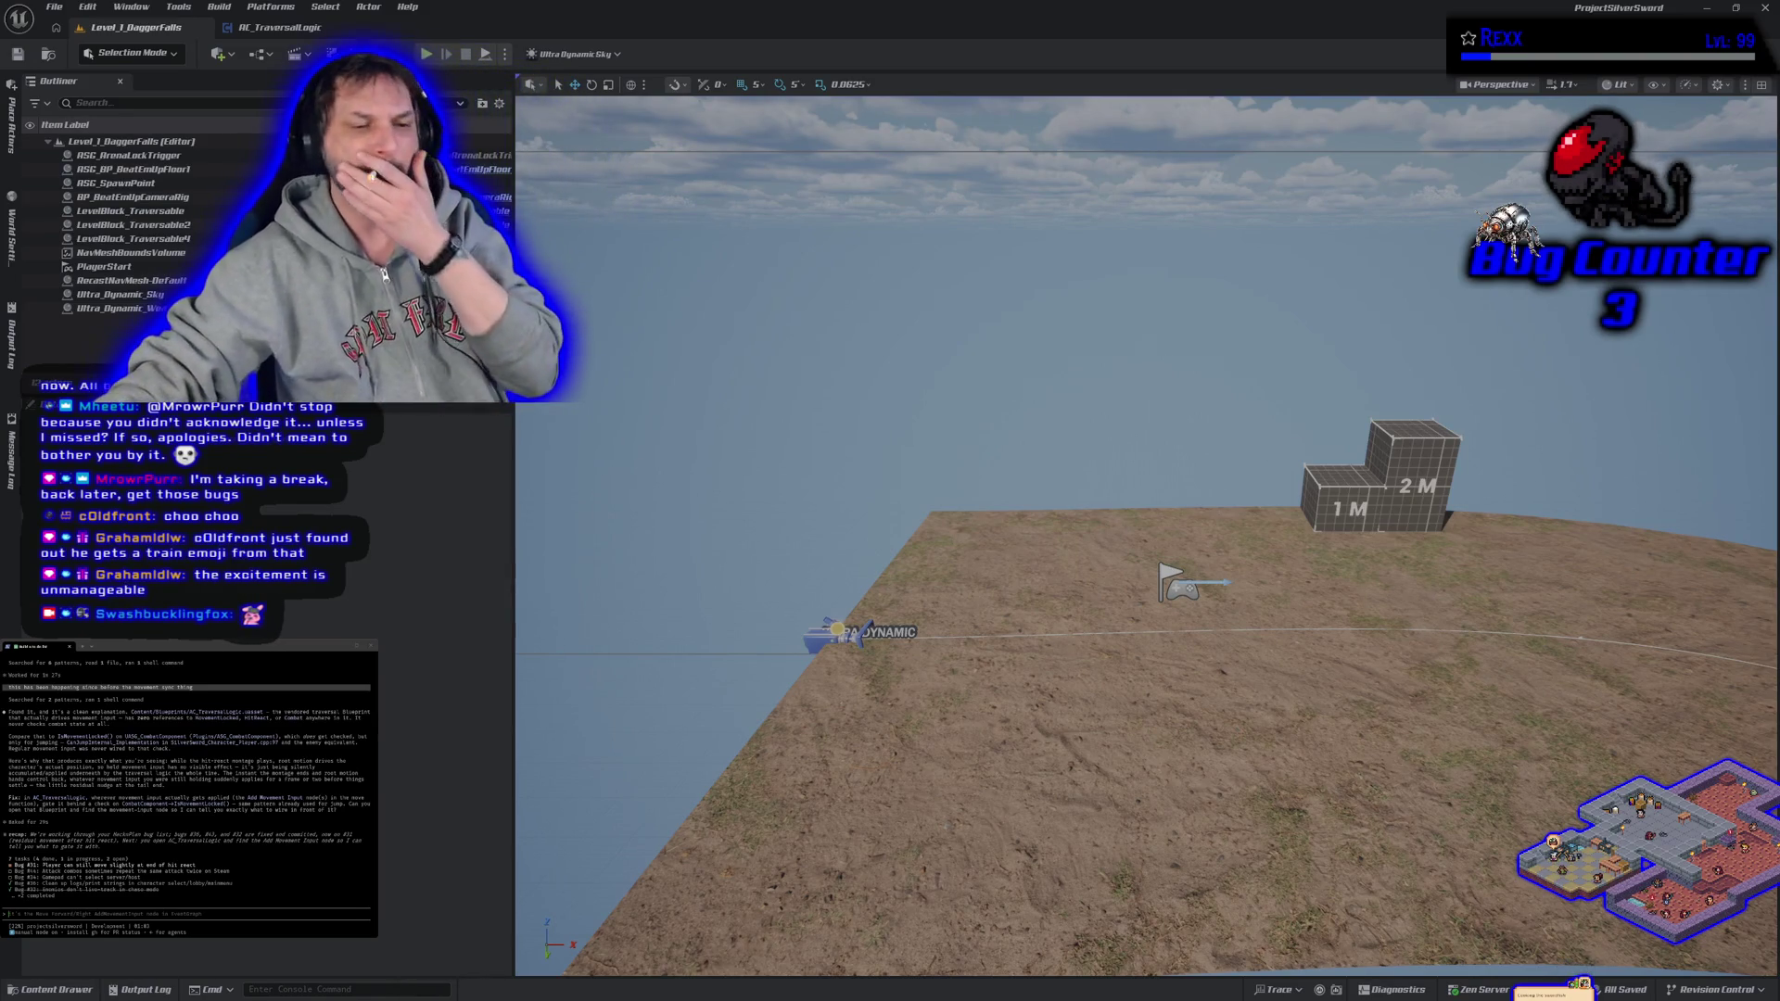
left_click(283, 28)
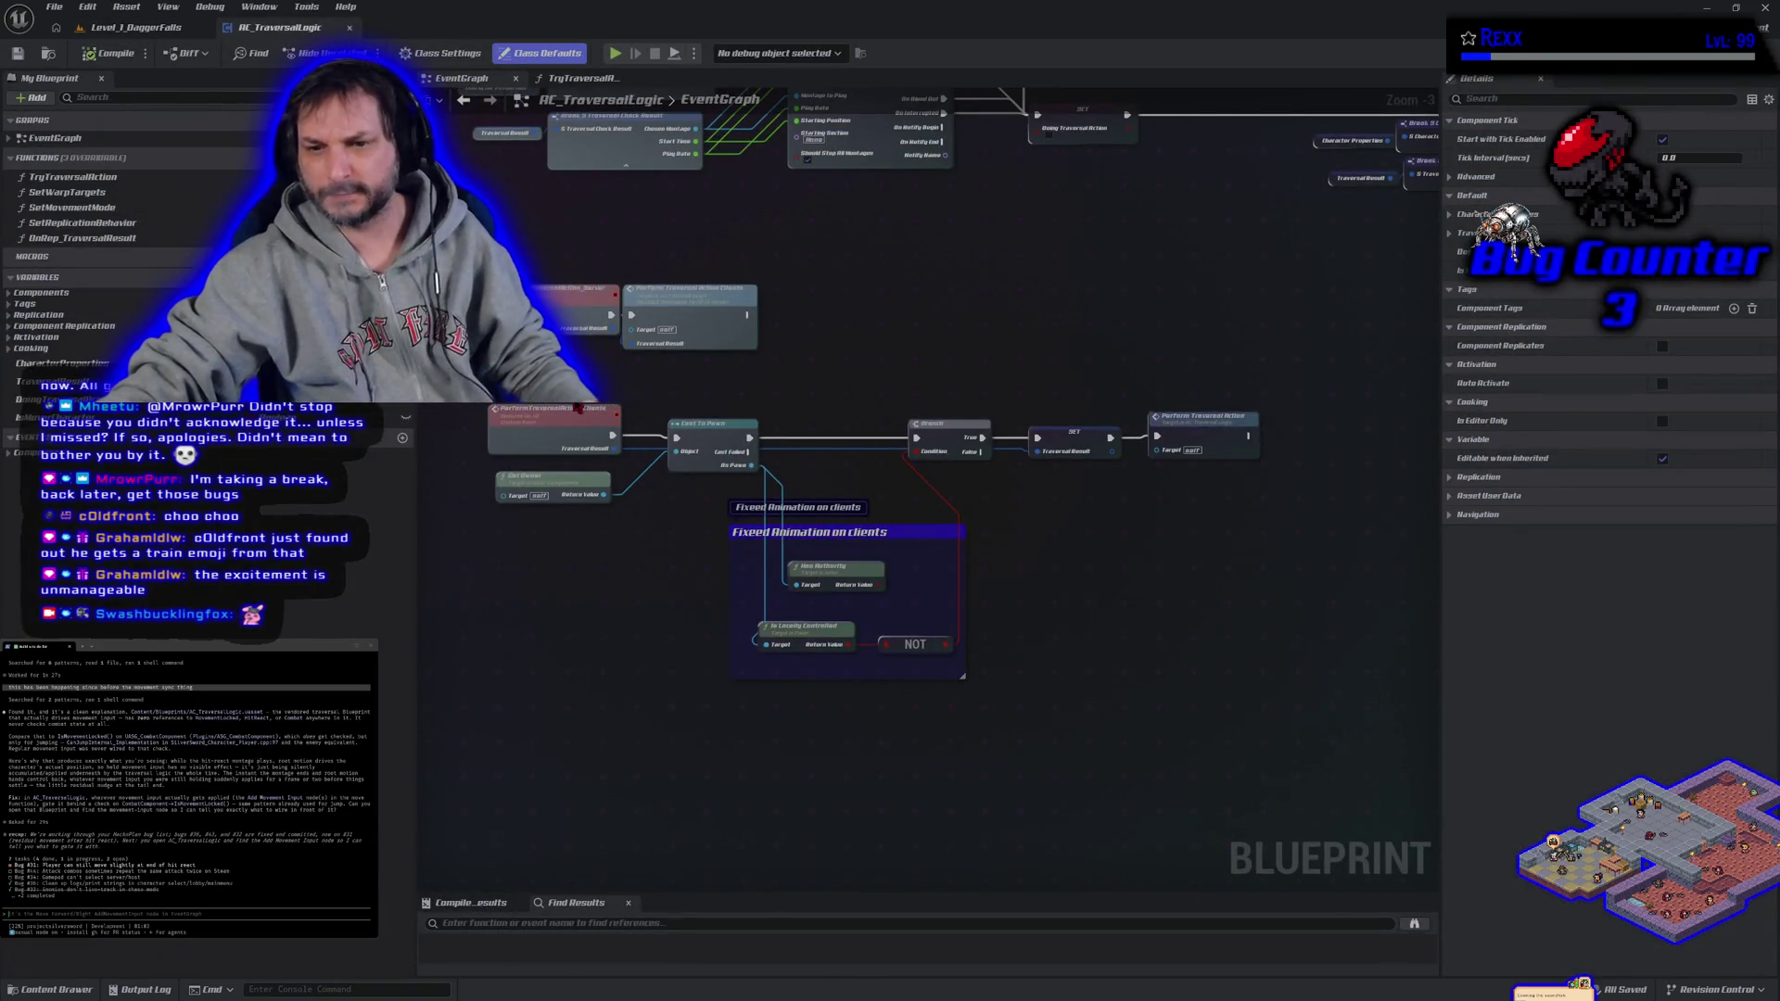
left_click(705, 507)
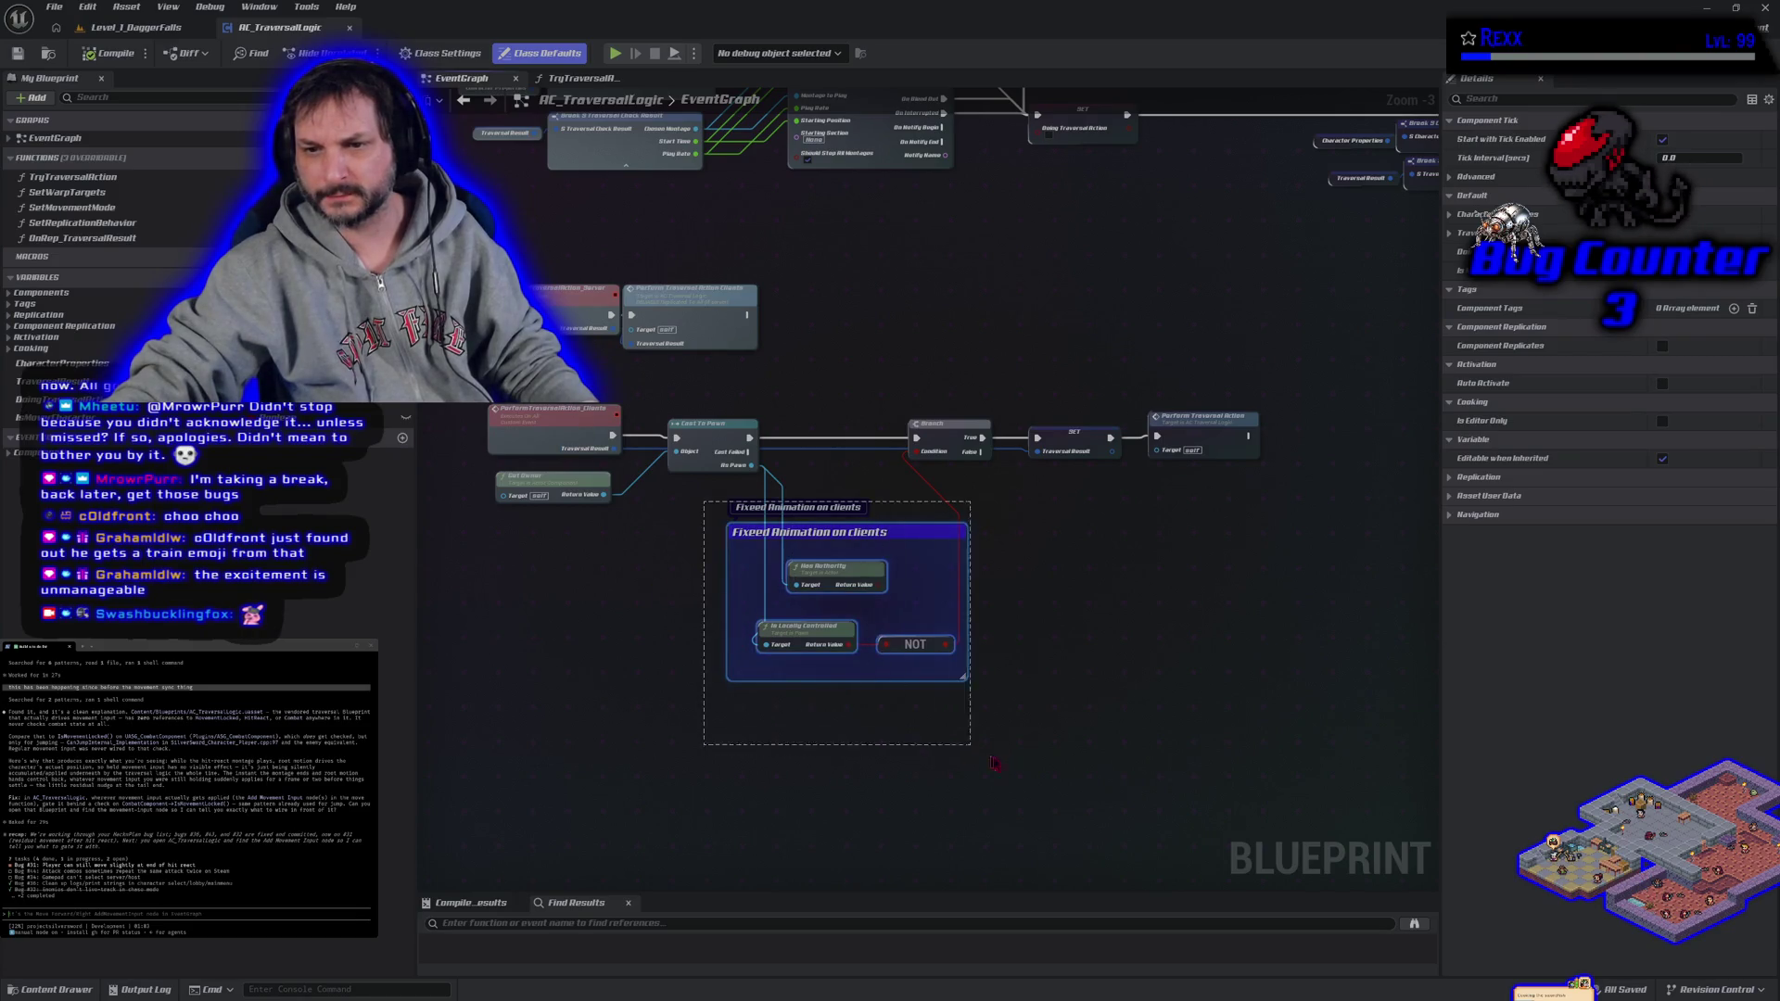
left_click(129, 27)
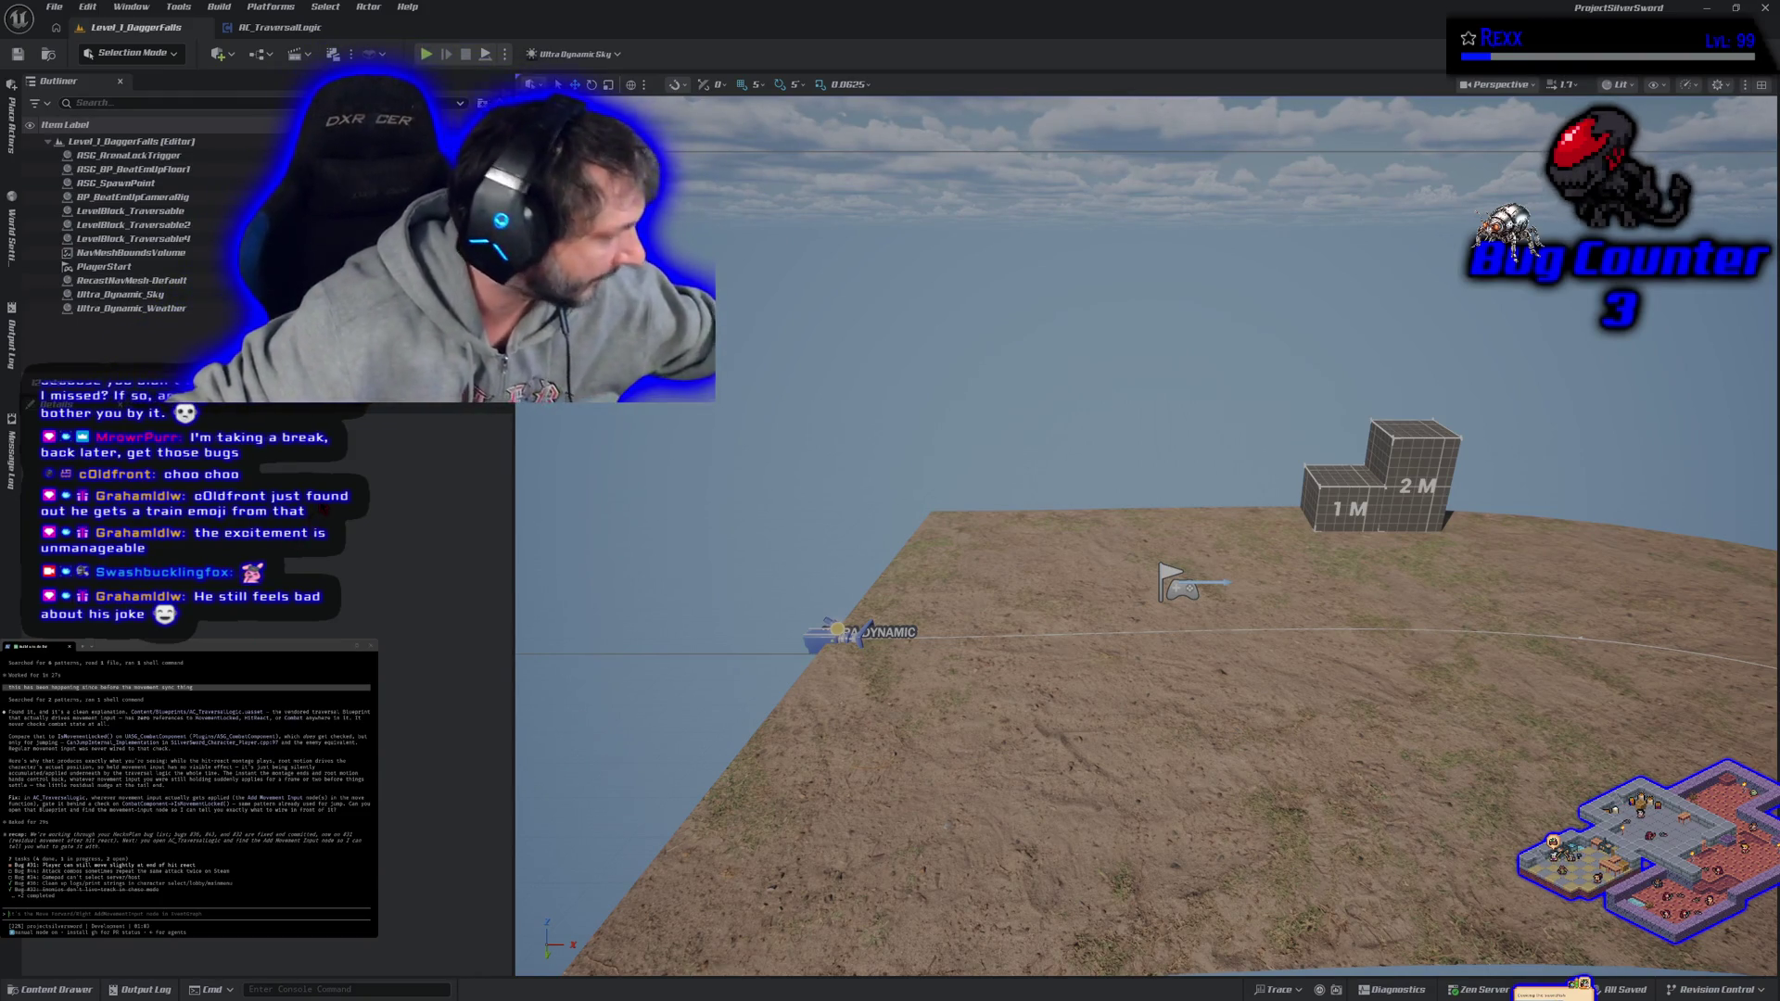
left_click(429, 53)
- Run the character over the 1M and 2M blocks and down the slope
key("w")
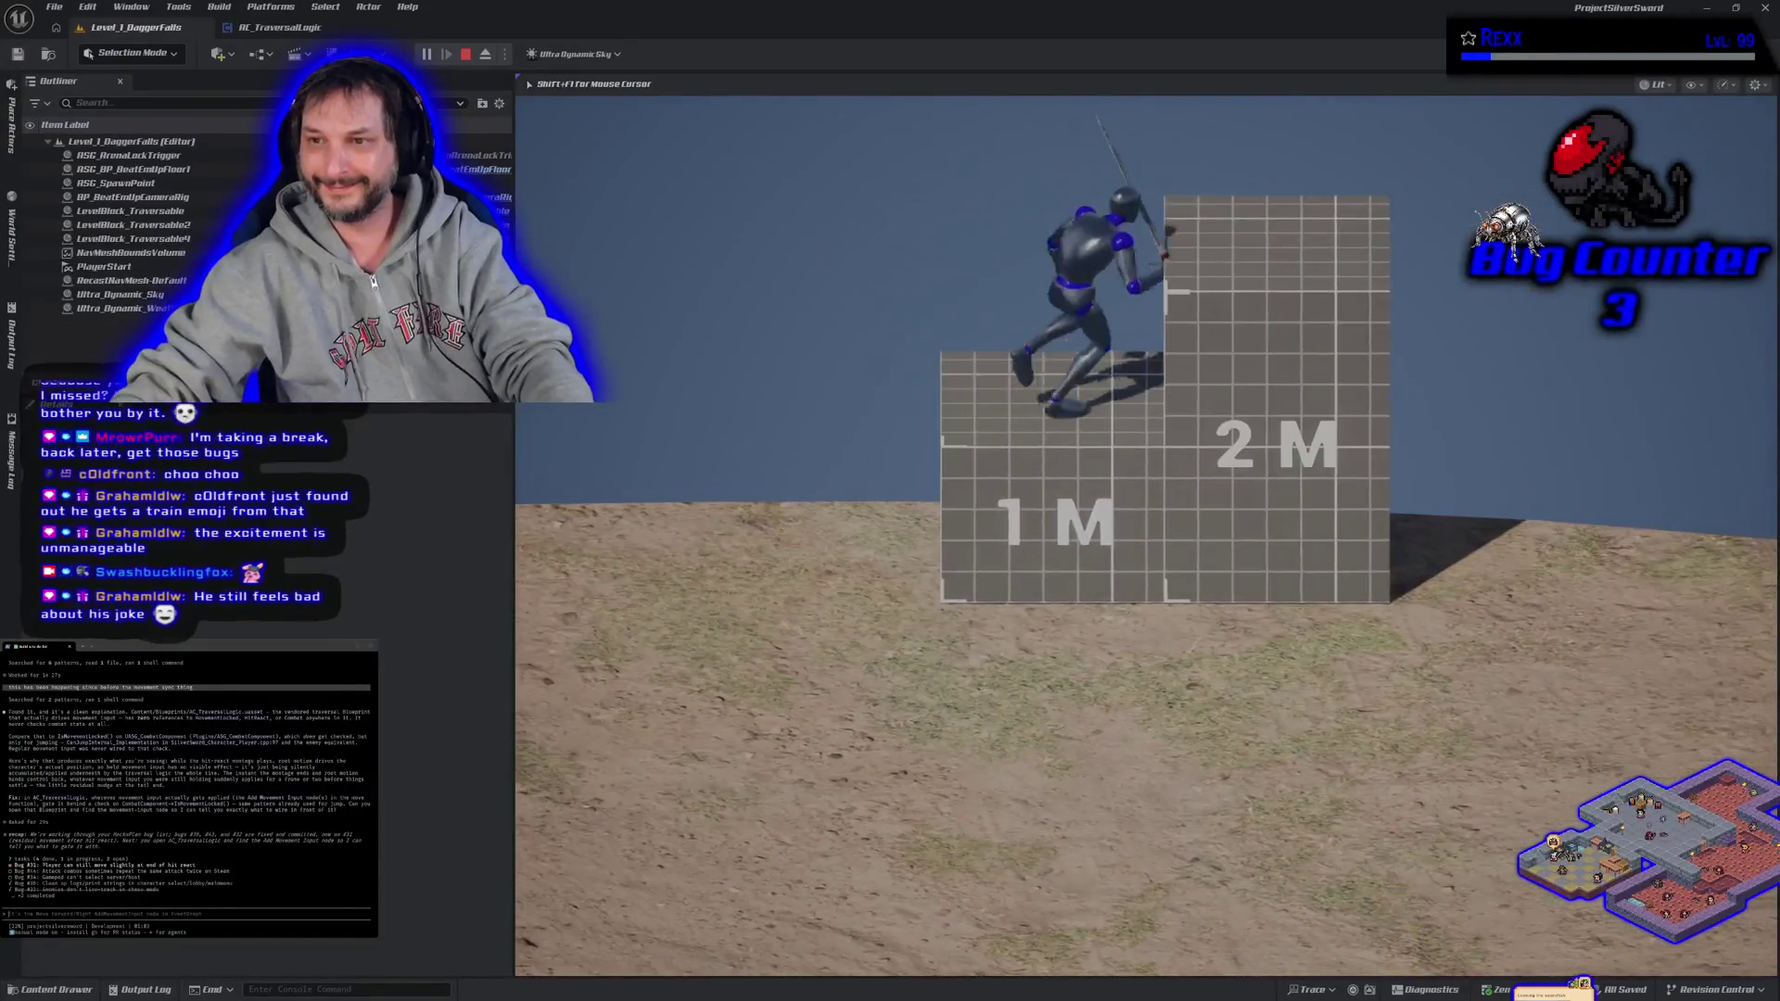
key("s")
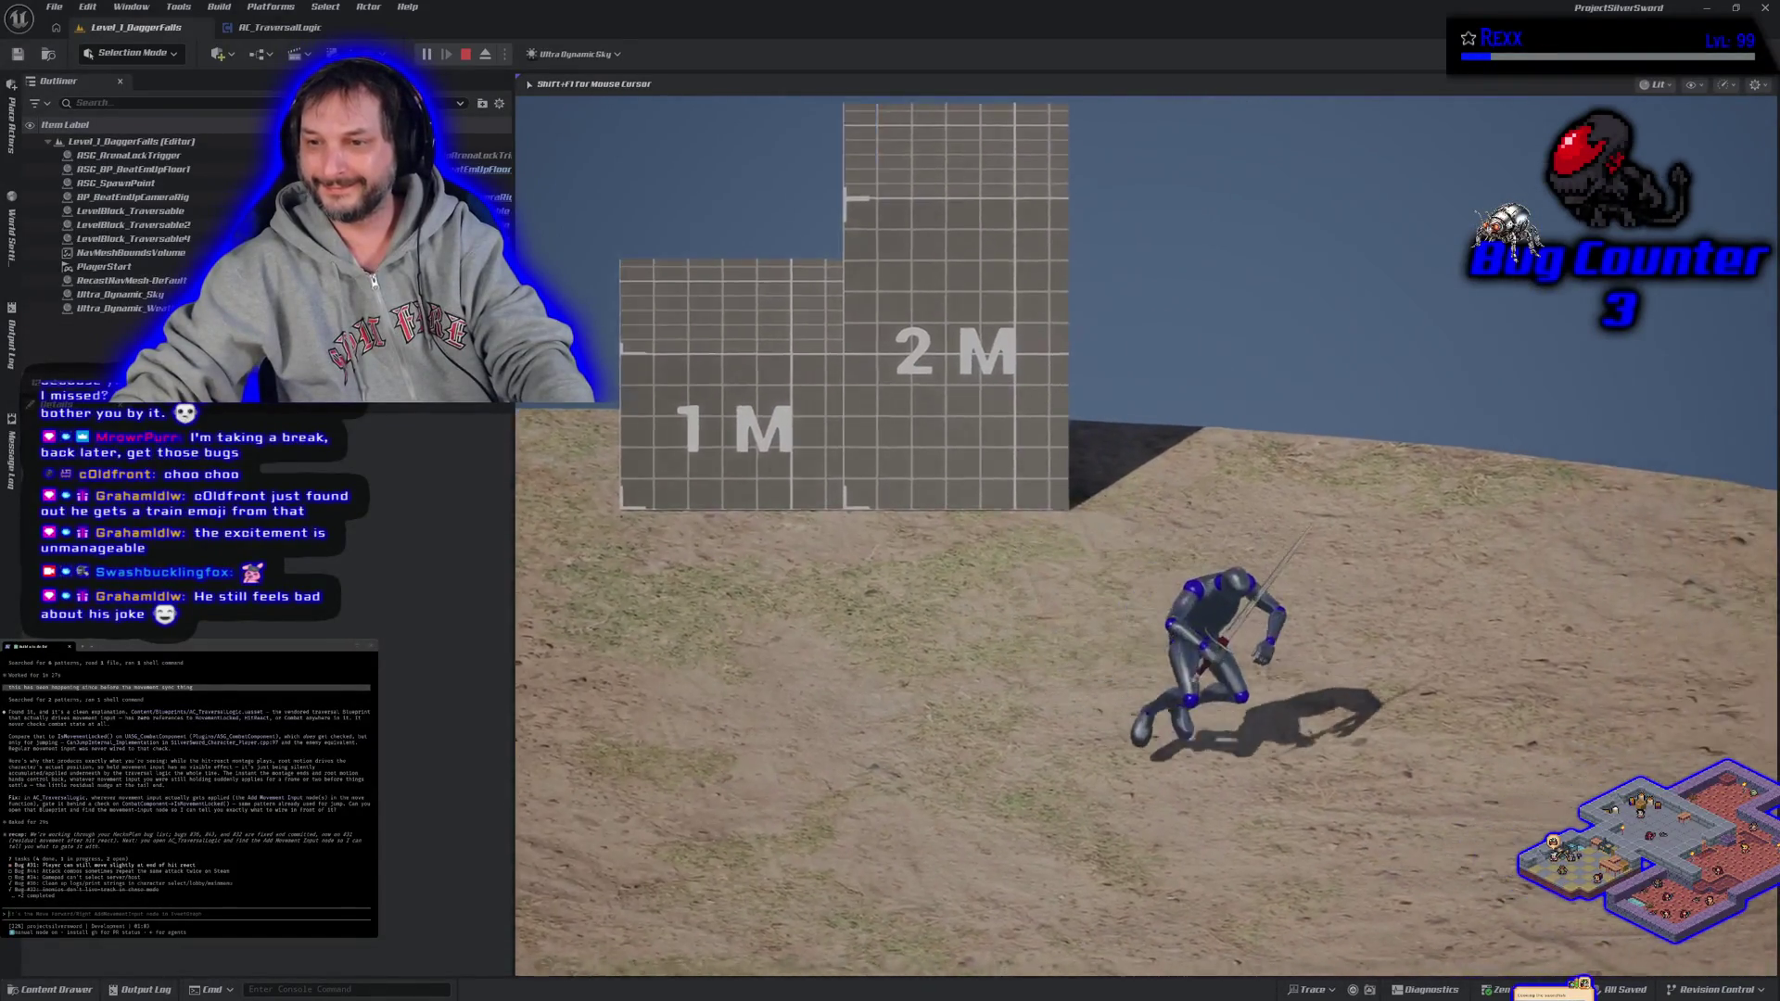
key("s")
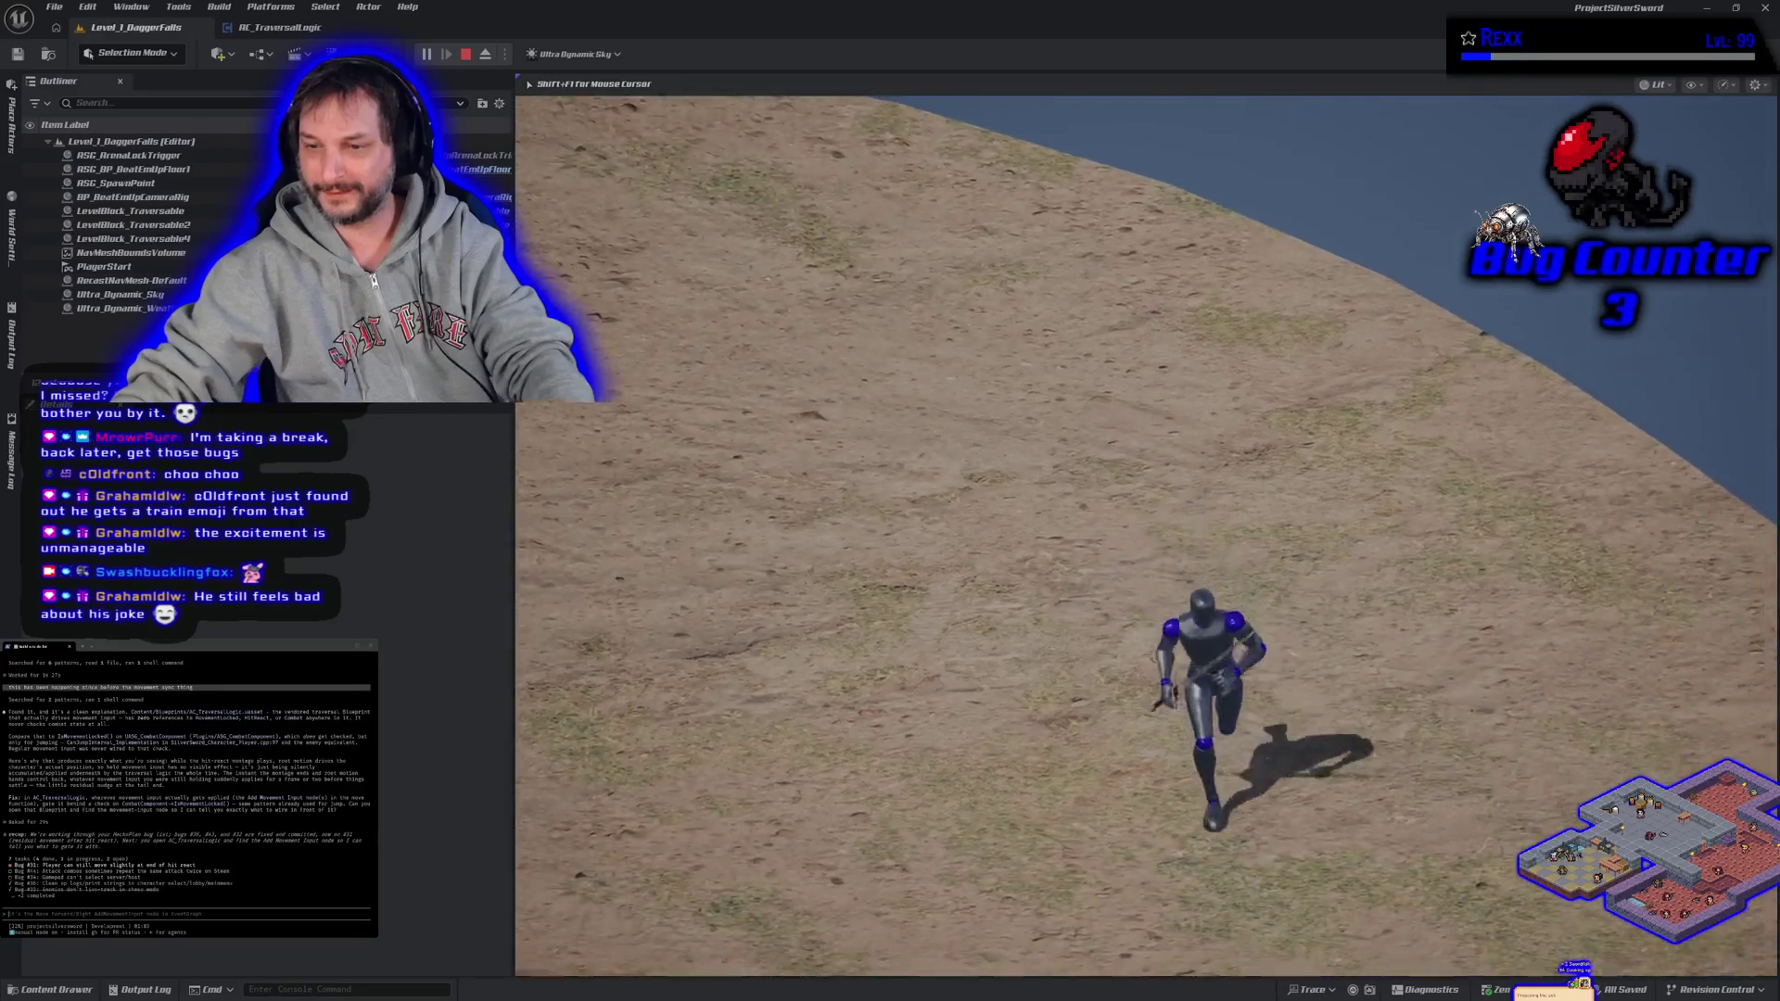
key("d")
key("s")
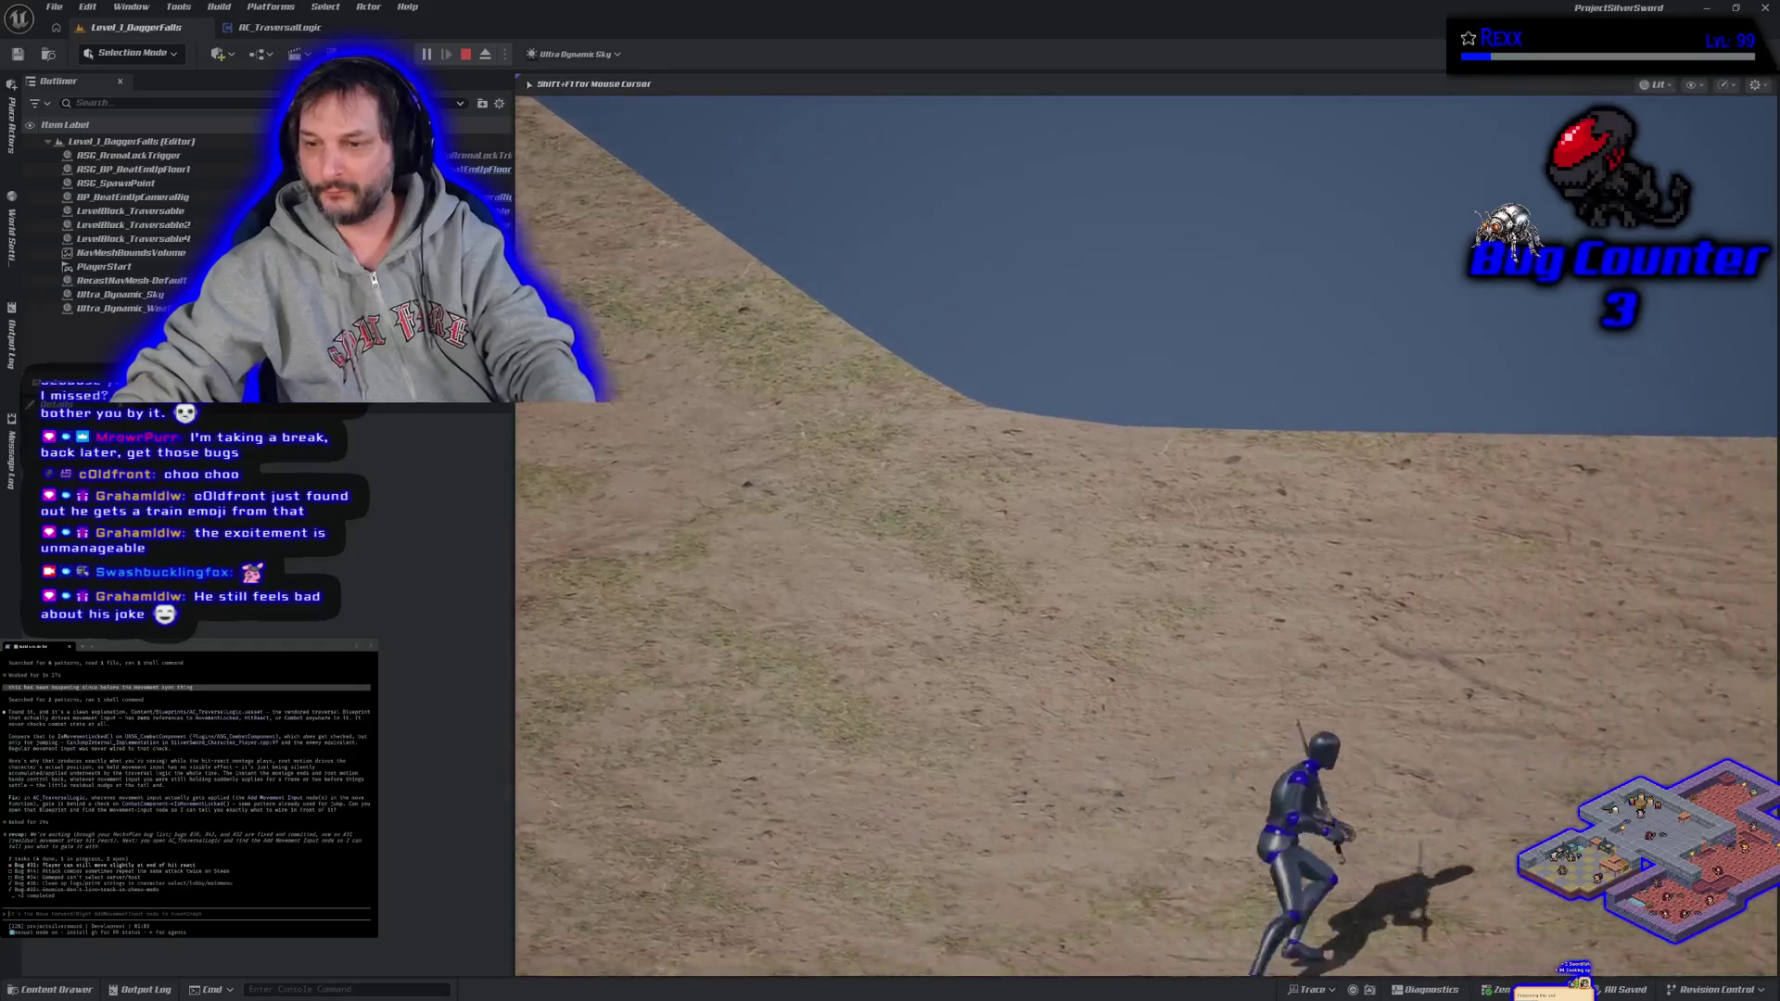
key("d")
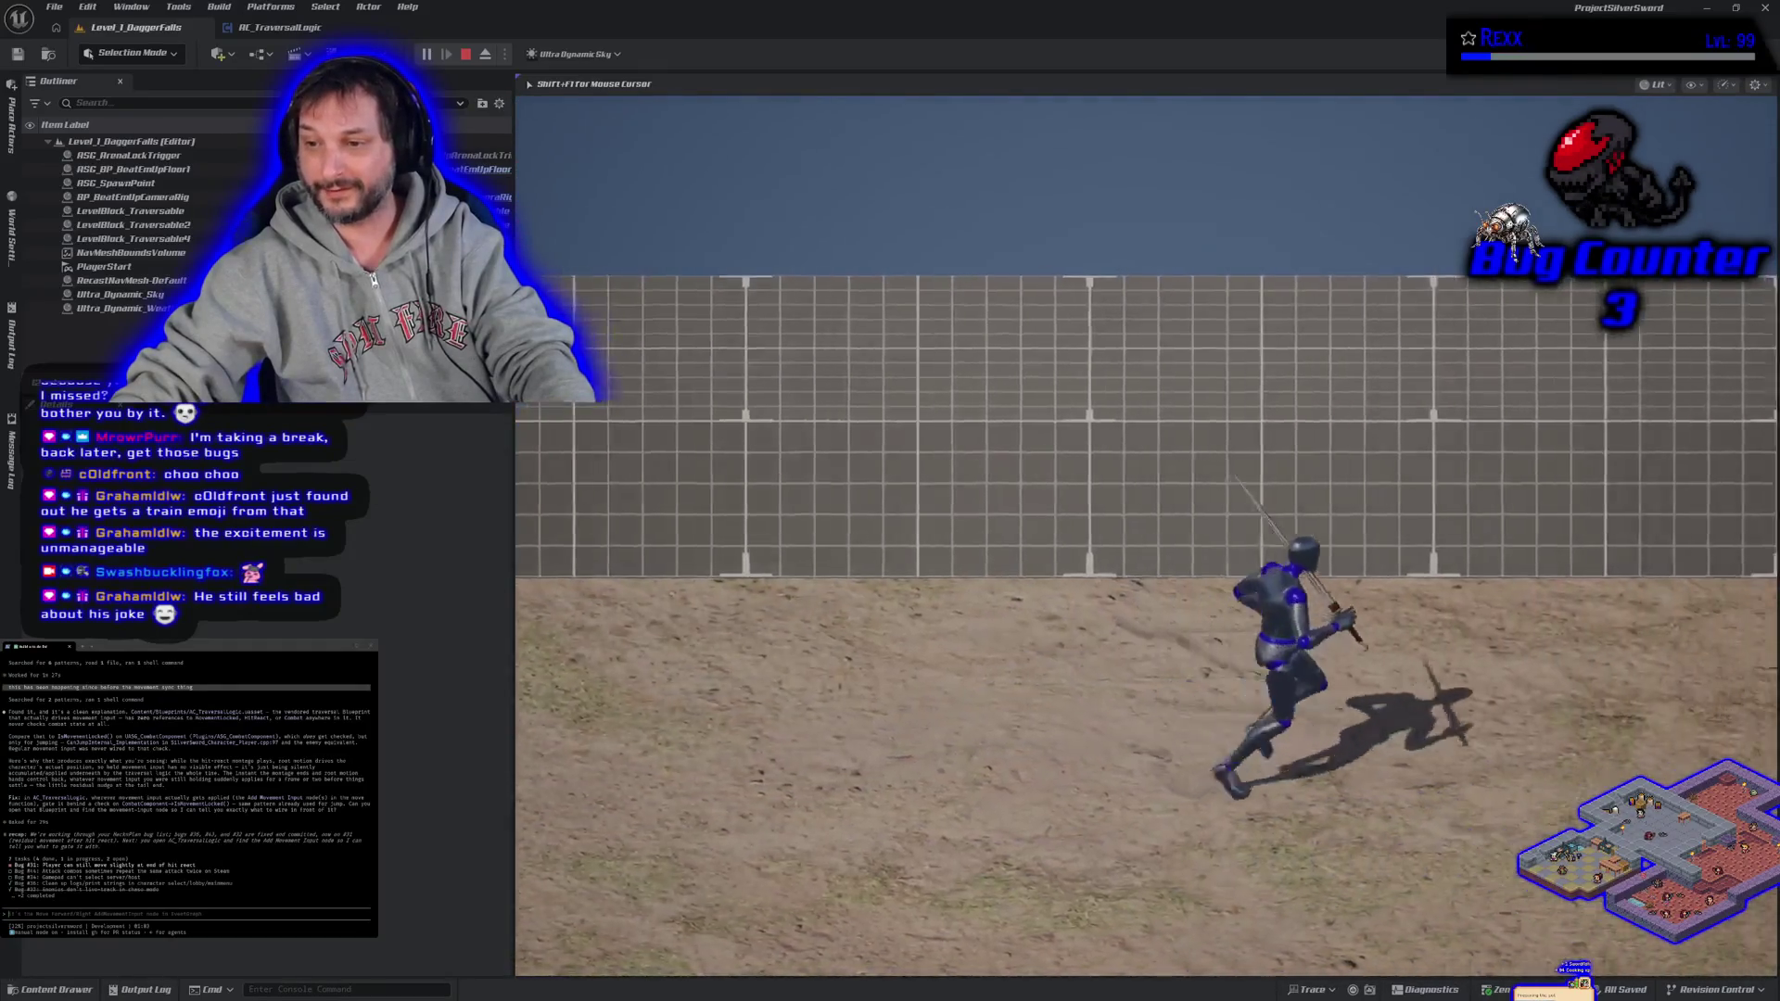
- Fight the two white enemies, then stop the play session
key("a")
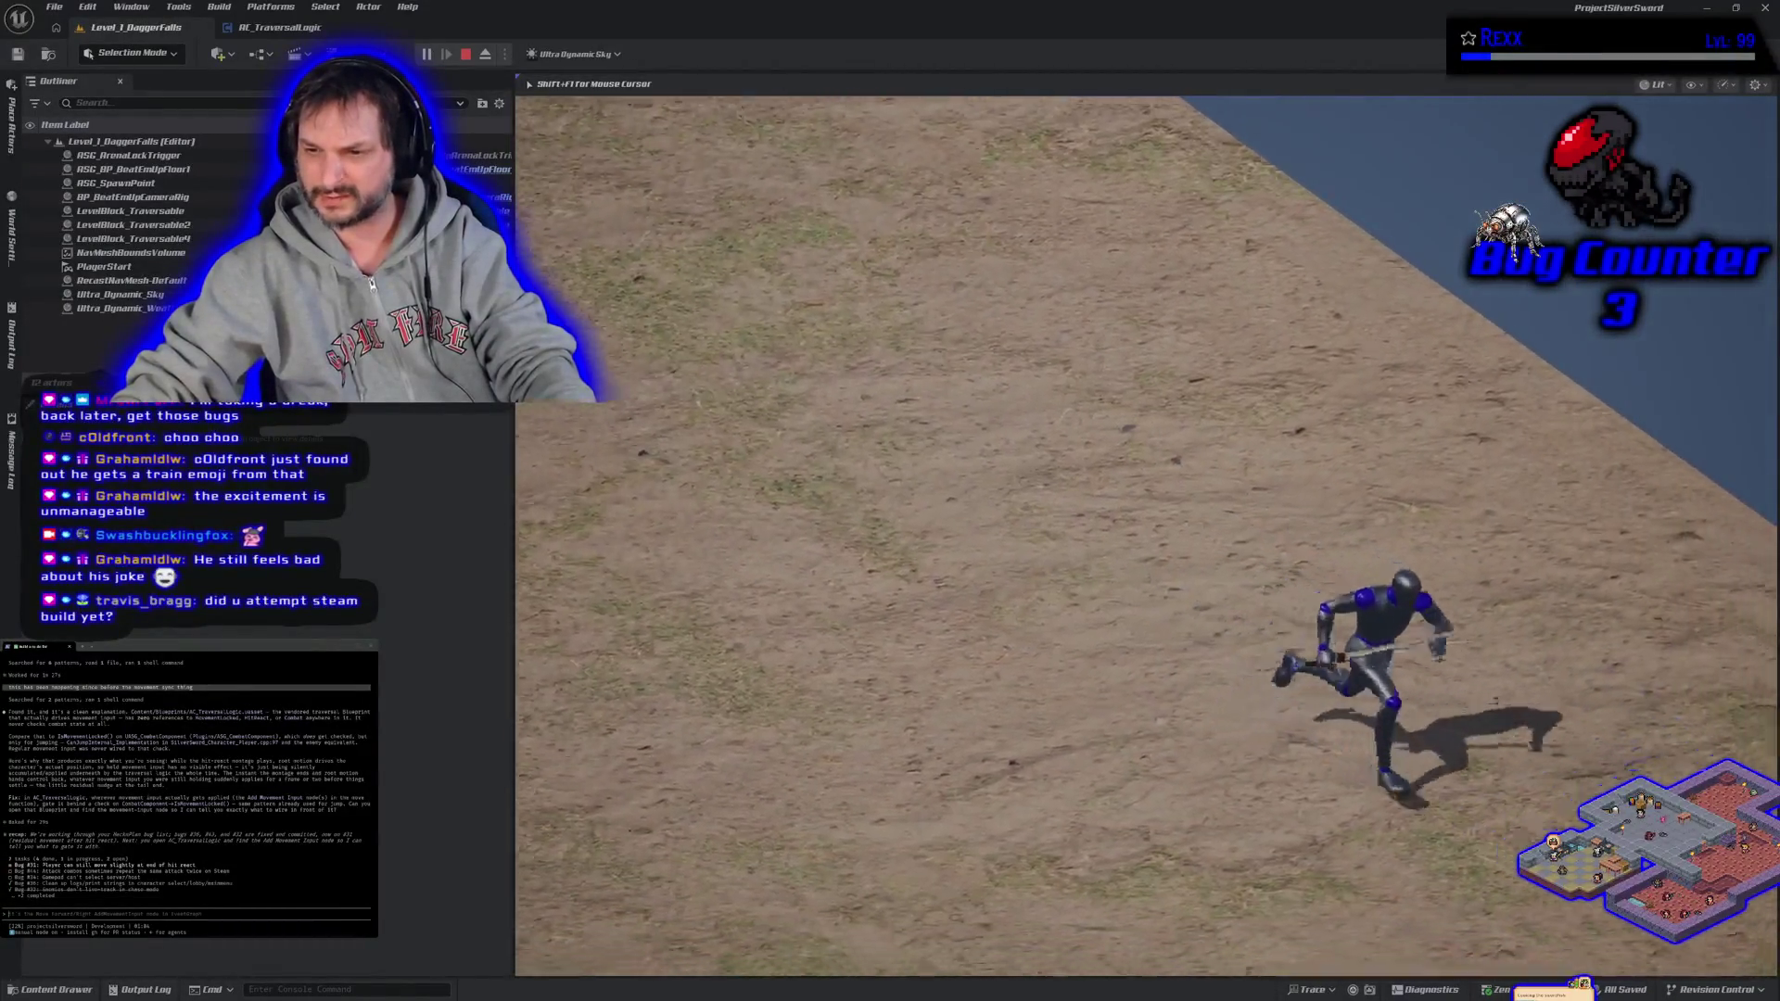
key("w")
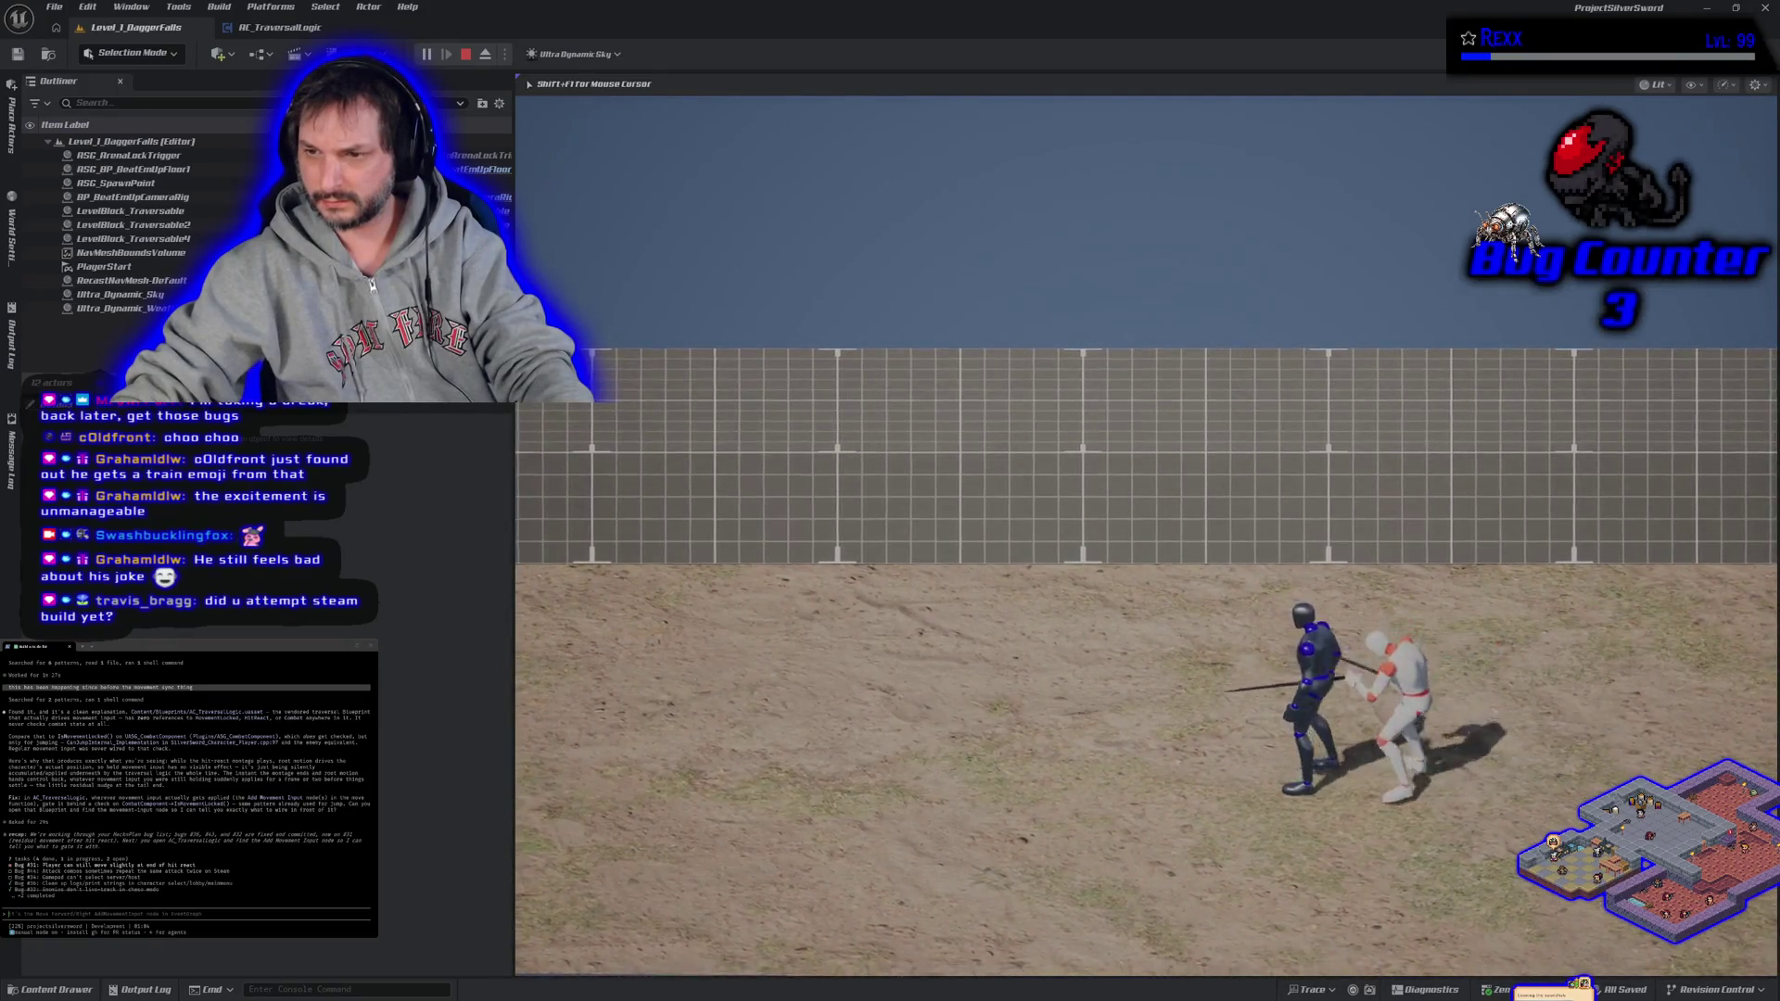
key("a")
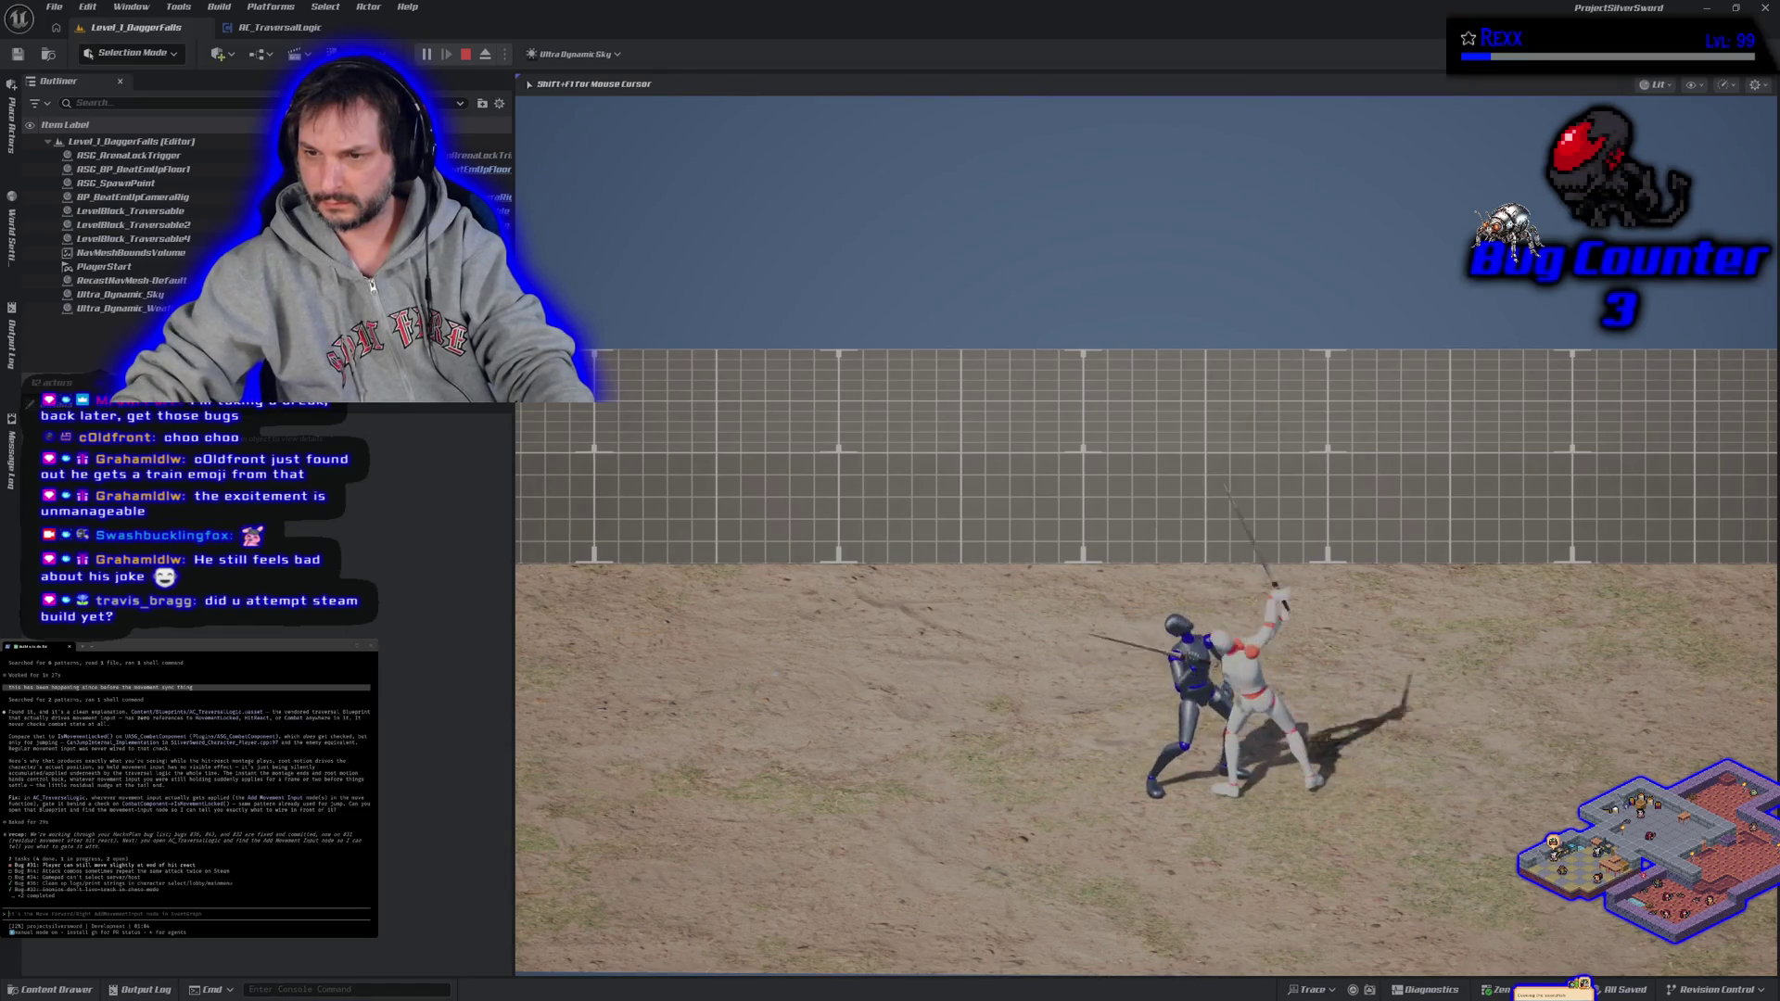
key("d")
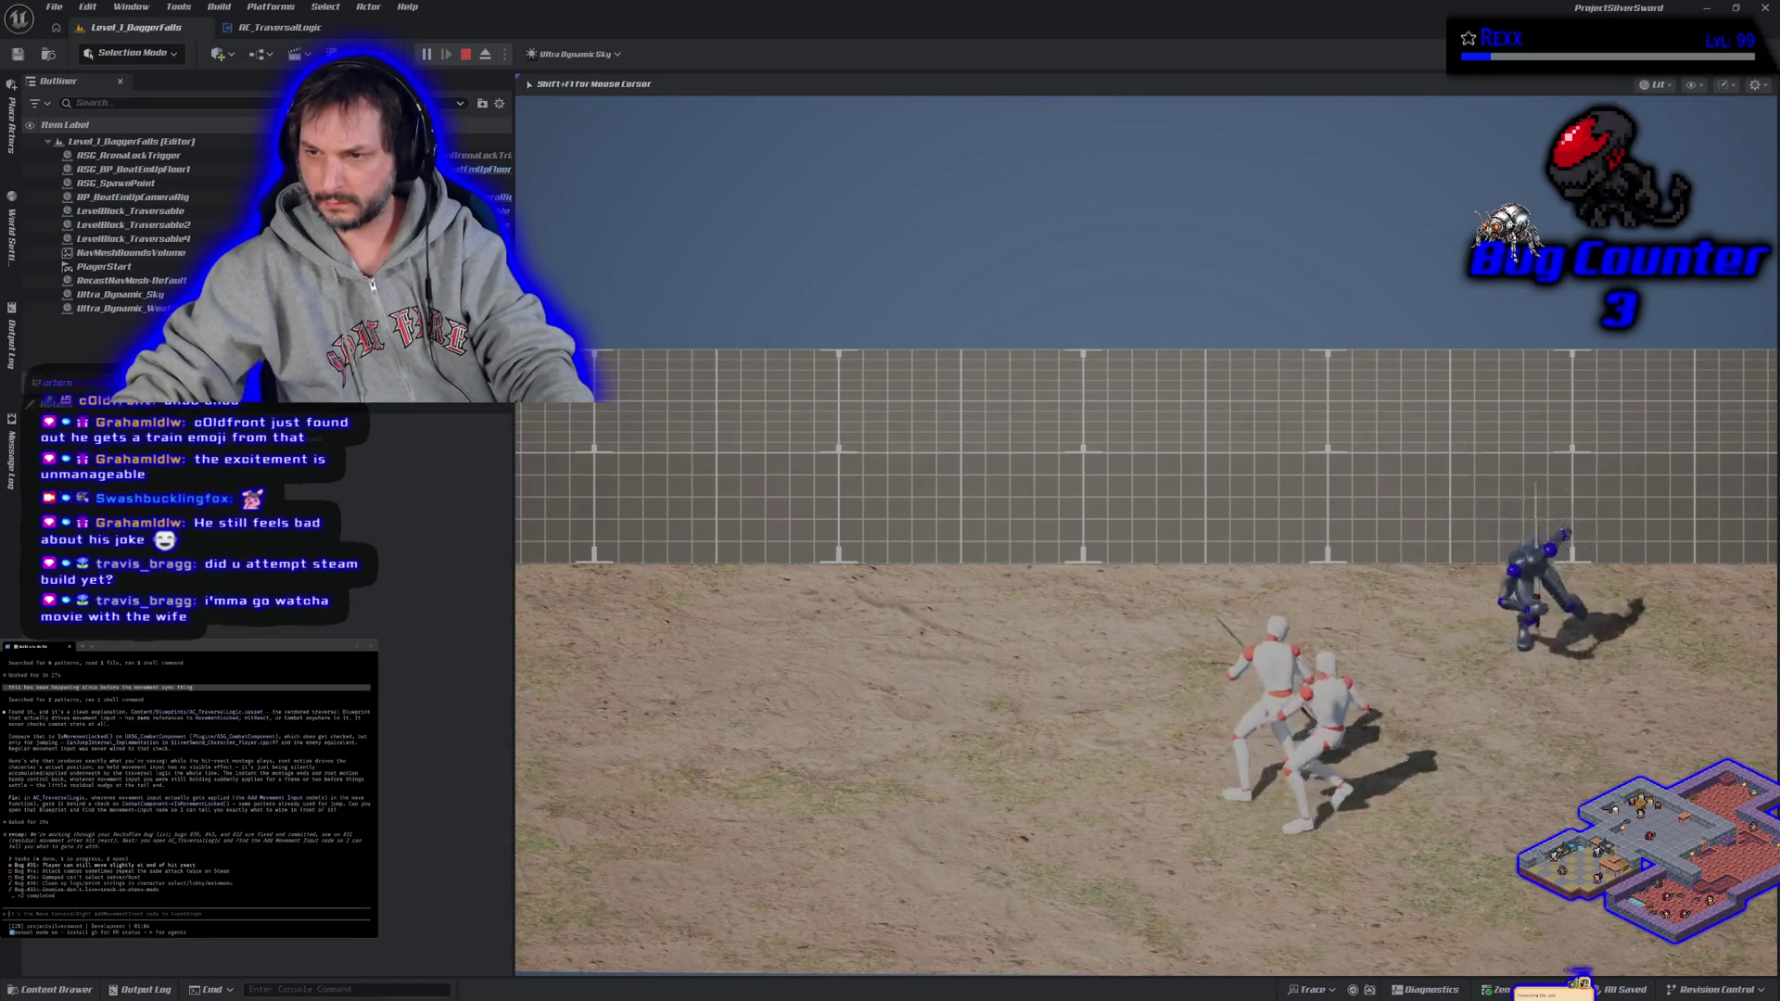
key("a")
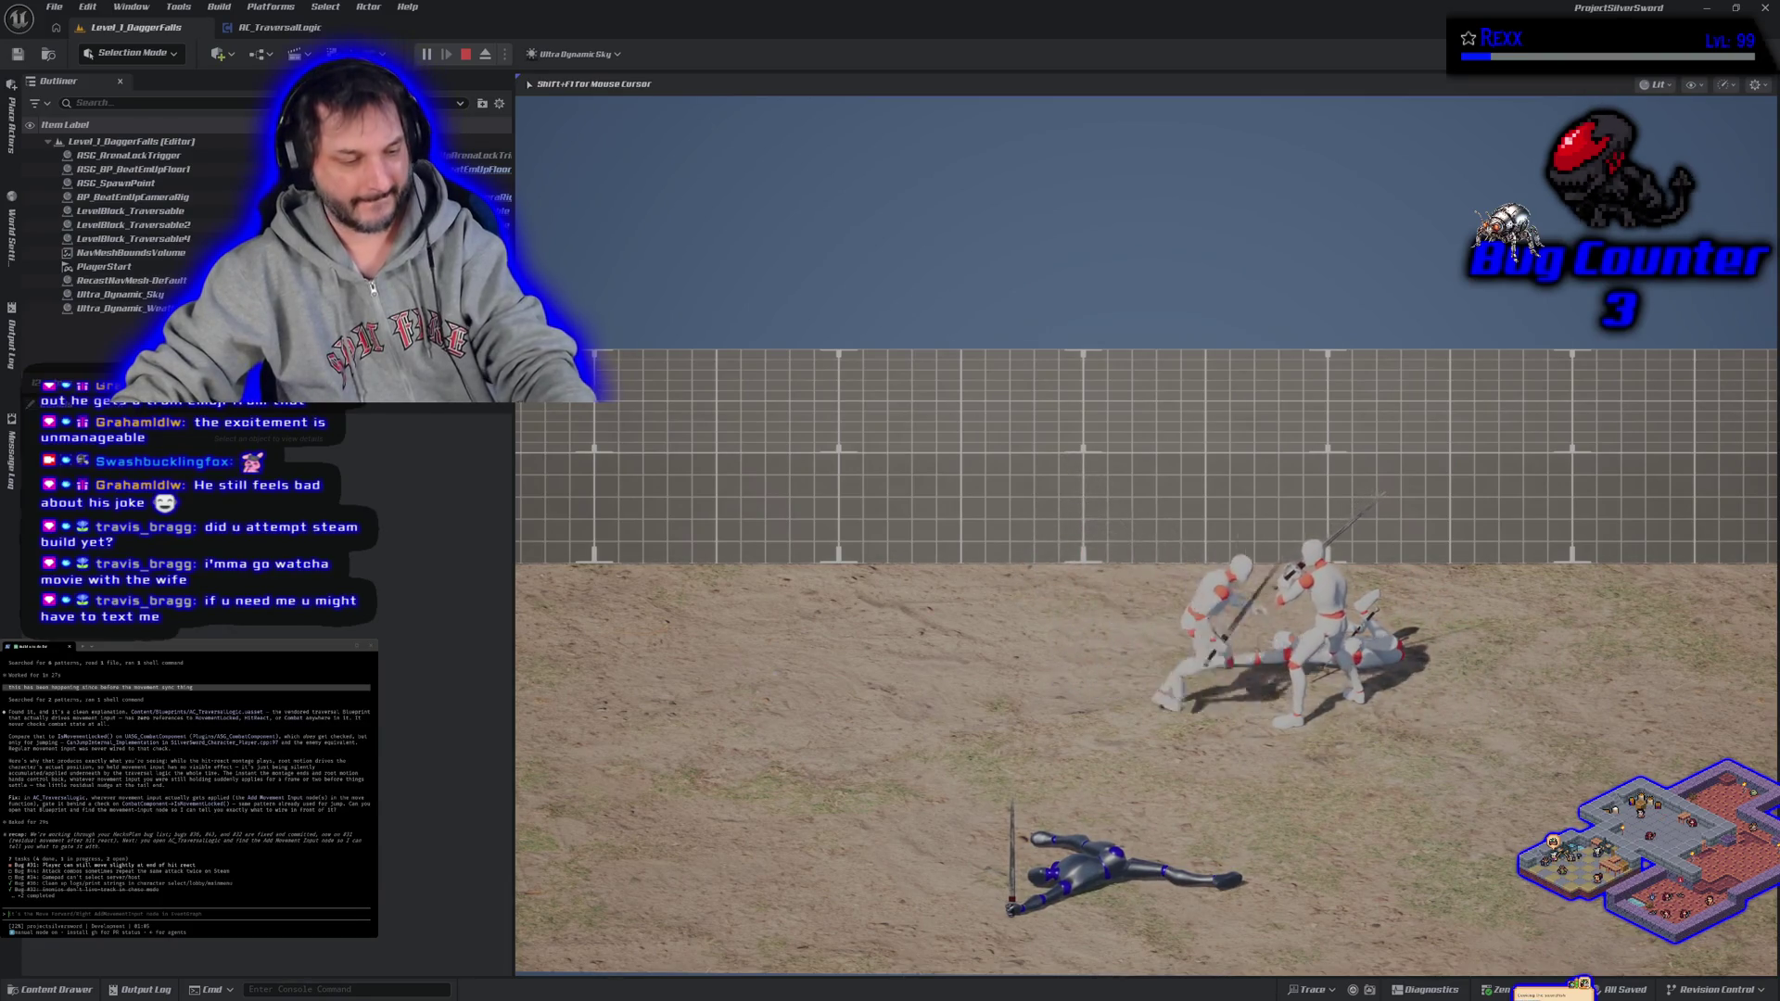
key("Escape")
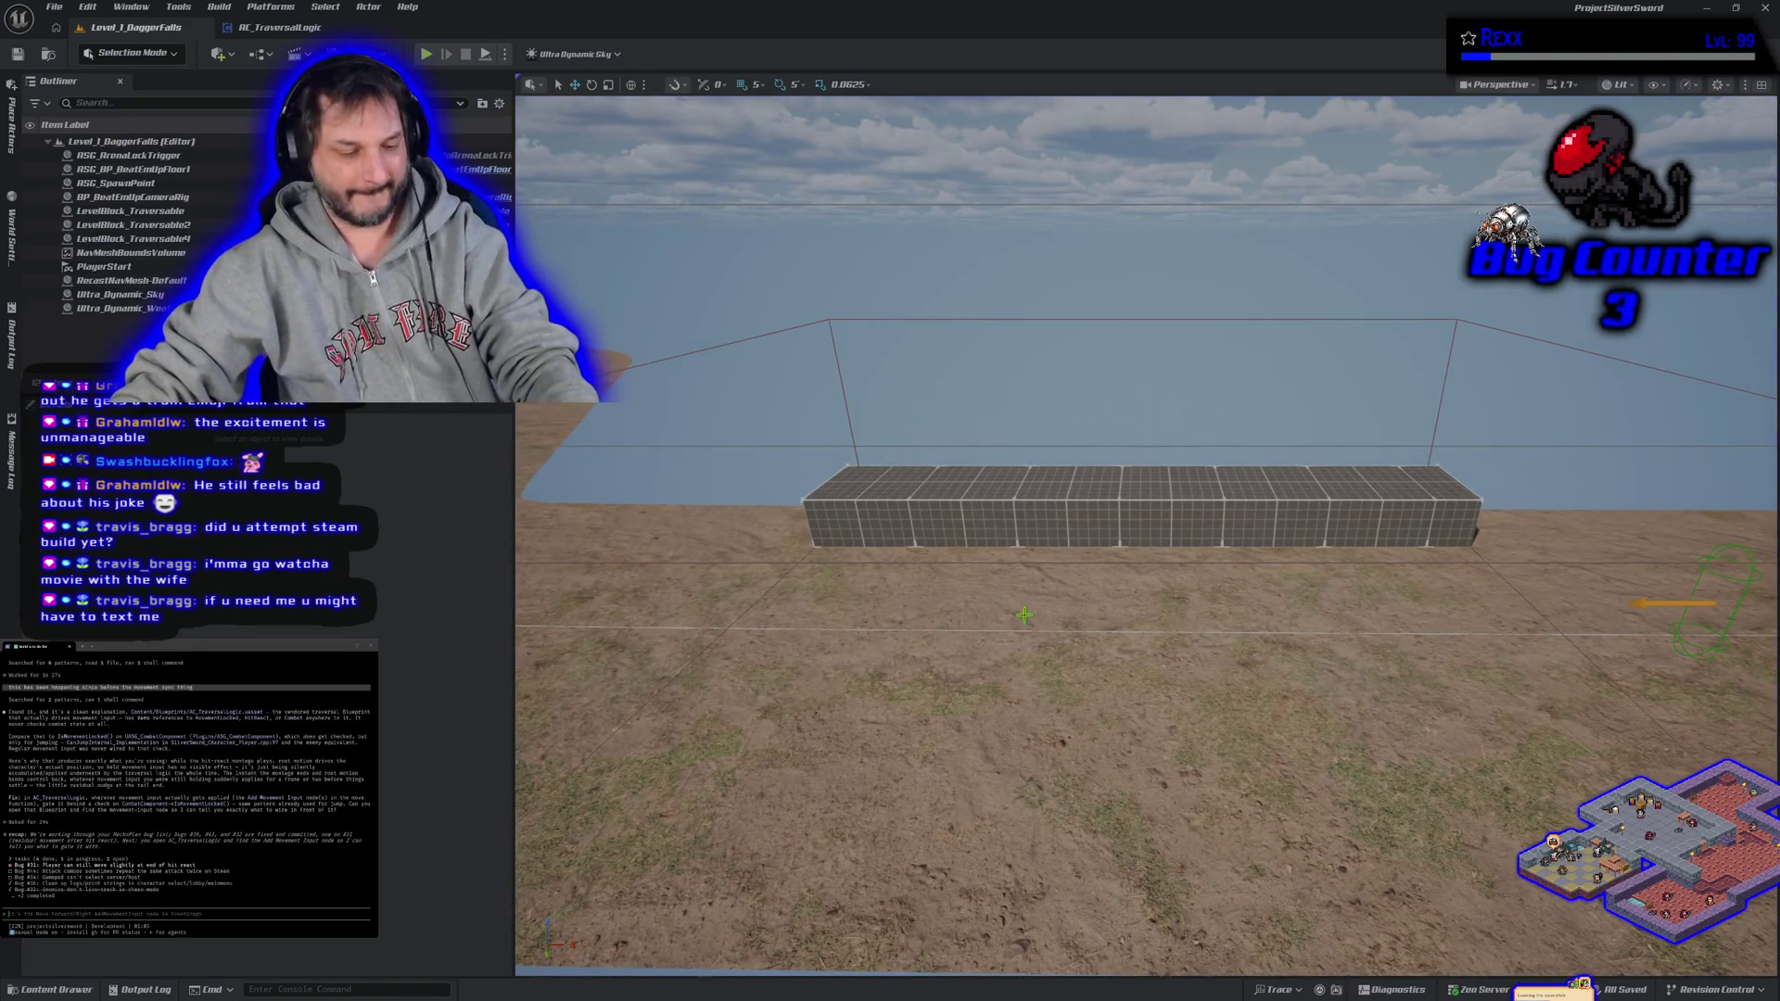
- Pull the camera back over the level's track and block, then return to the AC_TraversalLogic graph
scroll(1023, 614, "down", 10)
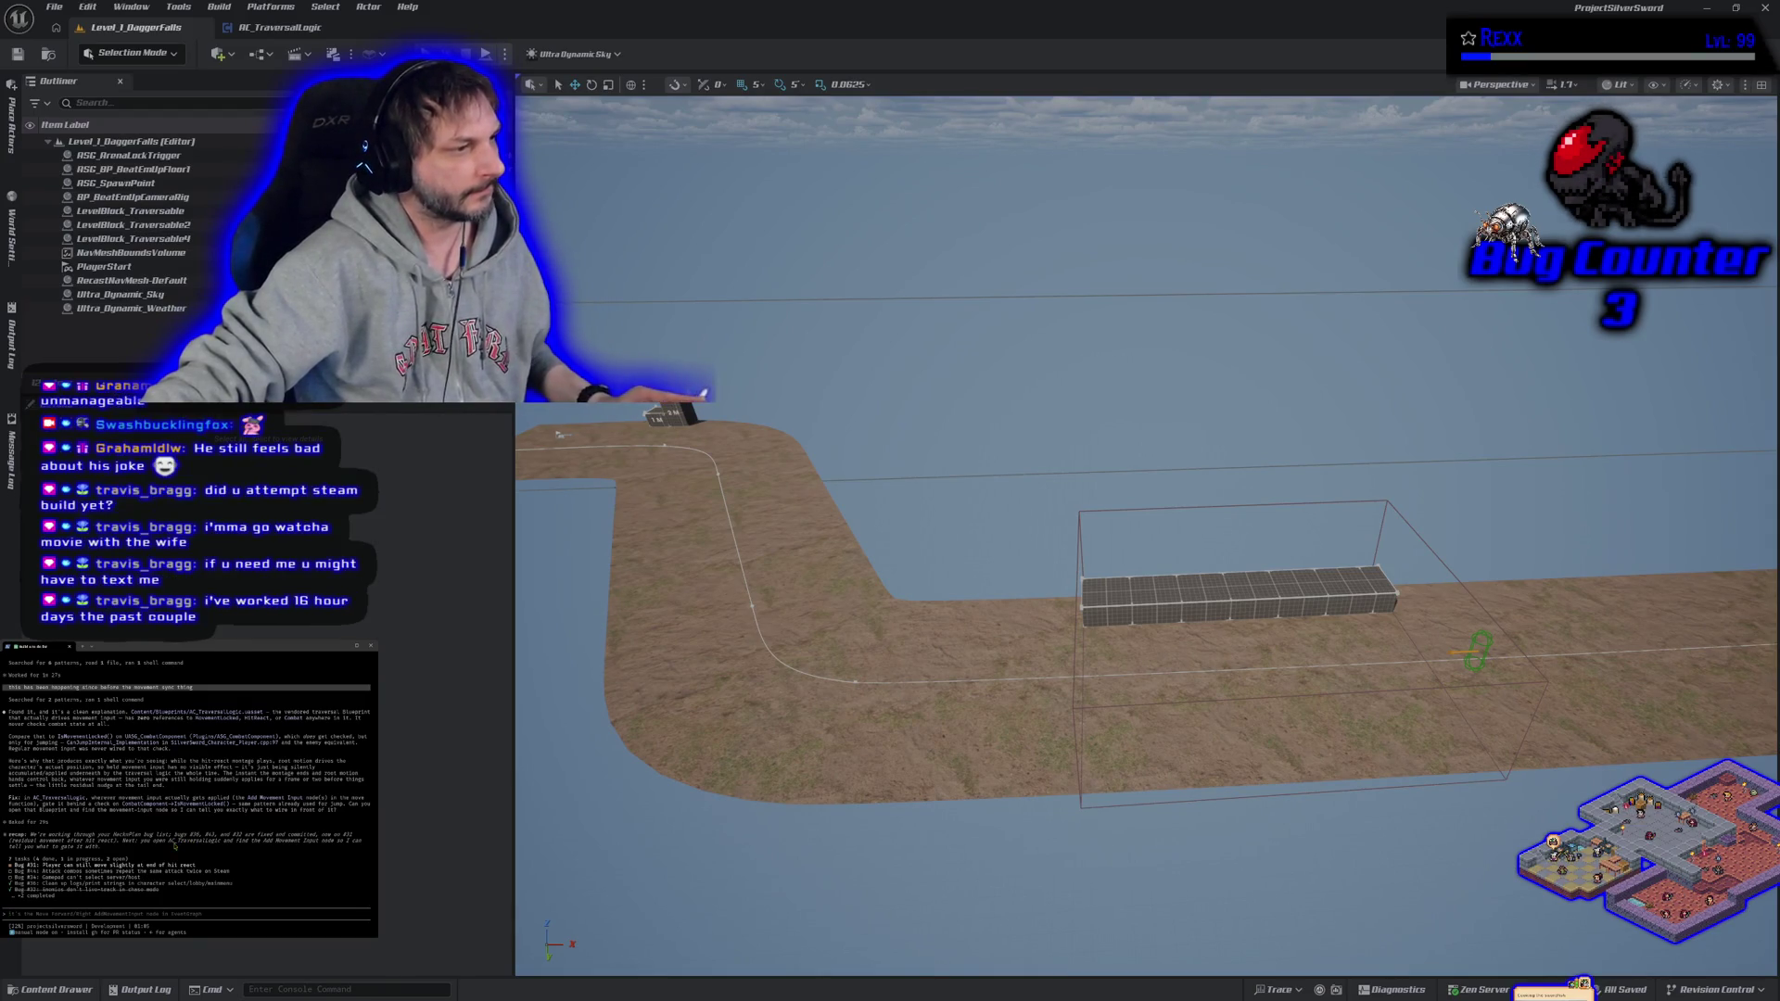
left_click(277, 28)
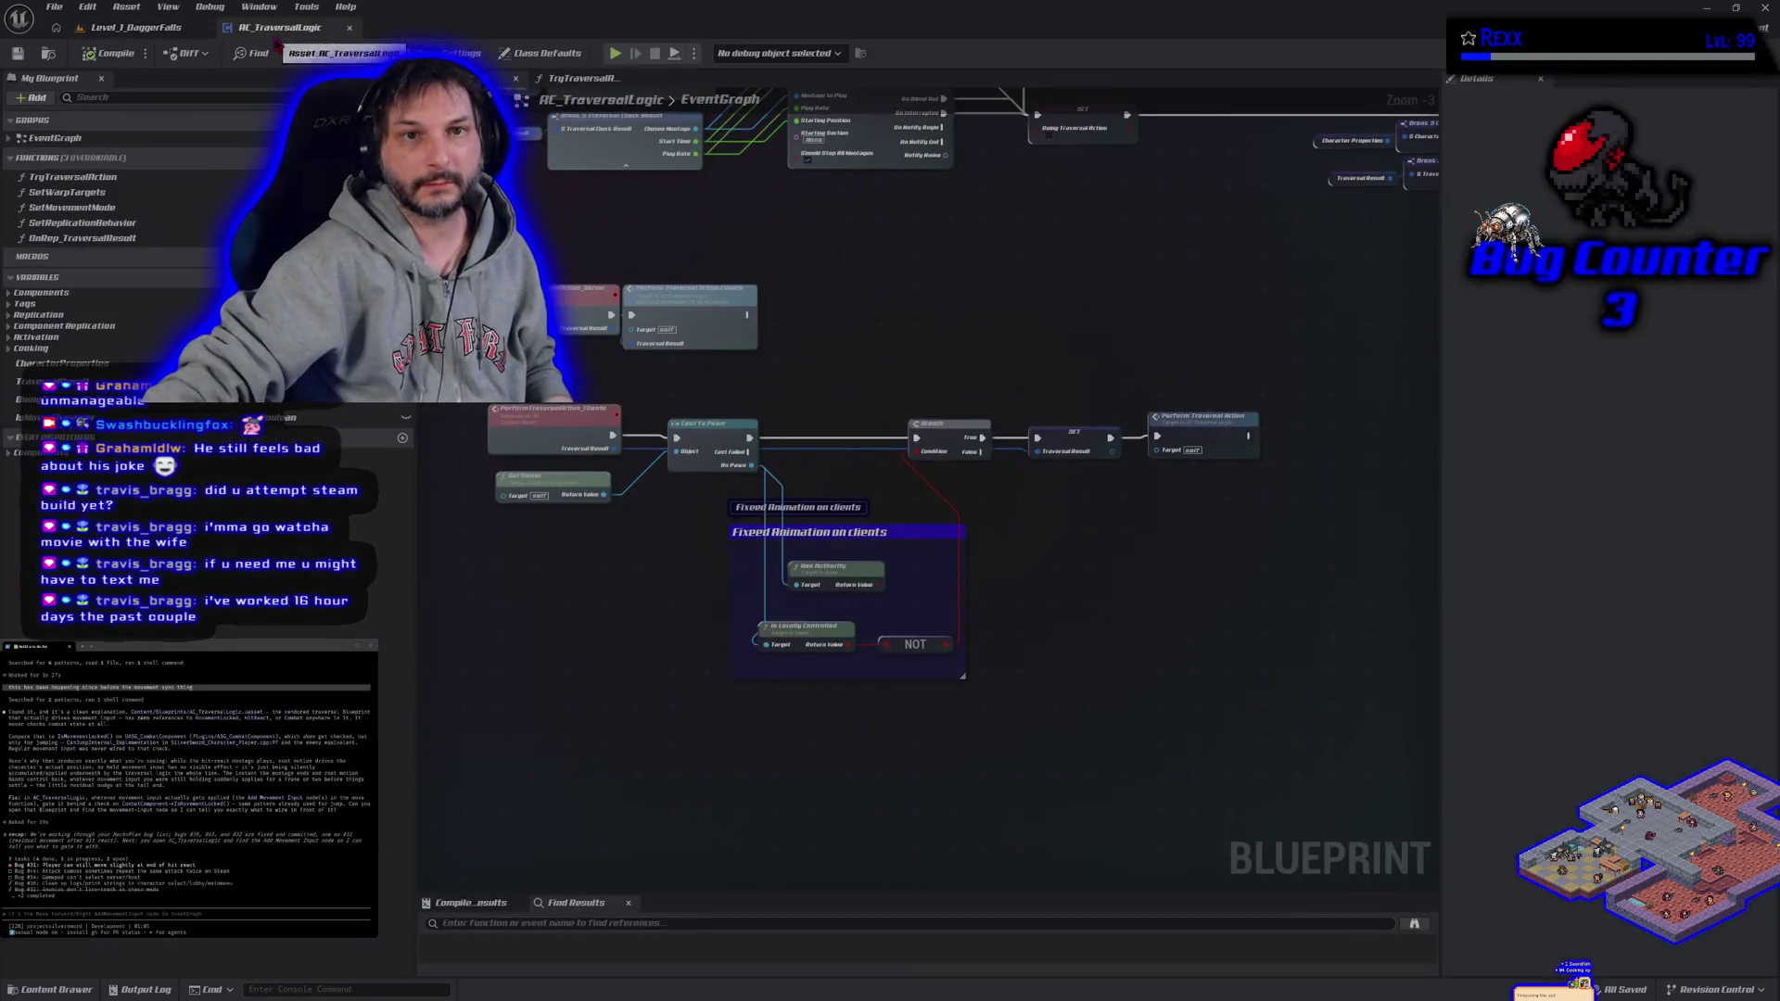
- Zoom out over the AC_TraversalLogic graph and log that it lacks a combat component reference
scroll(608, 589, "down", 2)
scroll(608, 589, "up", 2)
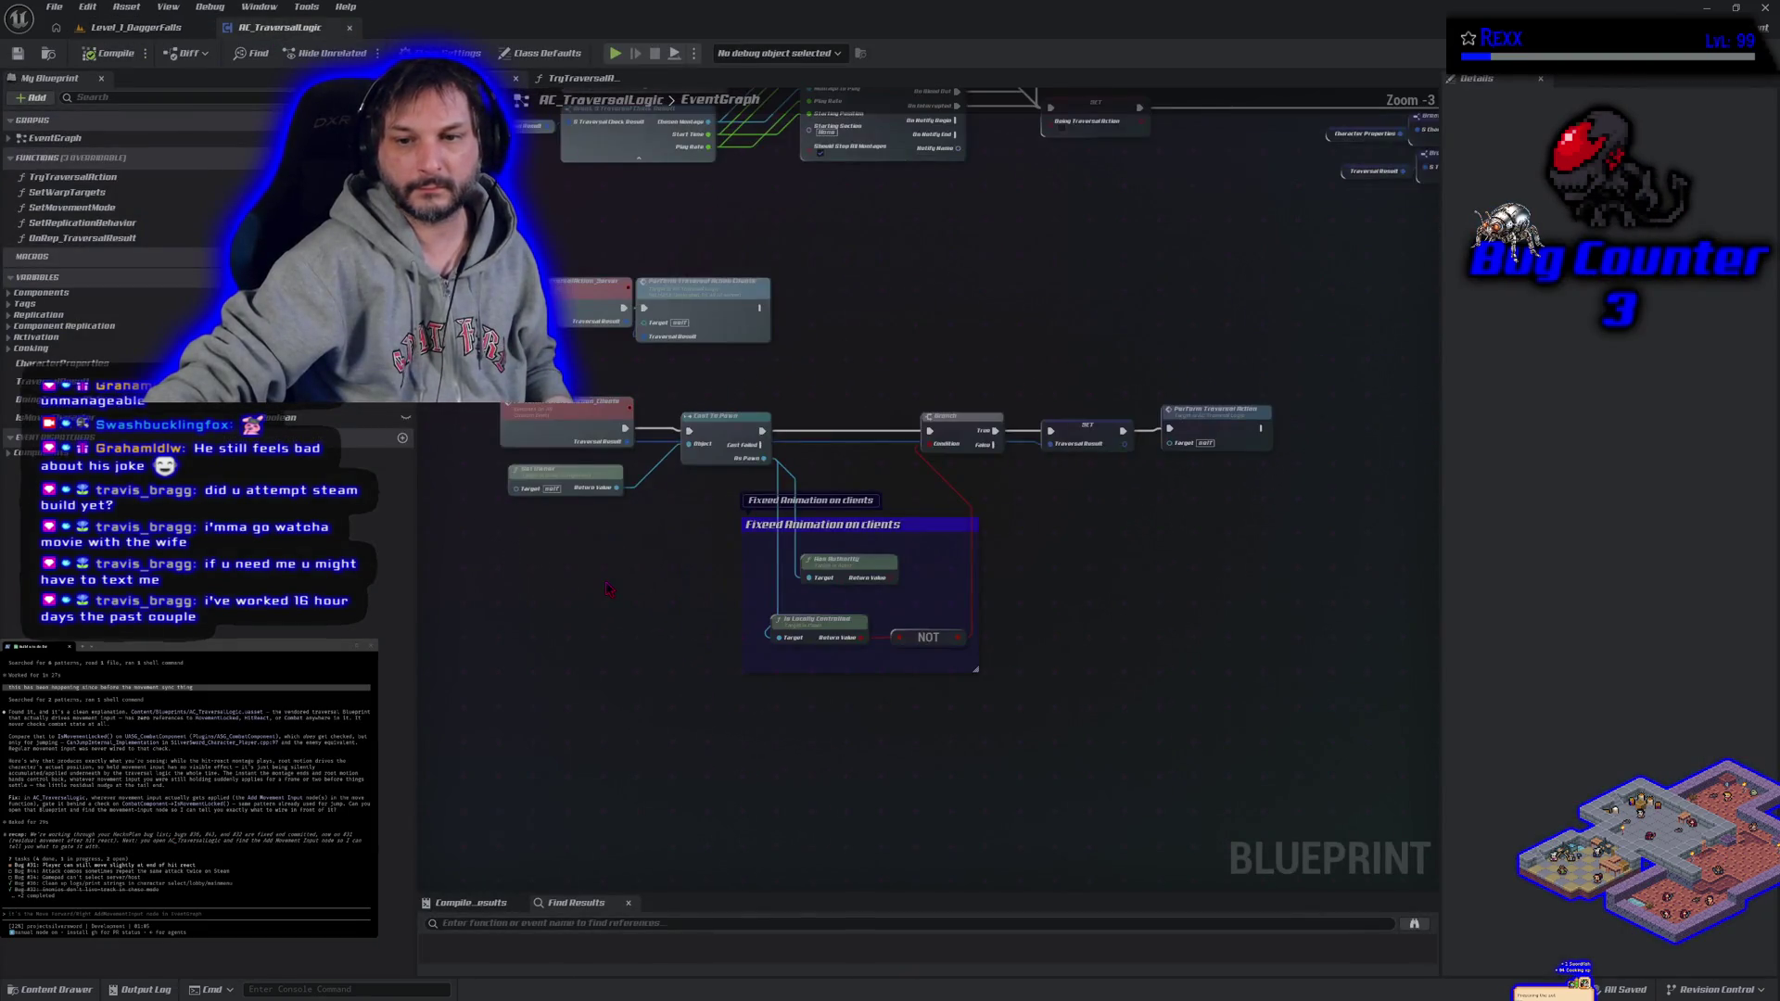
scroll(668, 630, "down", 1)
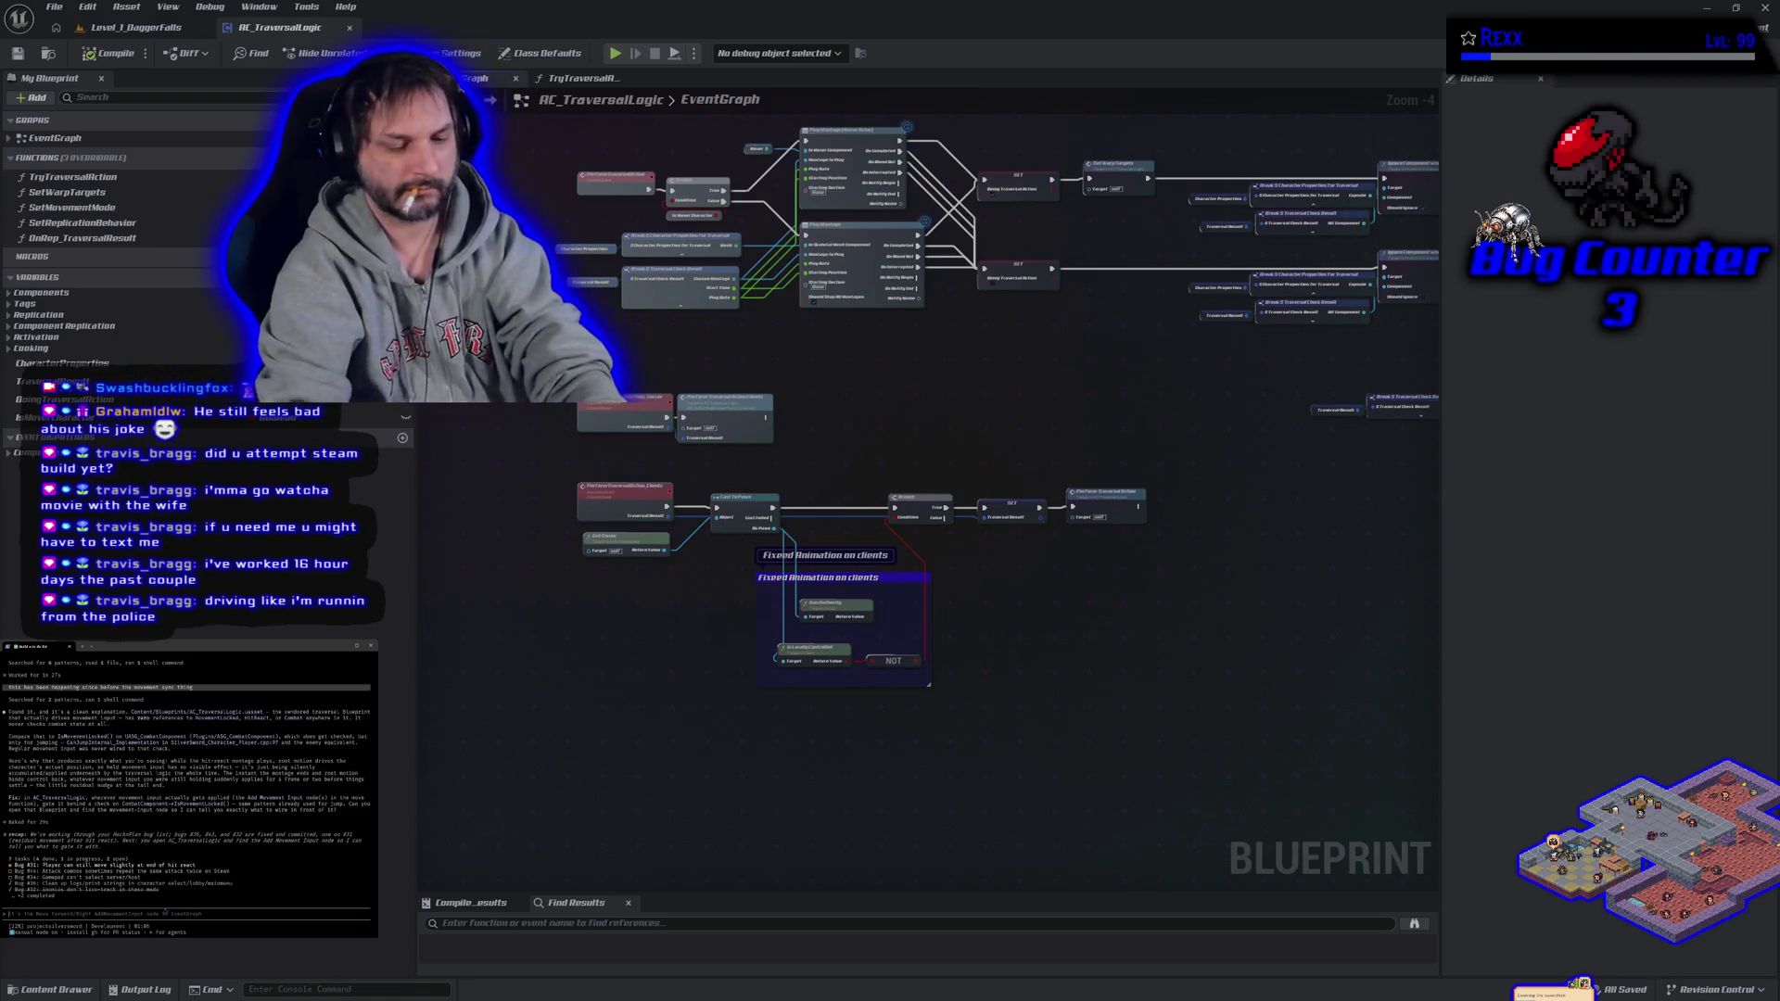
type("fre")
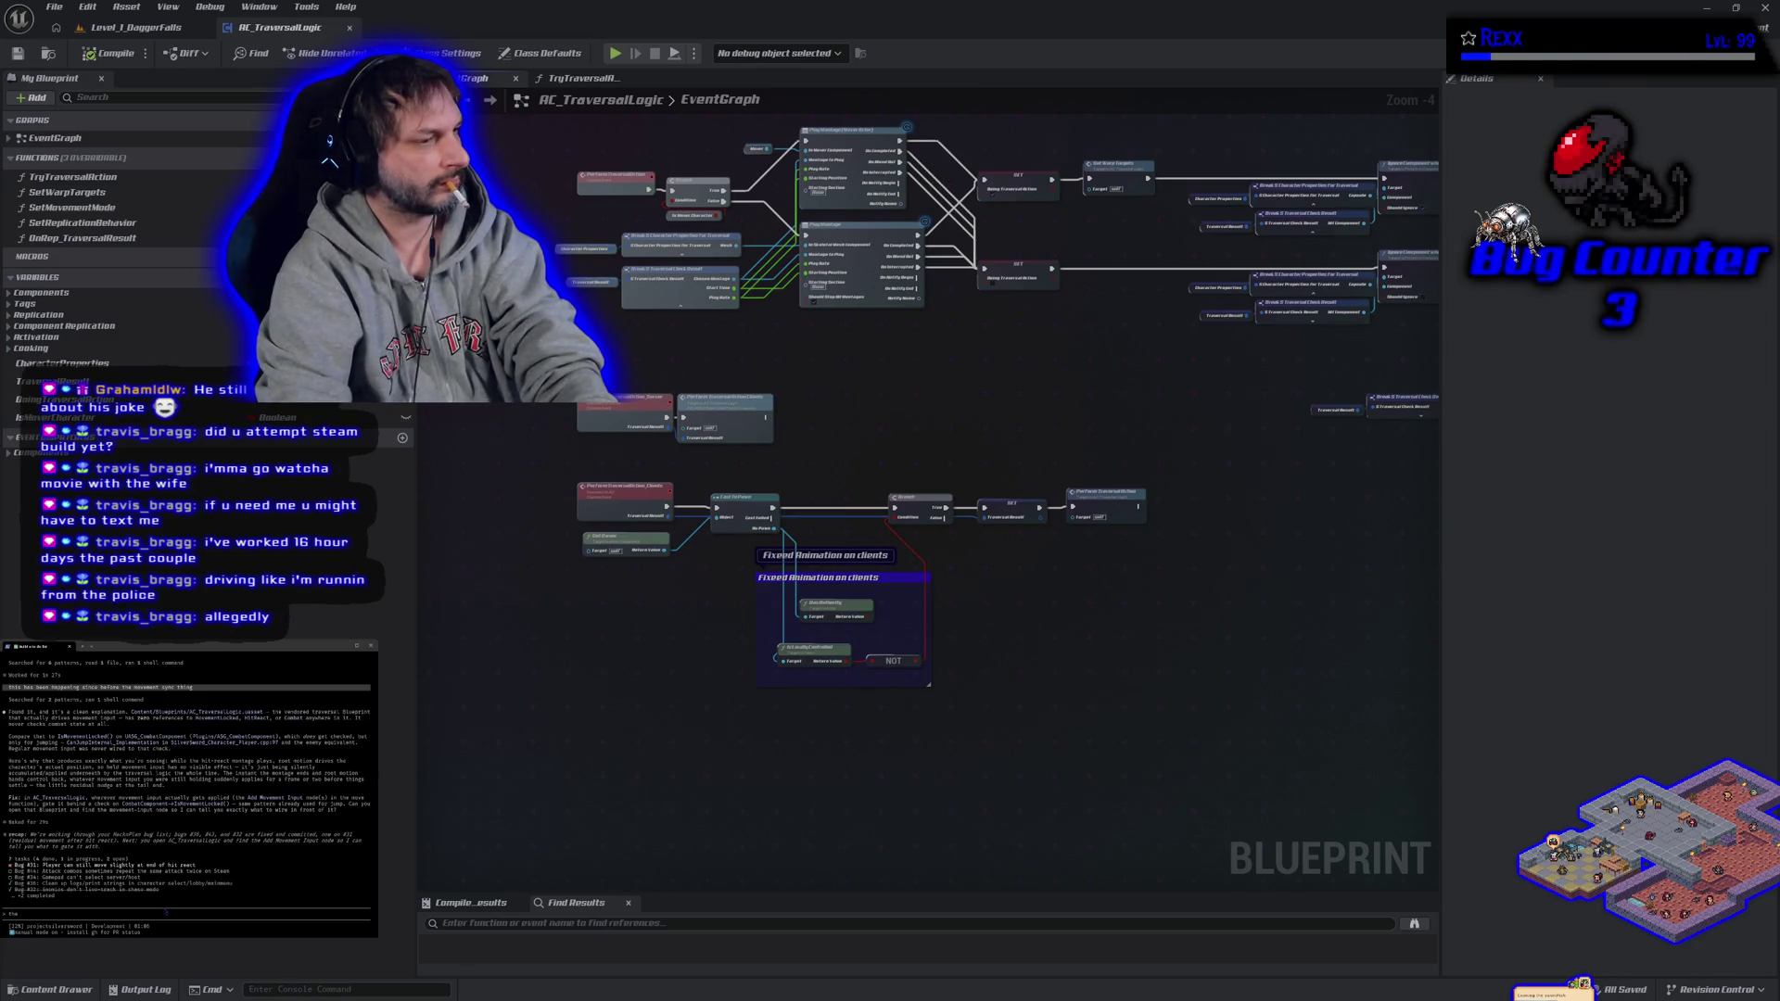
type("c_trav")
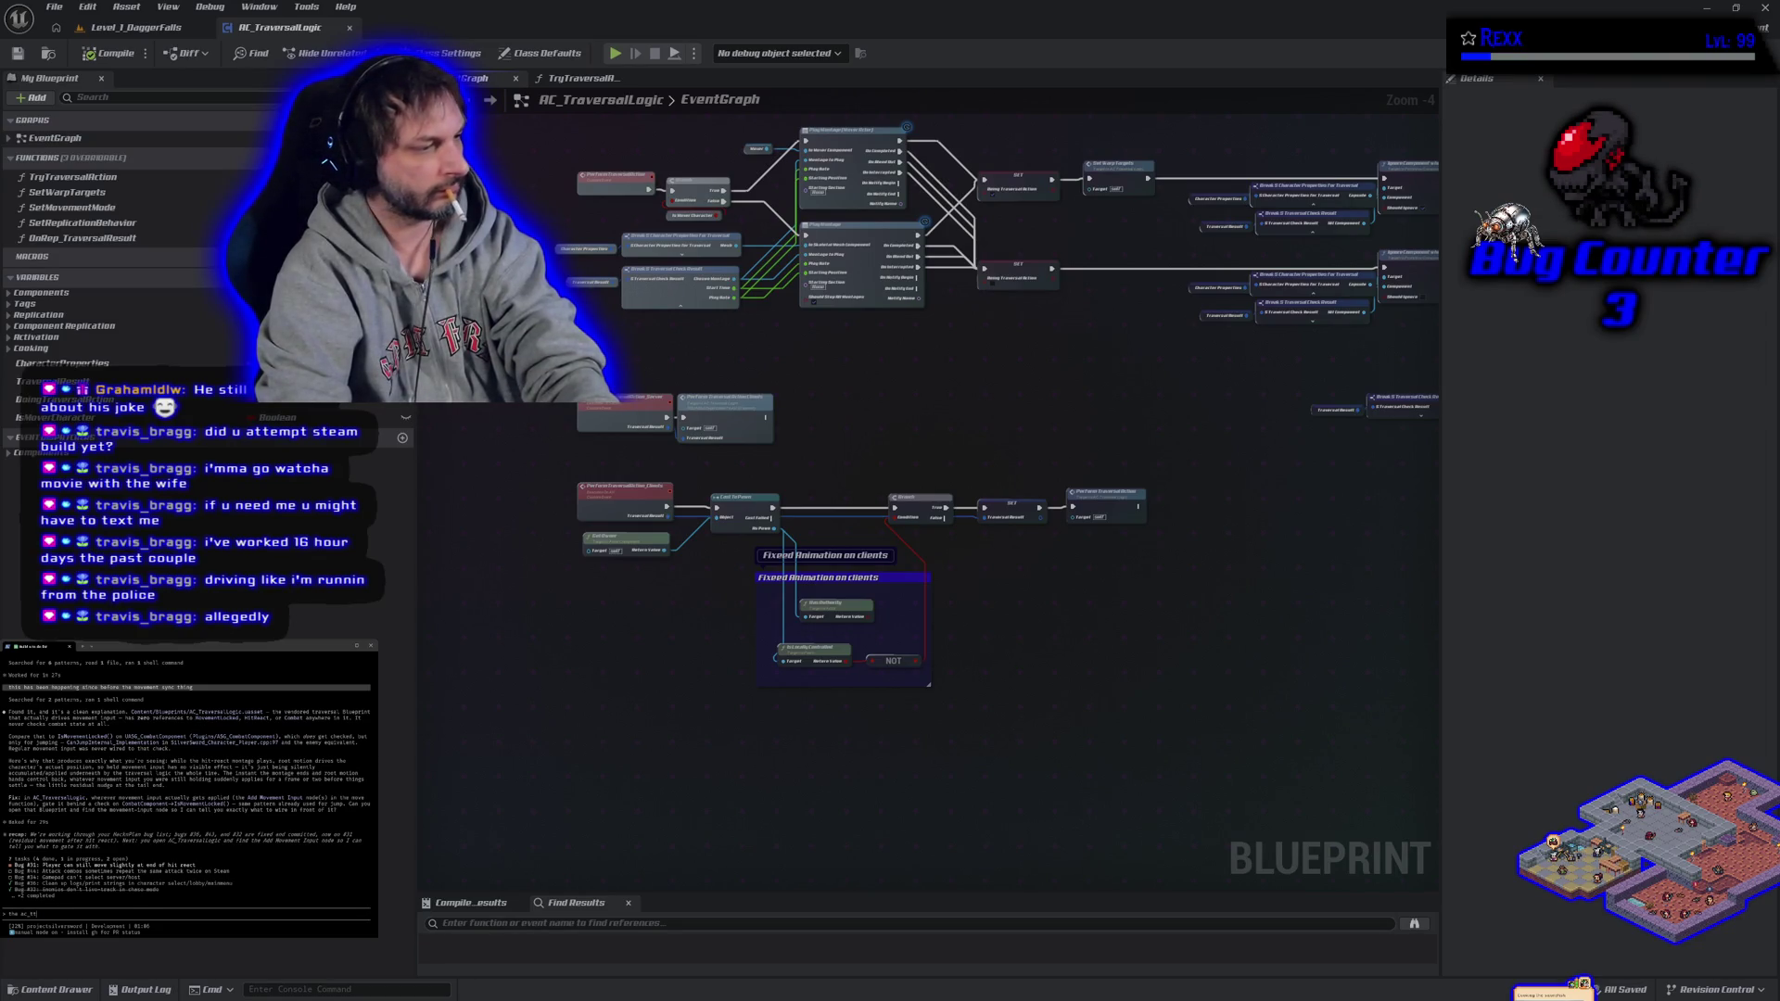
type("ersal doesnt ha")
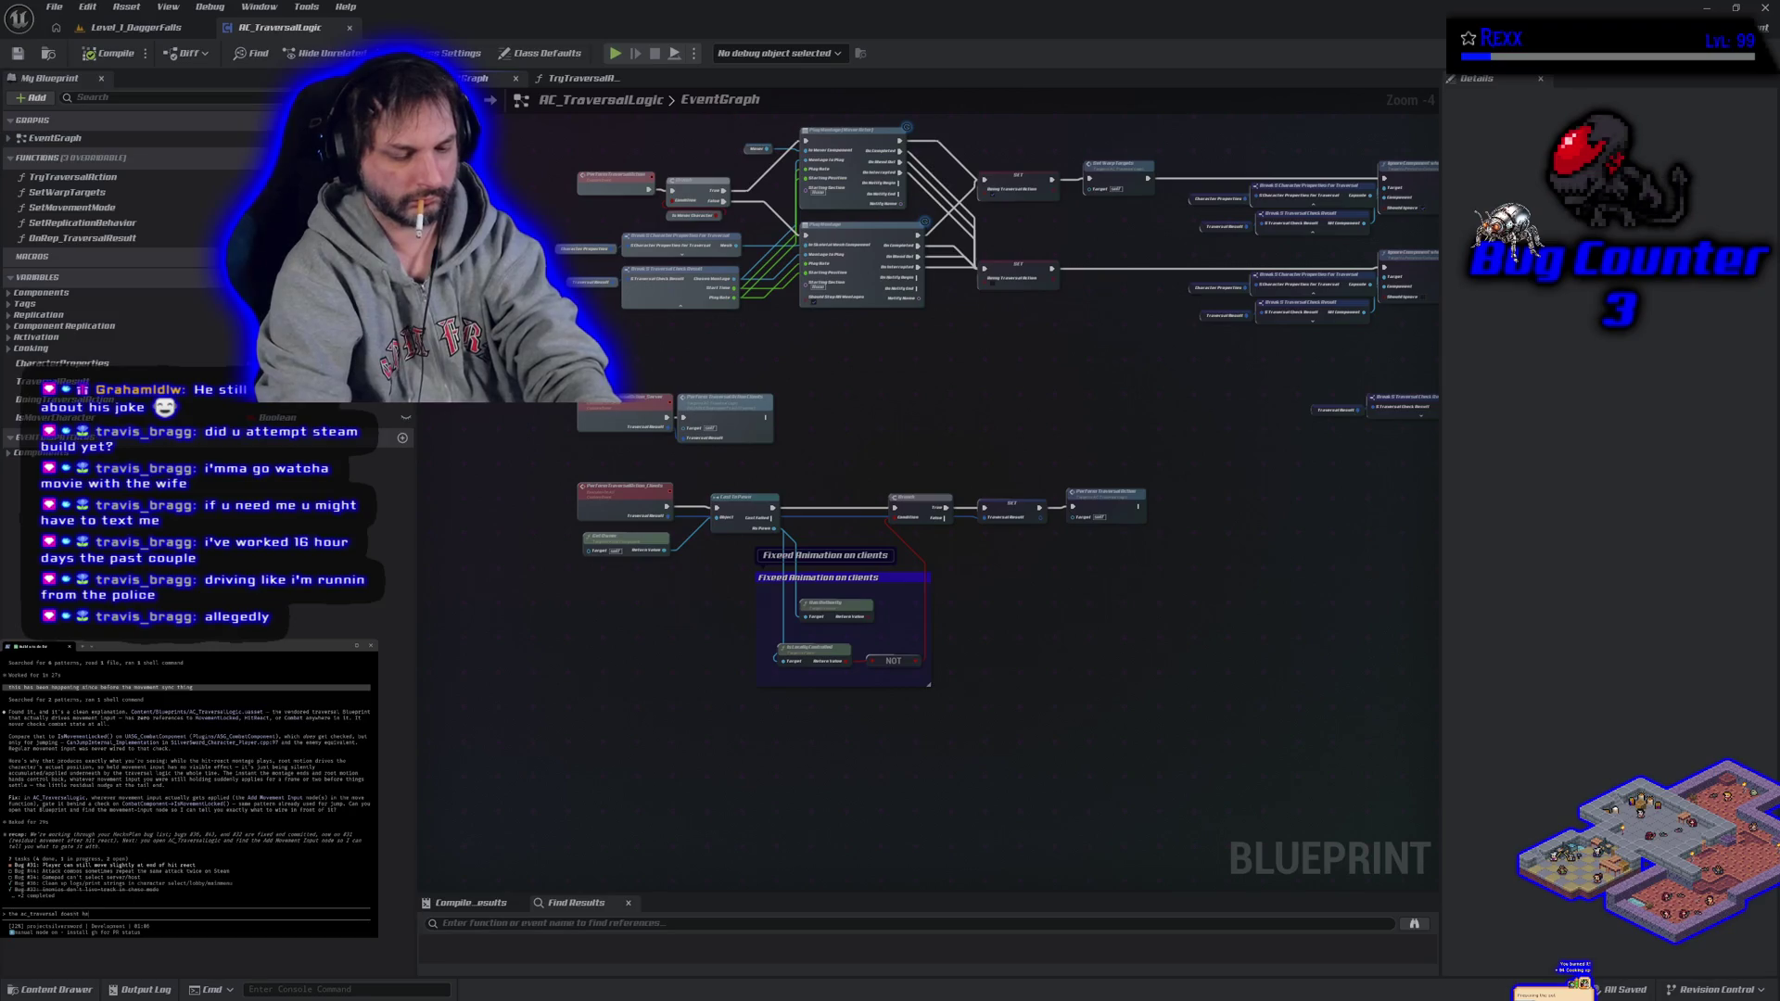
type("to the combat component")
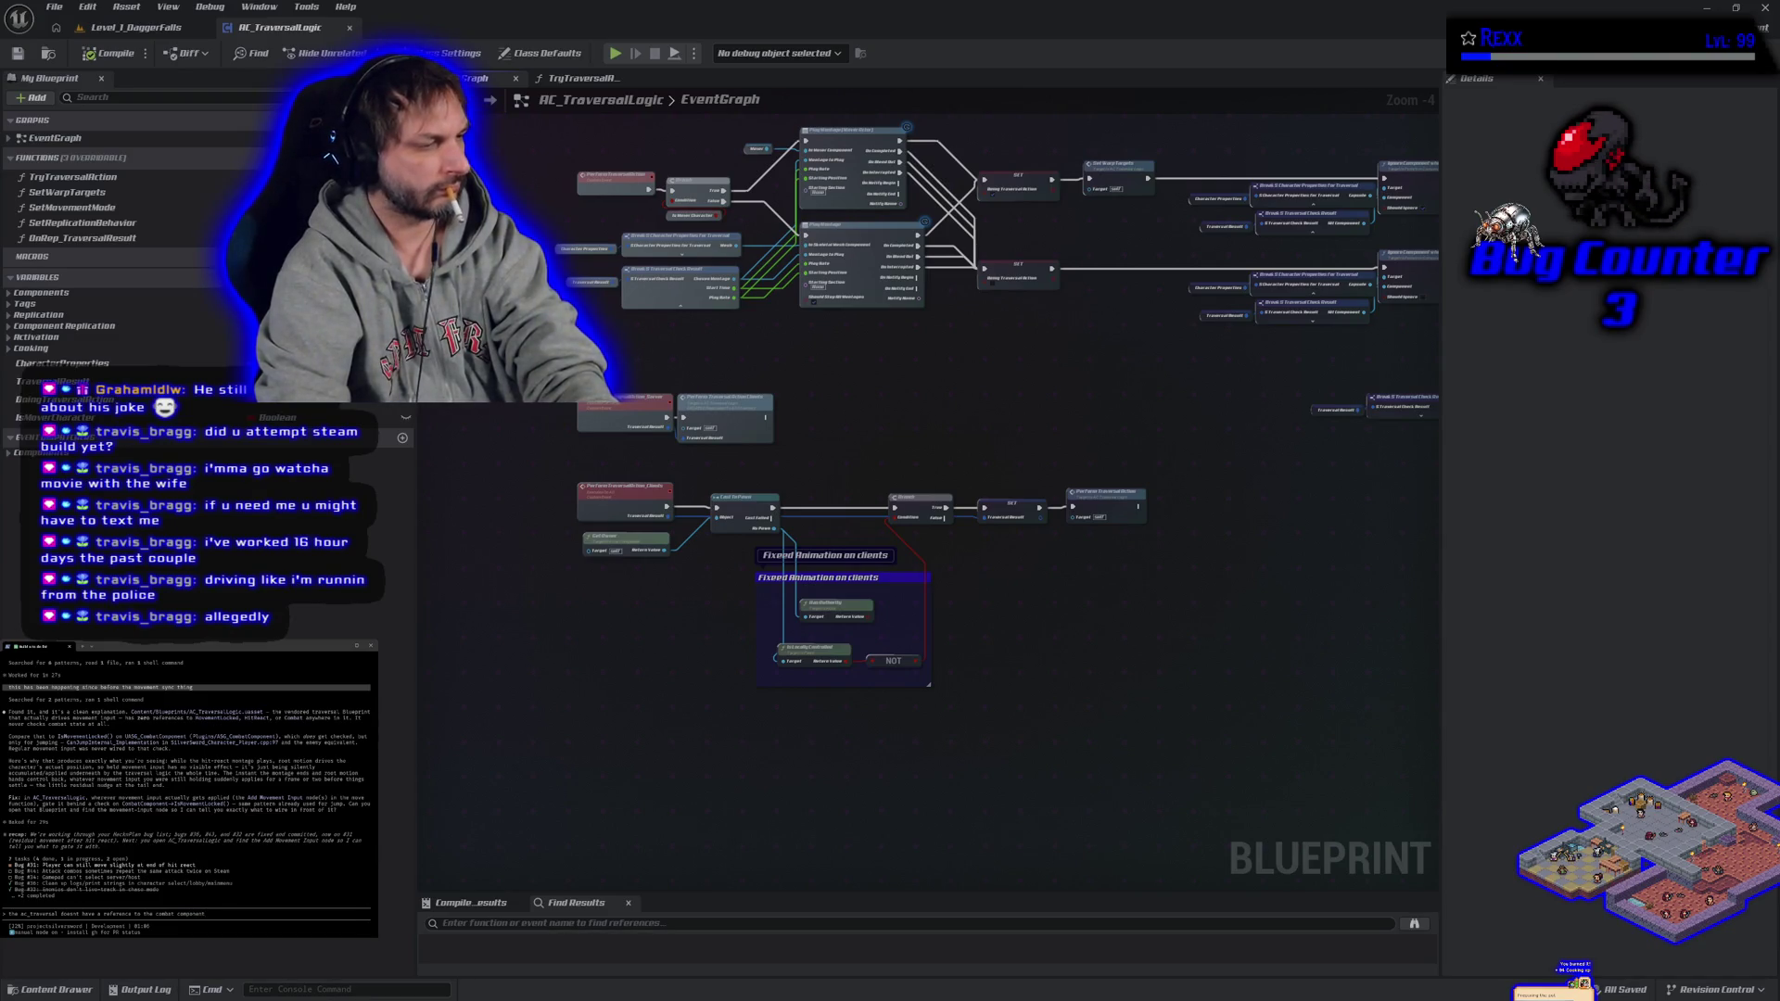
key("Return")
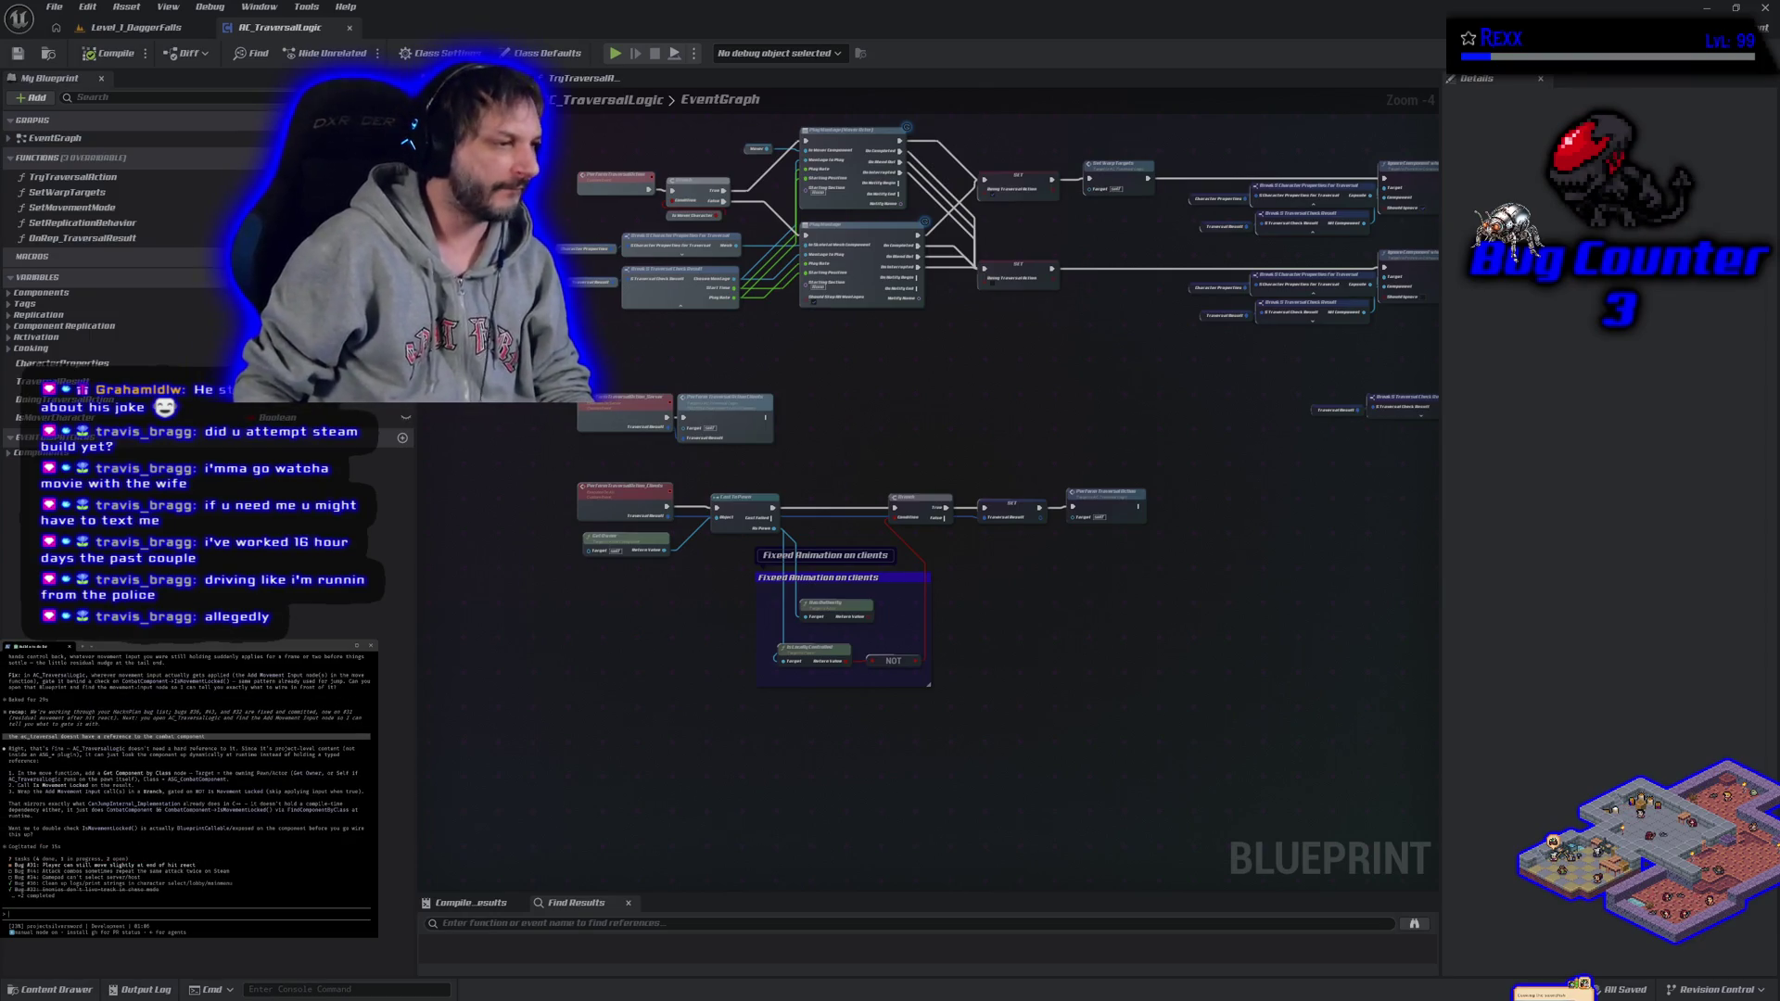
- Add the follow-up 'you check that first' to the note, then switch to the browser
type("you check that first")
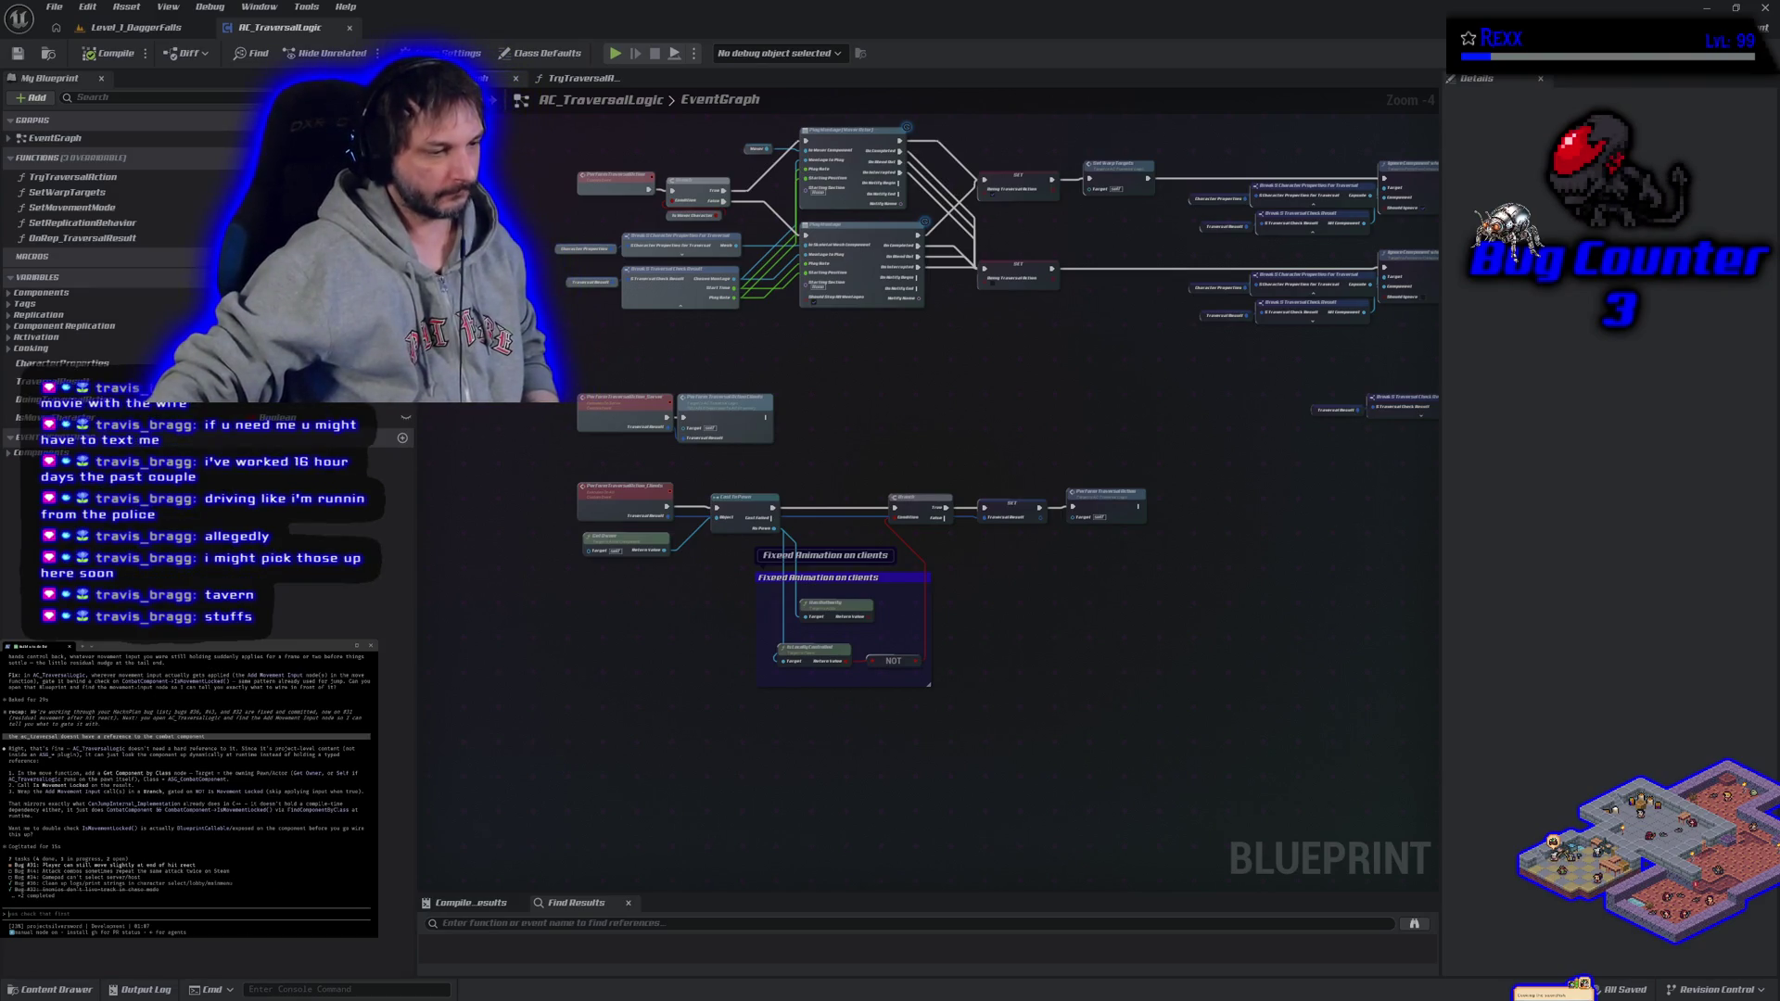
key("alt+Tab")
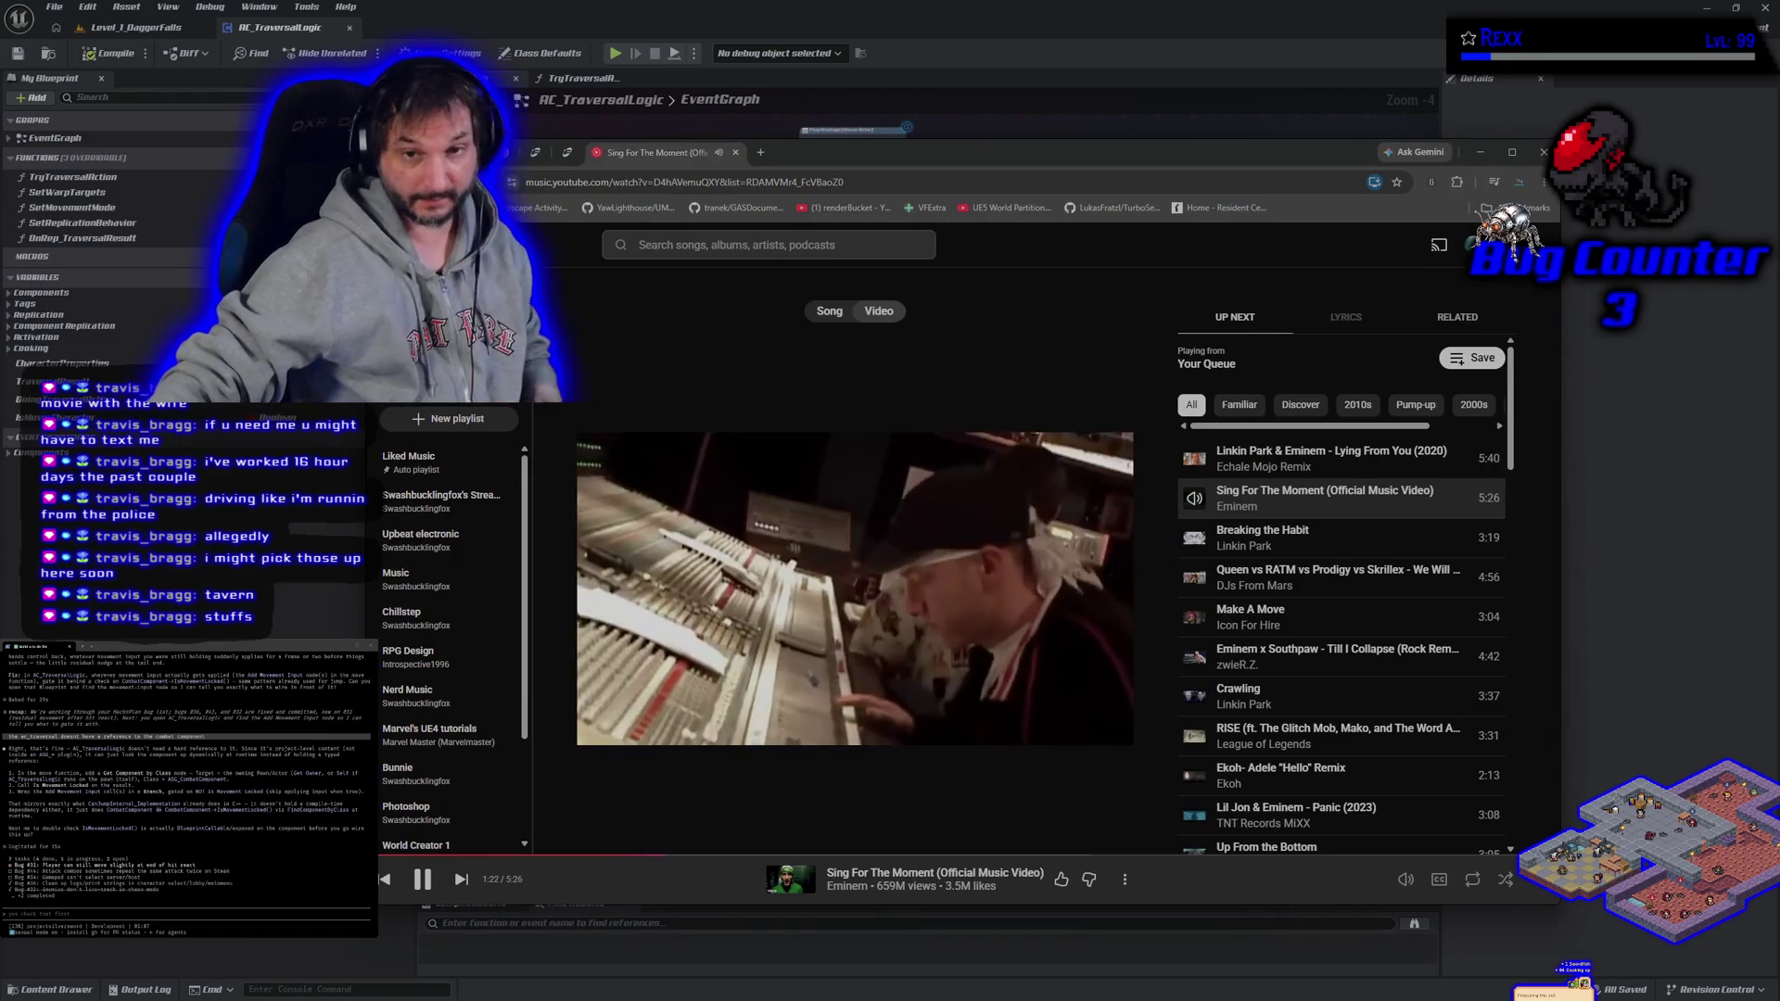
- Compare the Fab Tavern Animations and Medieval Tavern & Inn Environment listings, ending on the music video
left_click(505, 153)
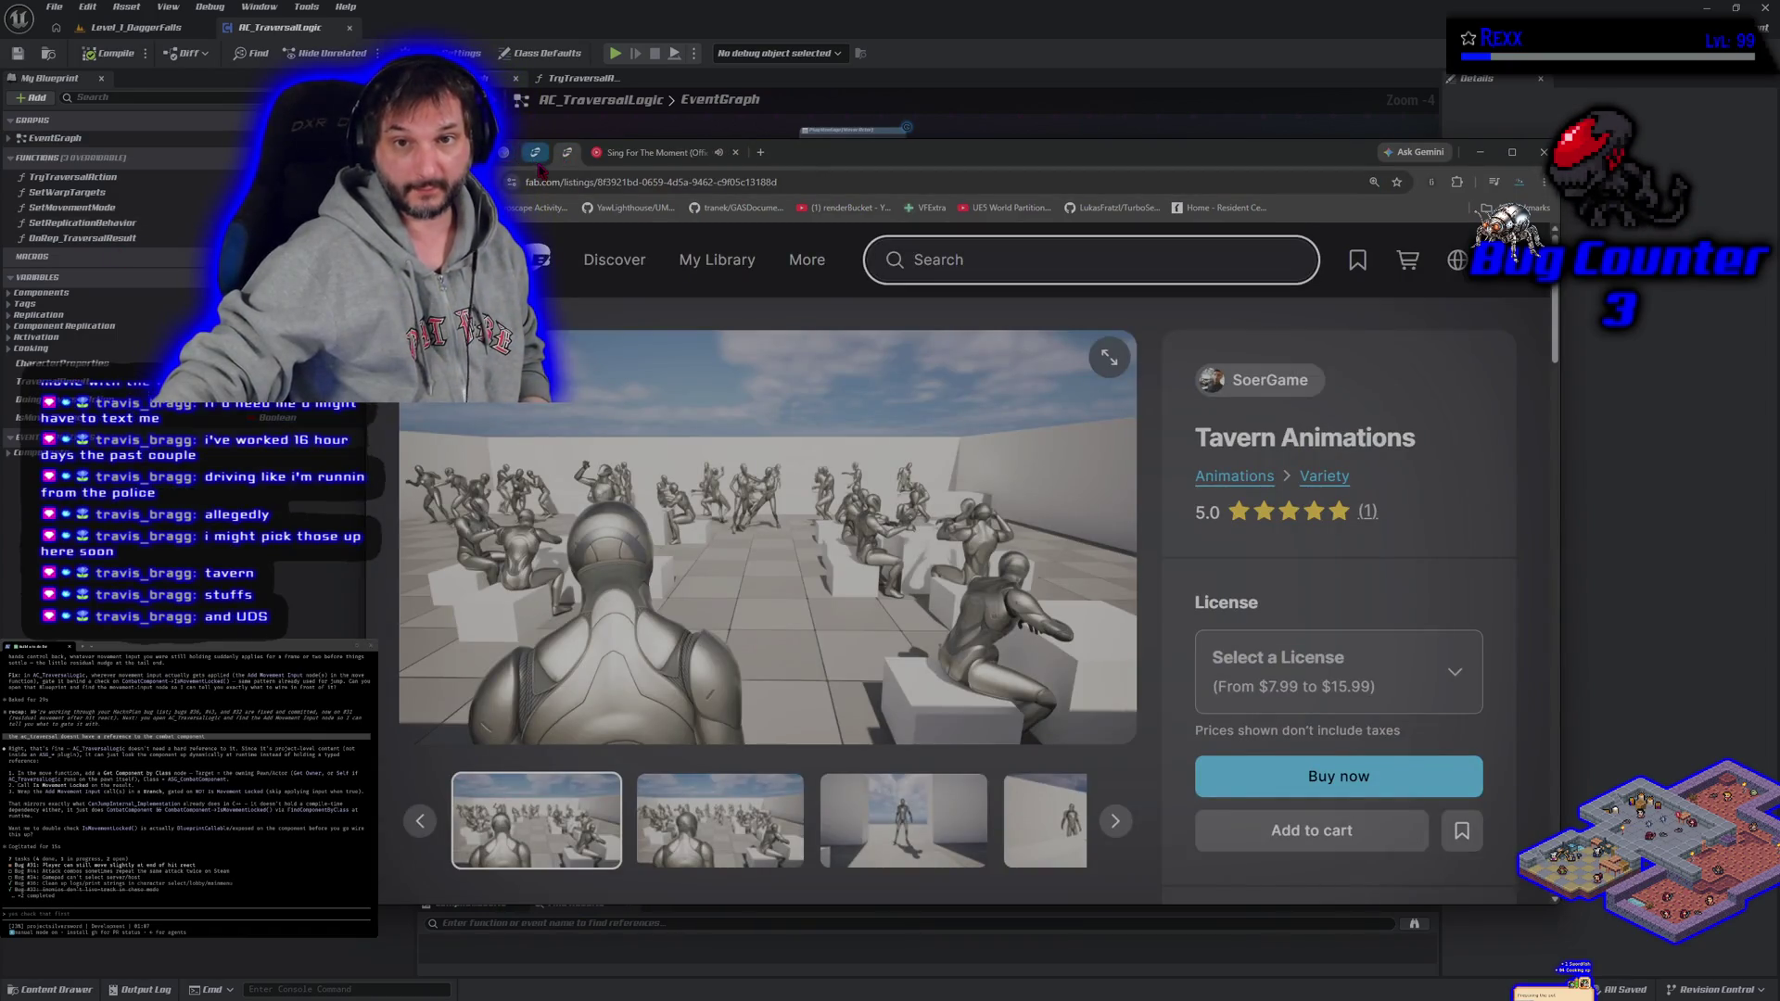
left_click(536, 154)
left_click(564, 154)
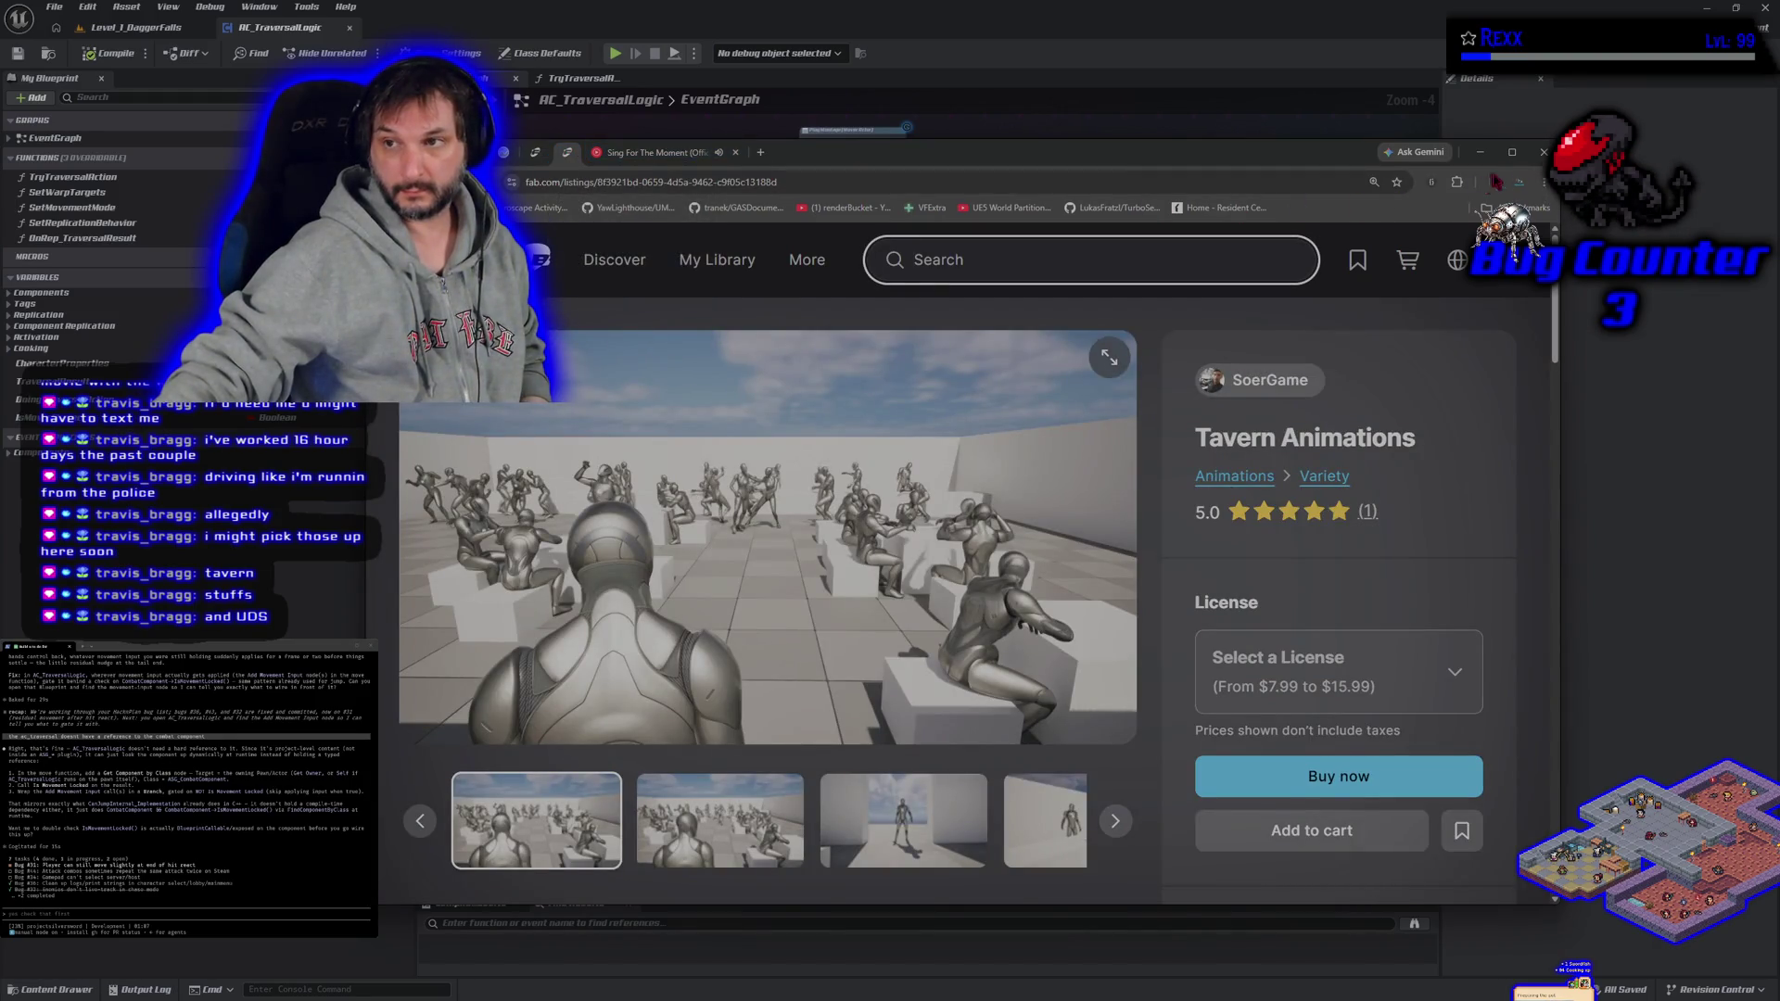
left_click(658, 152)
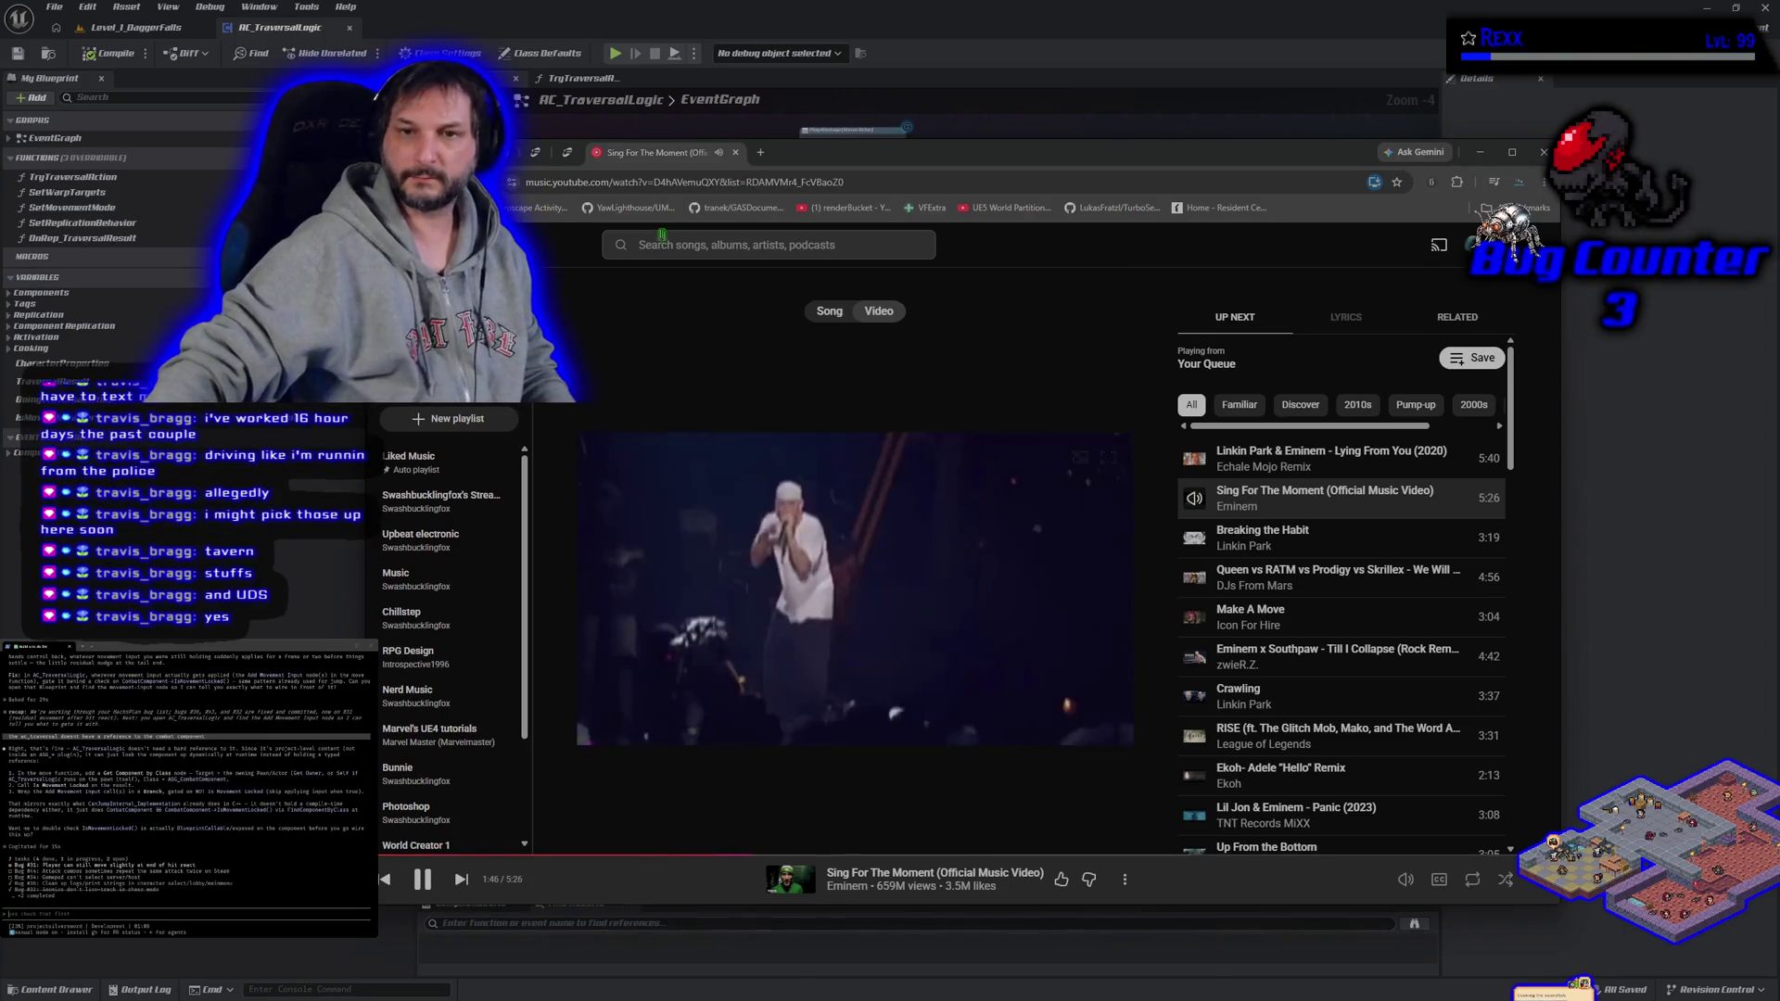
left_click(569, 152)
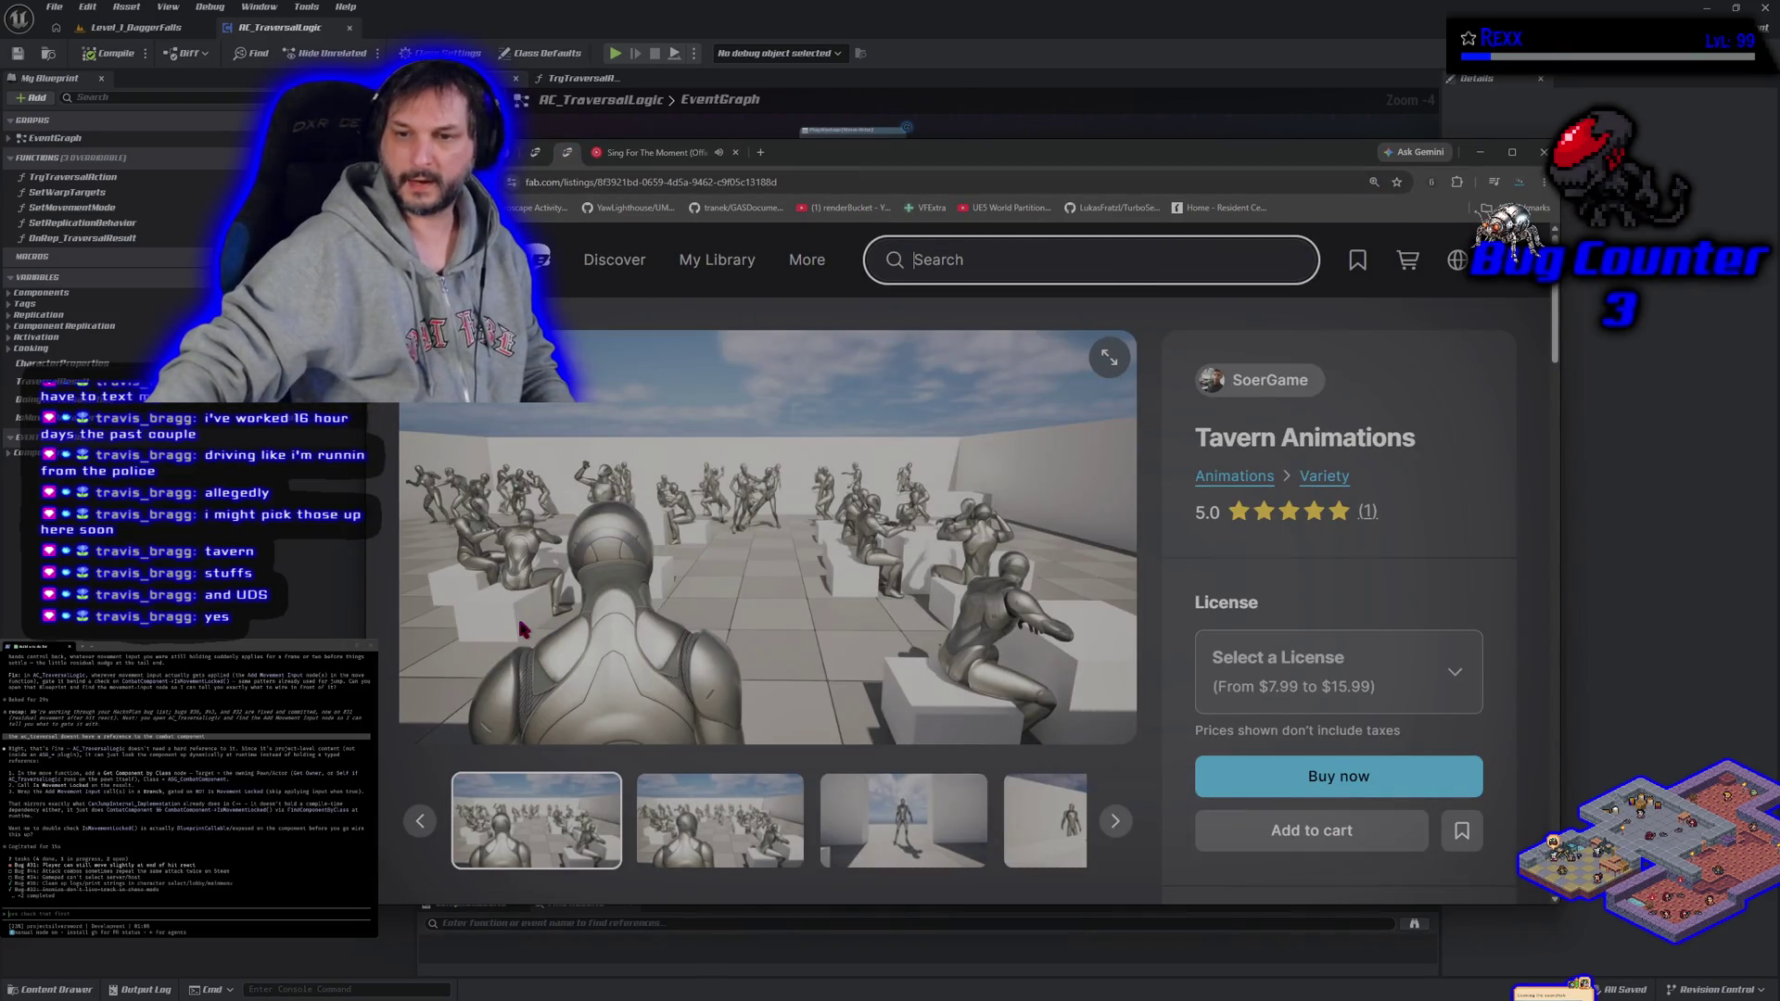
key("alt+Left")
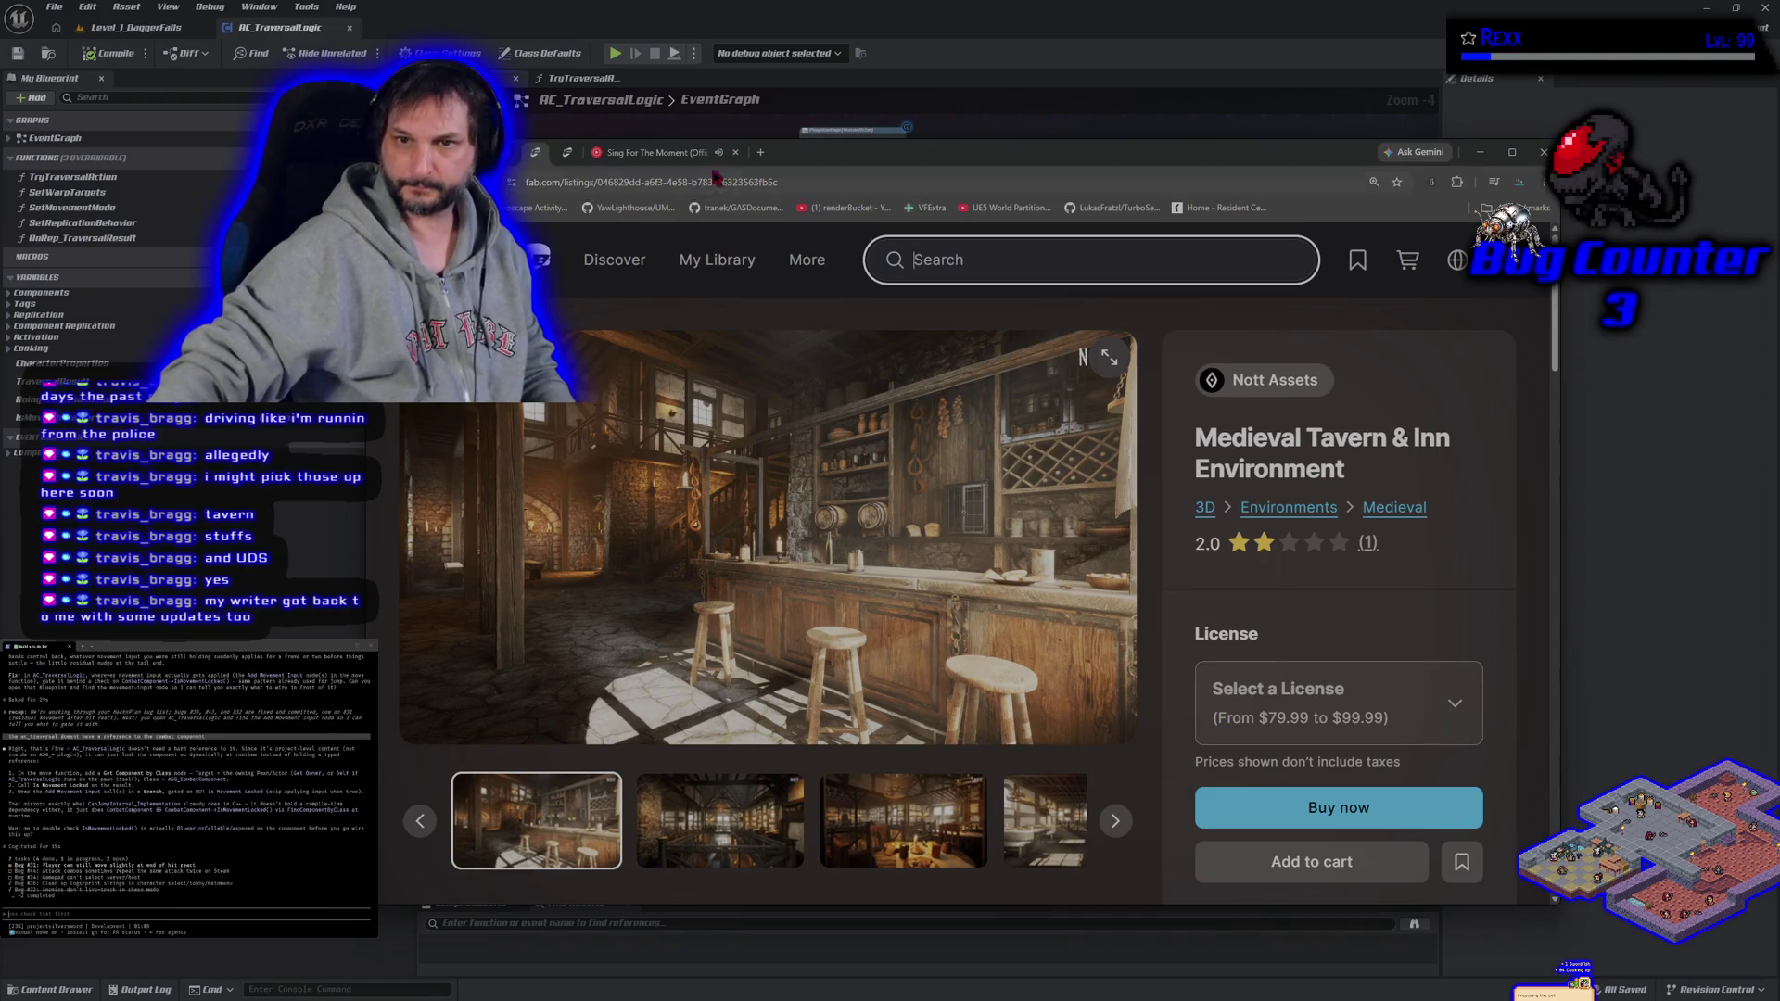
left_click(654, 153)
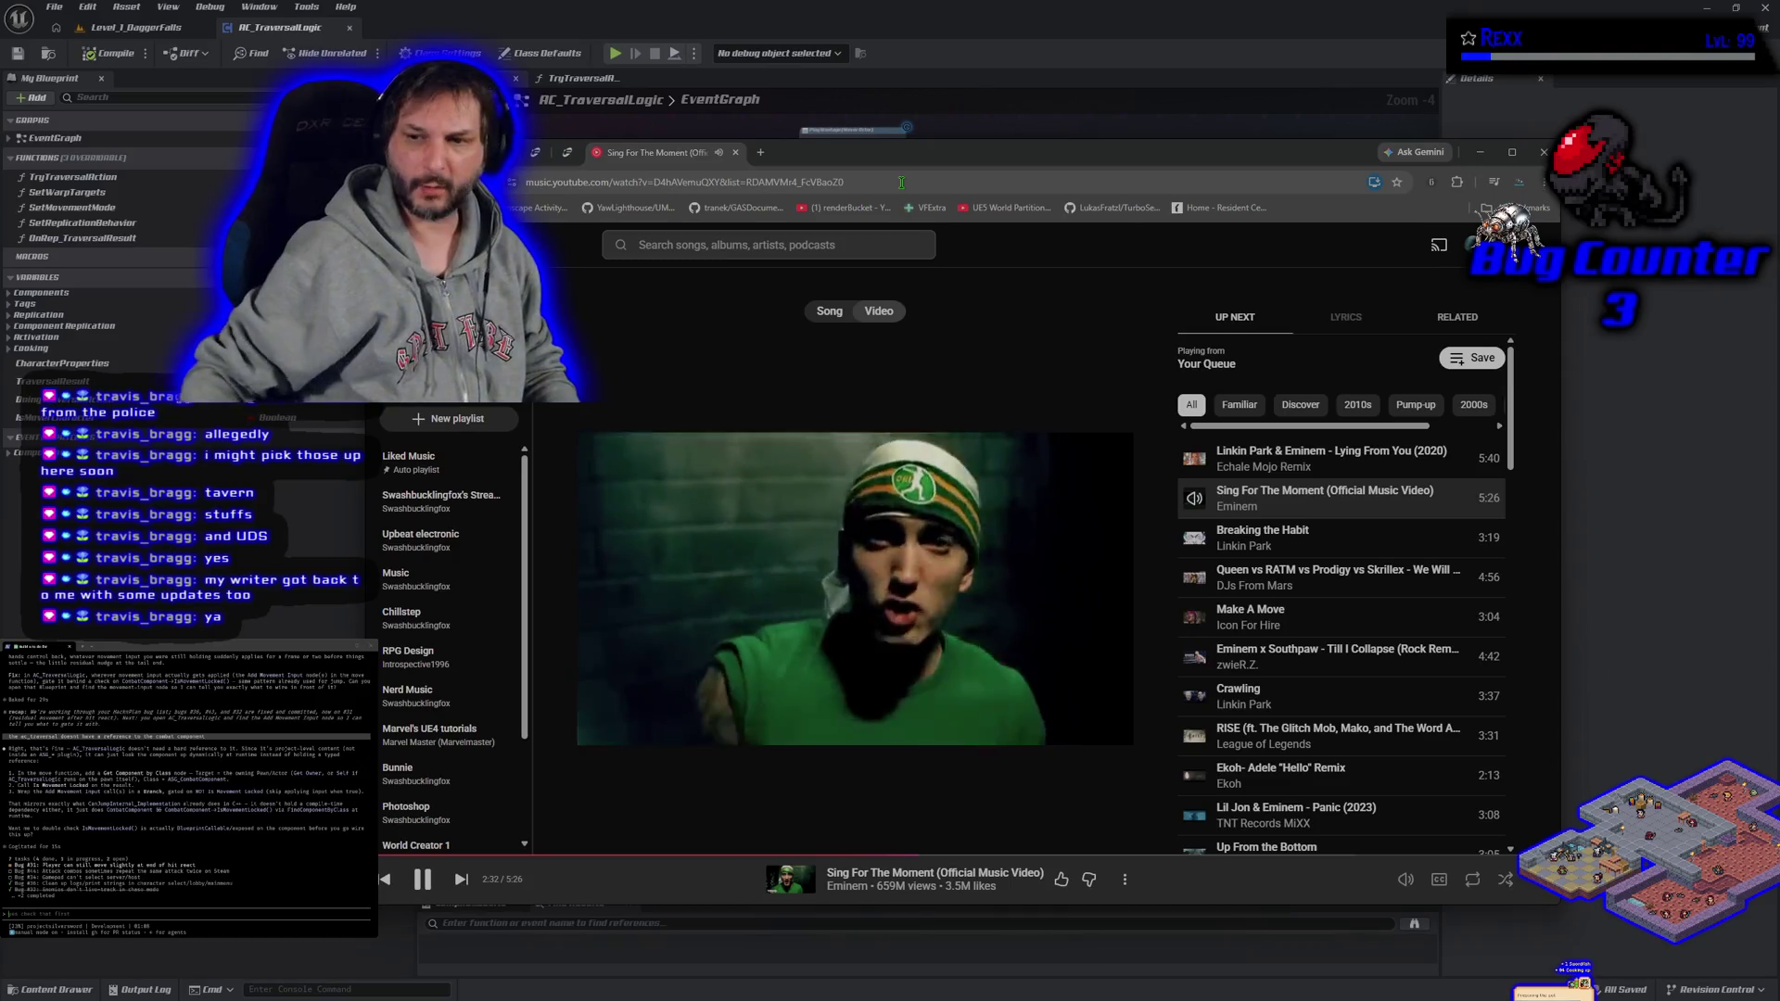
- Play Dj Kantik's Tokyo Drift & Temperature remix from the home page in full screen
left_click_drag(1106, 170, 990, 181)
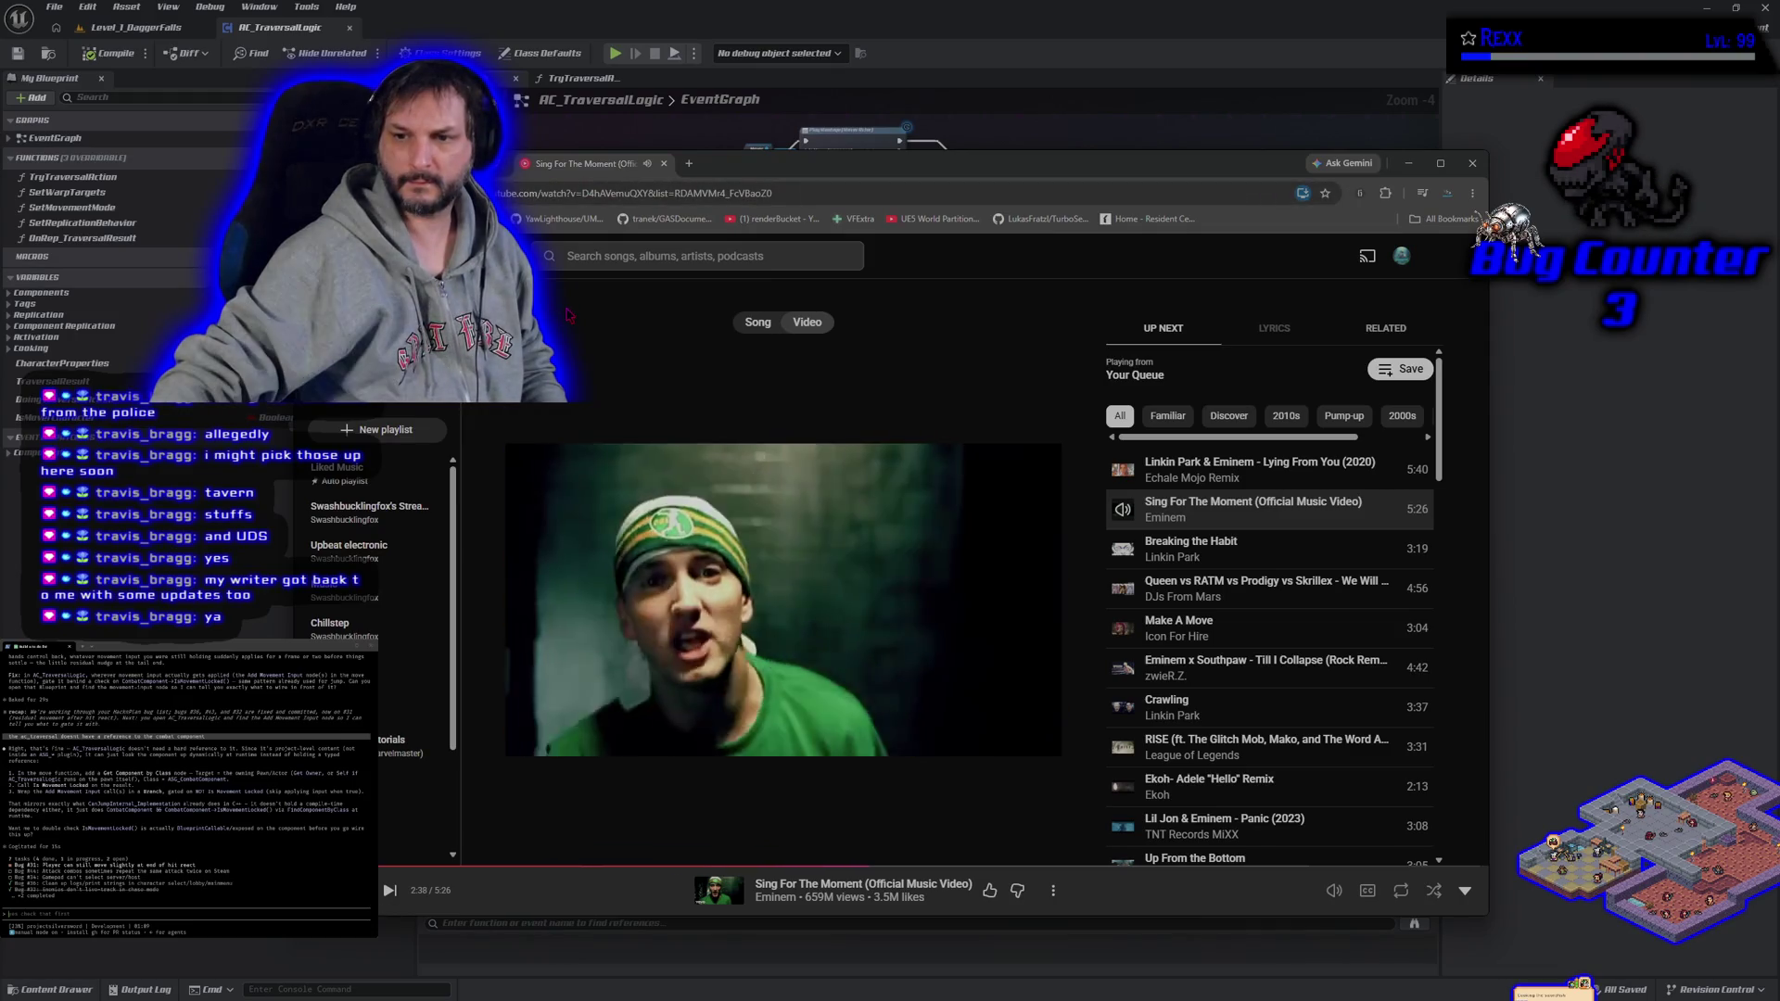
key("alt+Left")
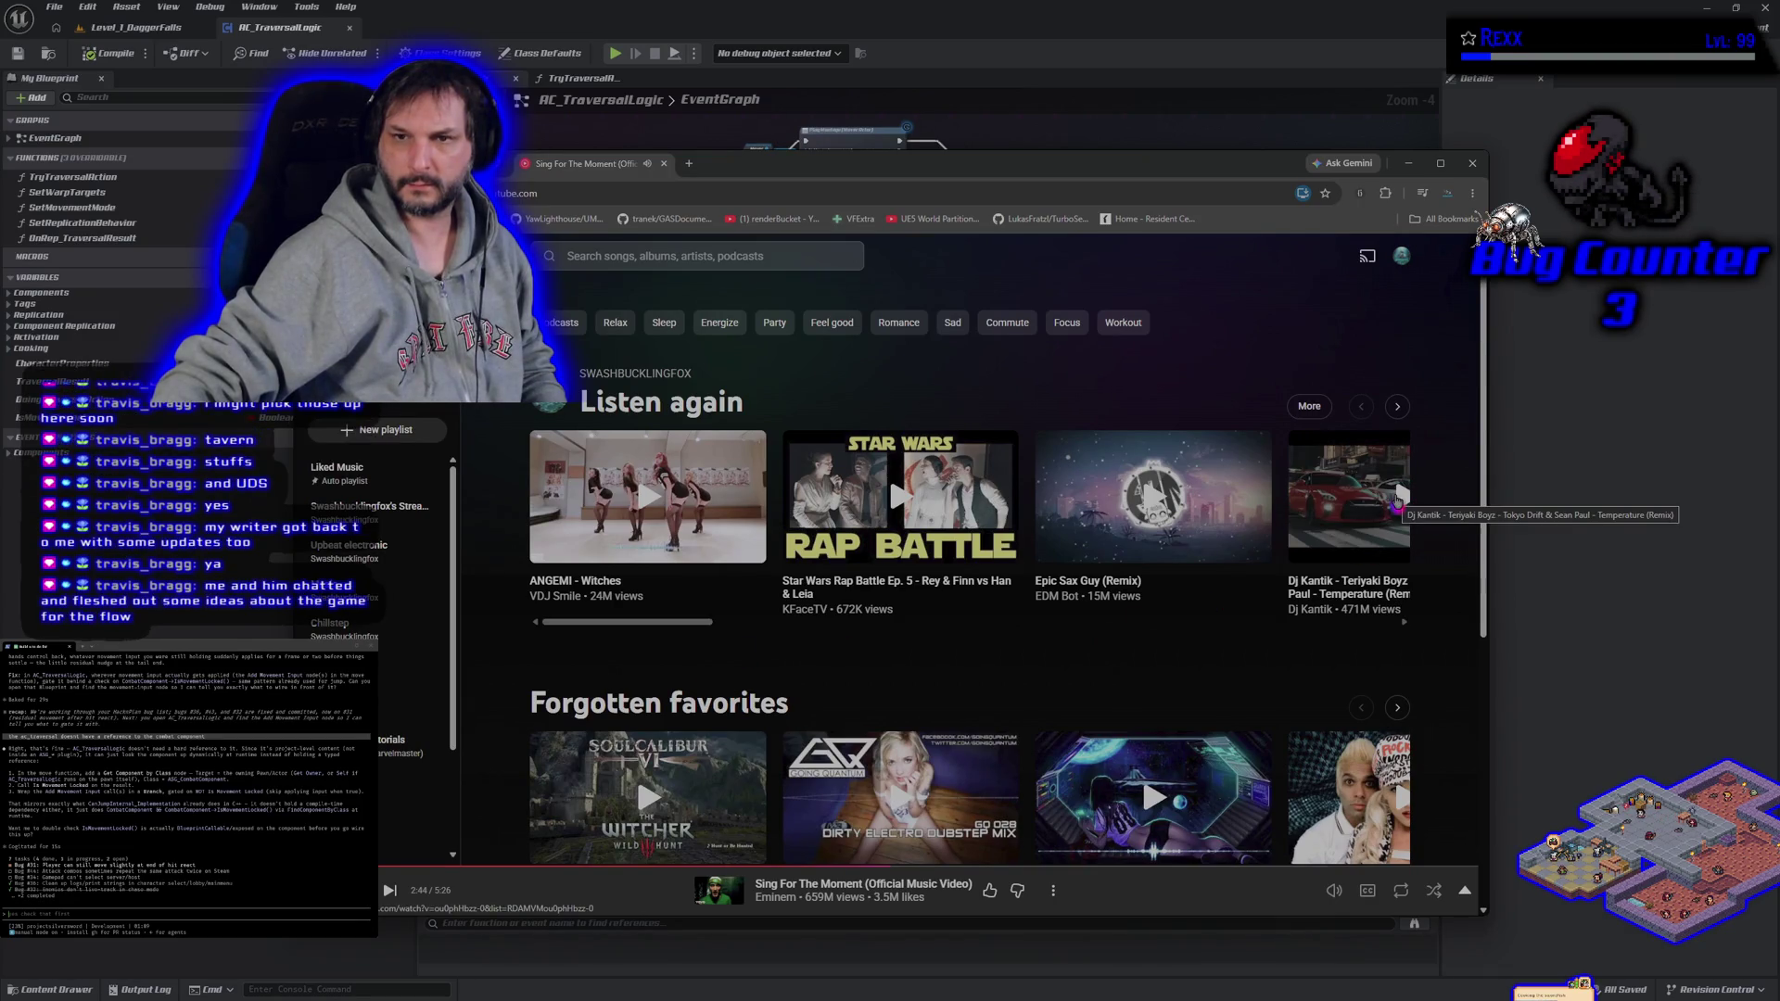
left_click(1397, 499)
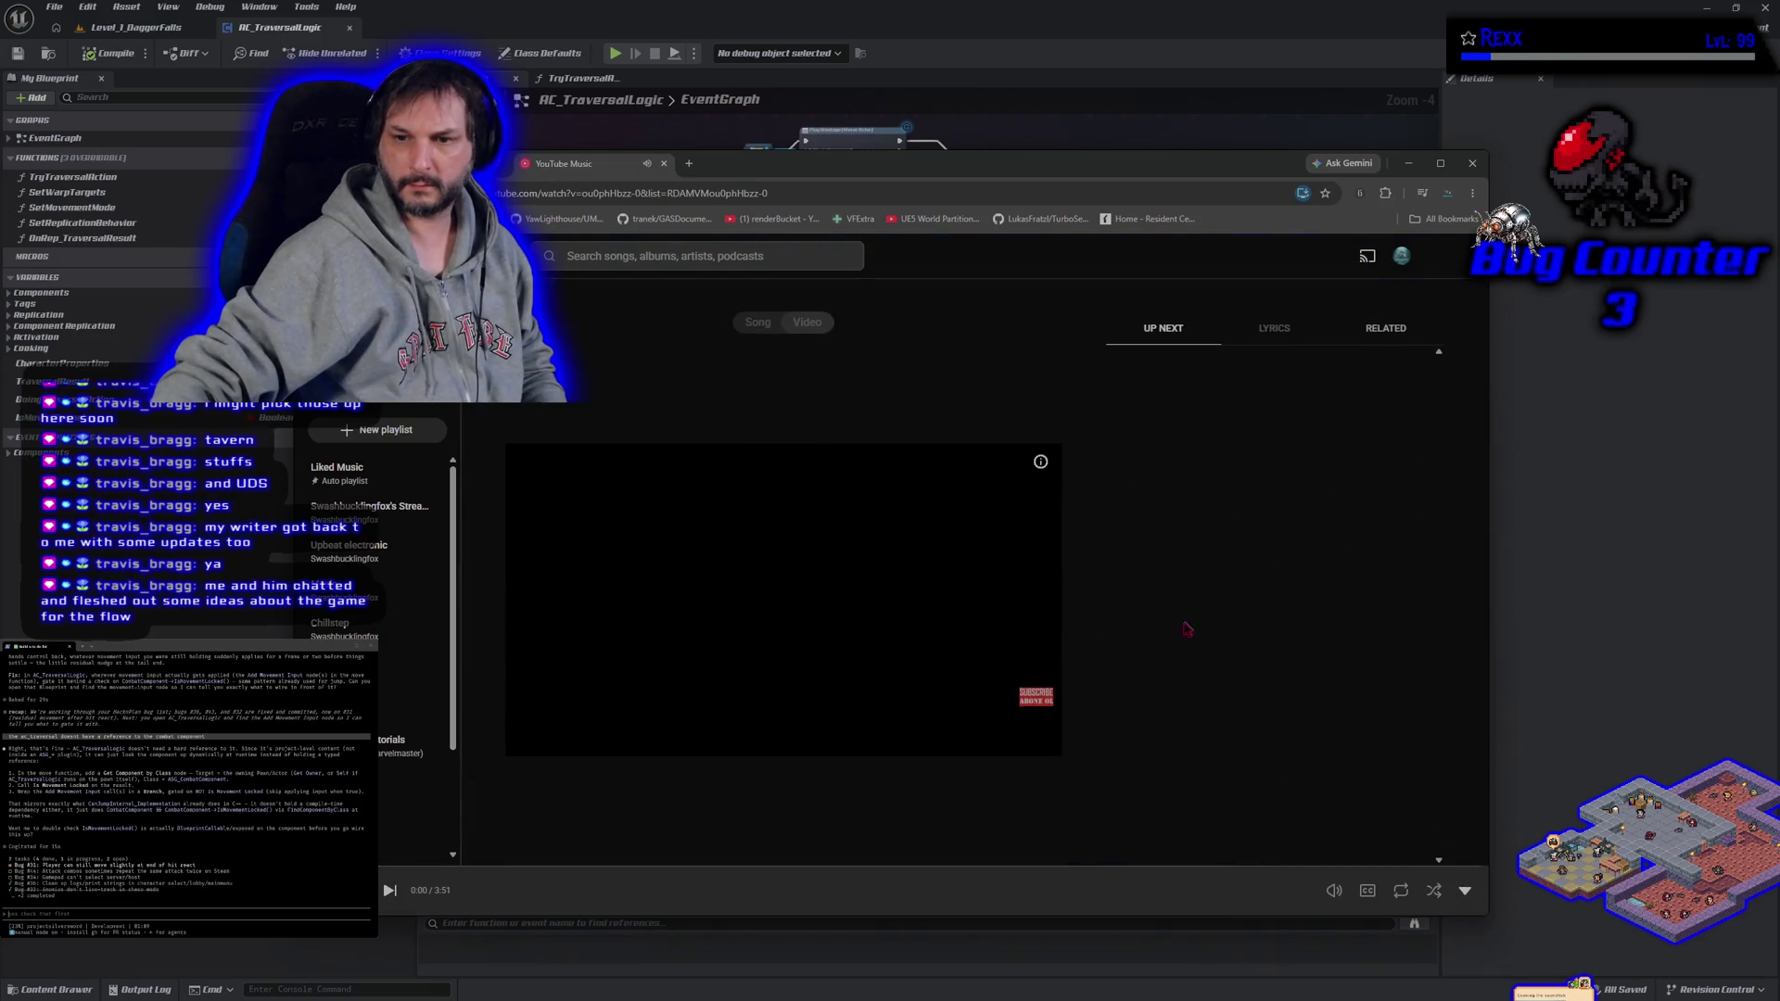
left_click(1039, 466)
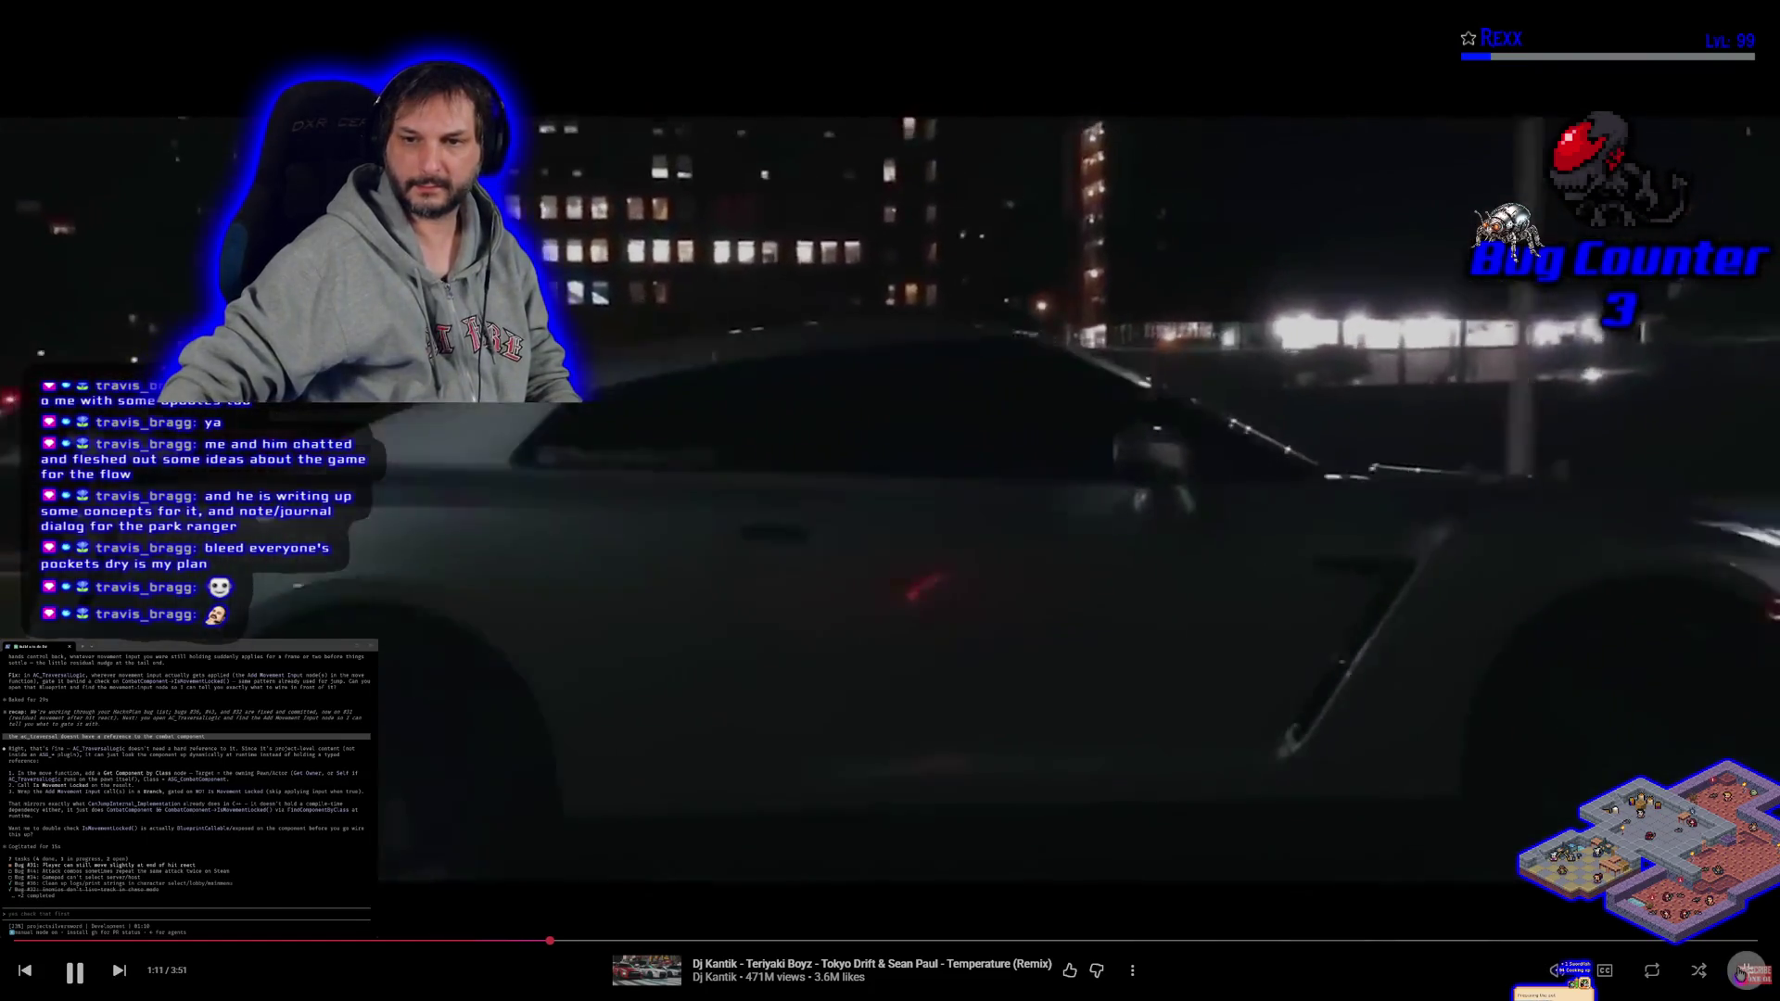
- Exit full-screen playback in YouTube Music, move its window aside, and switch back to the editor
left_click(1743, 970)
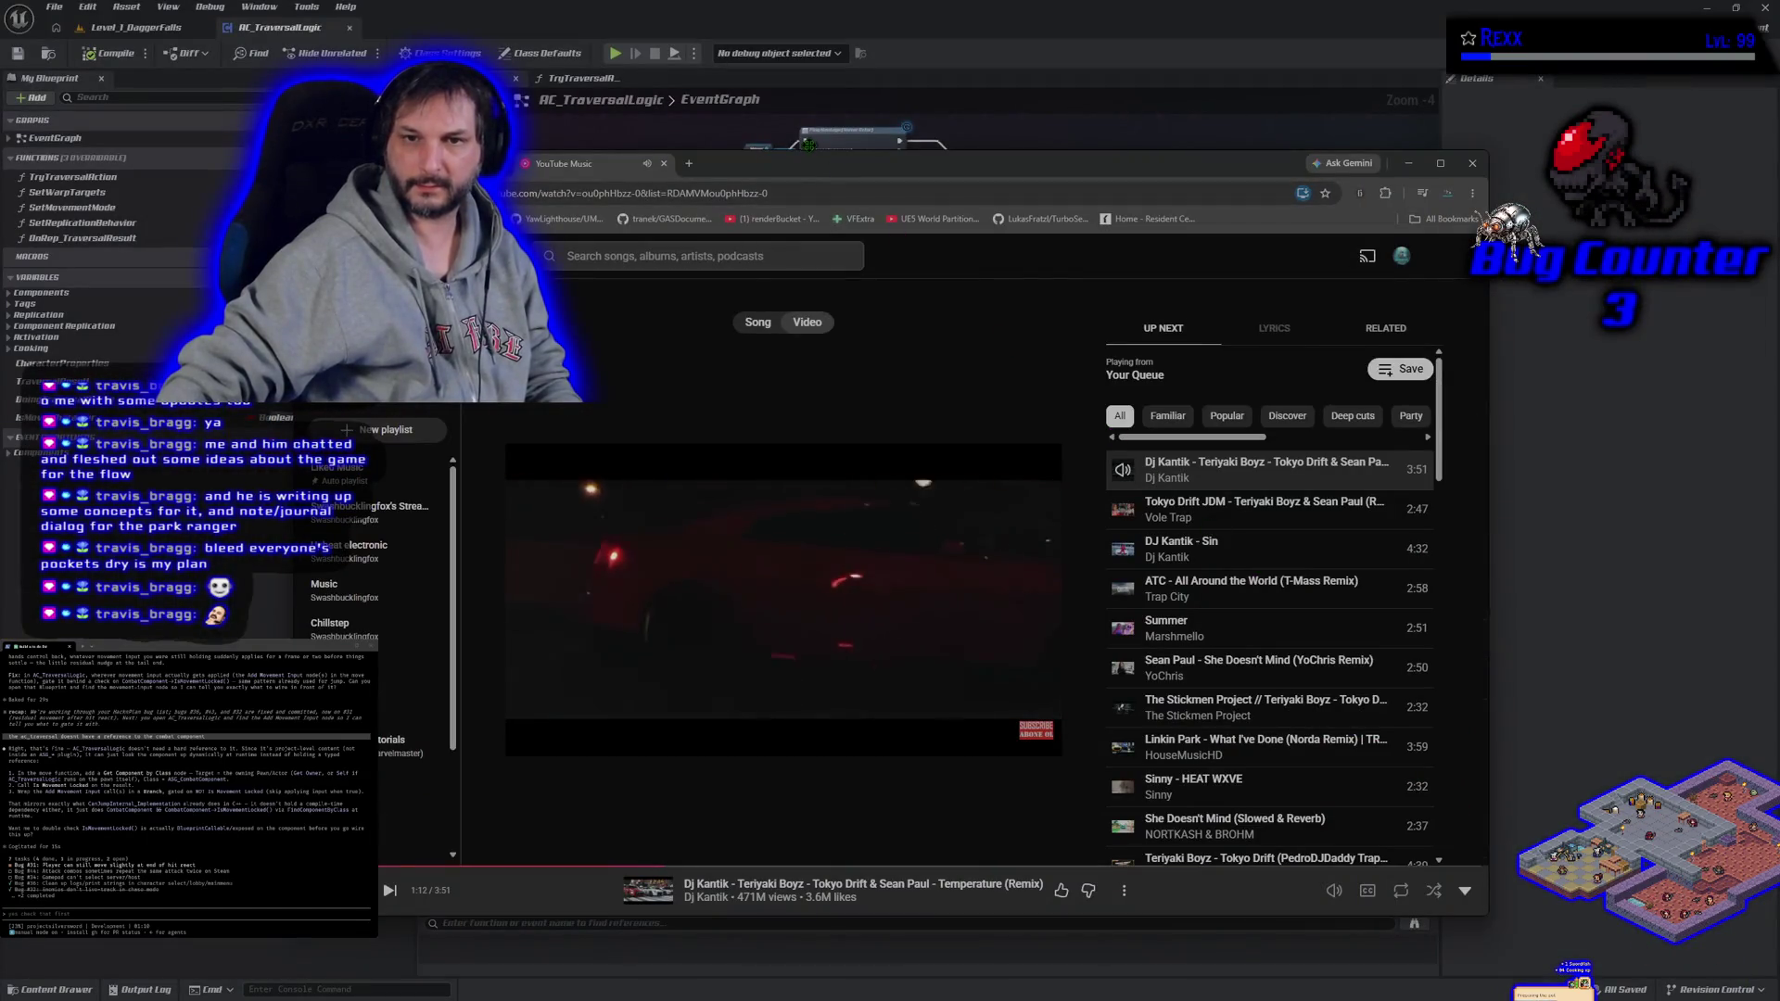
left_click_drag(813, 177, 732, 126)
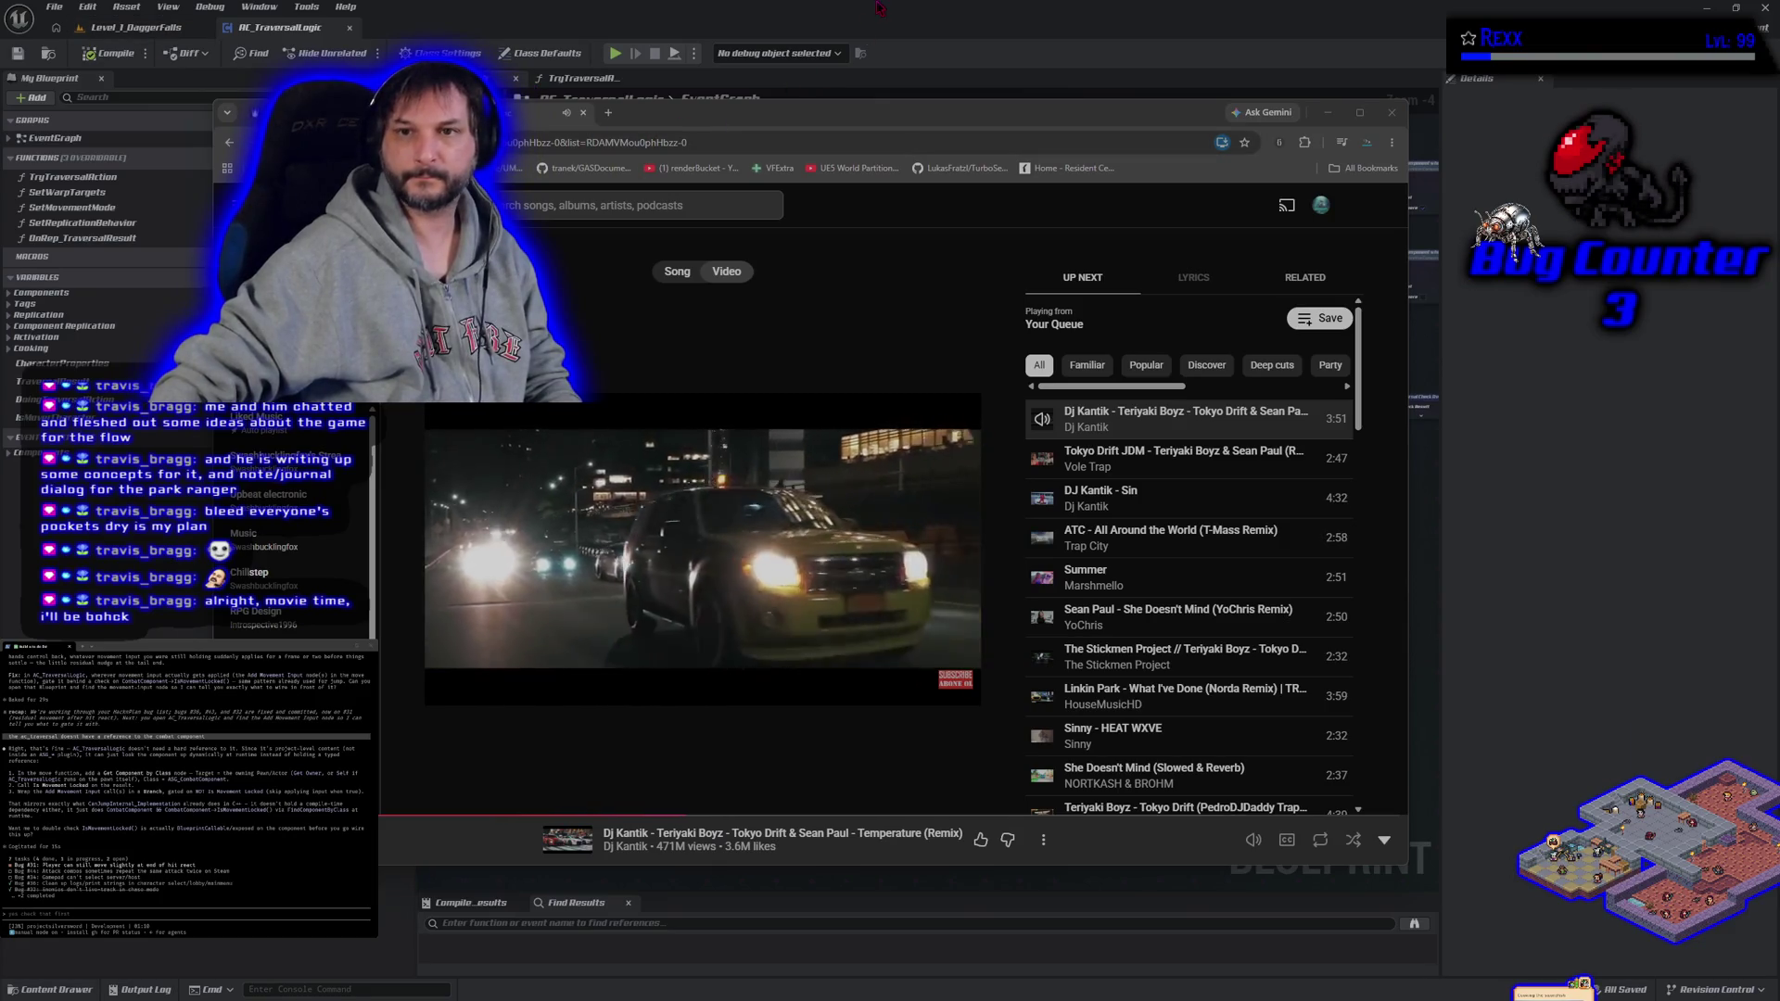
key("alt+Tab")
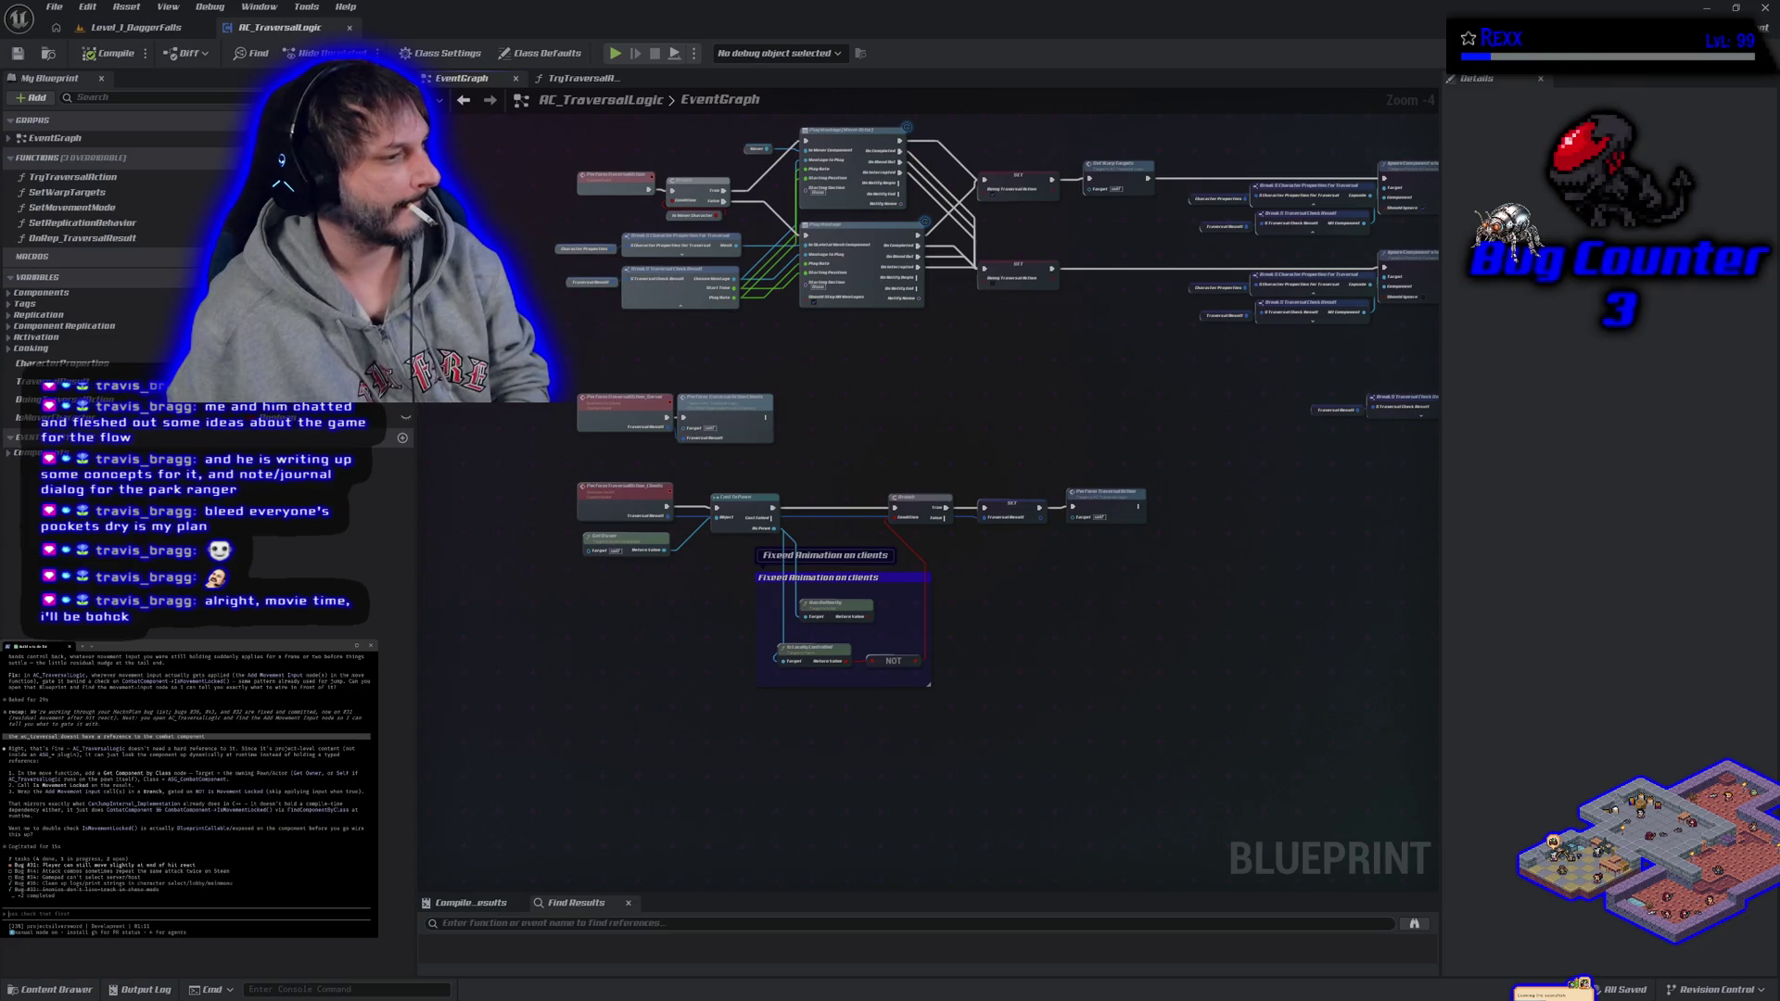
- Survey the upper, lower and left nodes of the AC_TraversalLogic EventGraph, then close that blueprint
left_click_drag(733, 46, 688, 248)
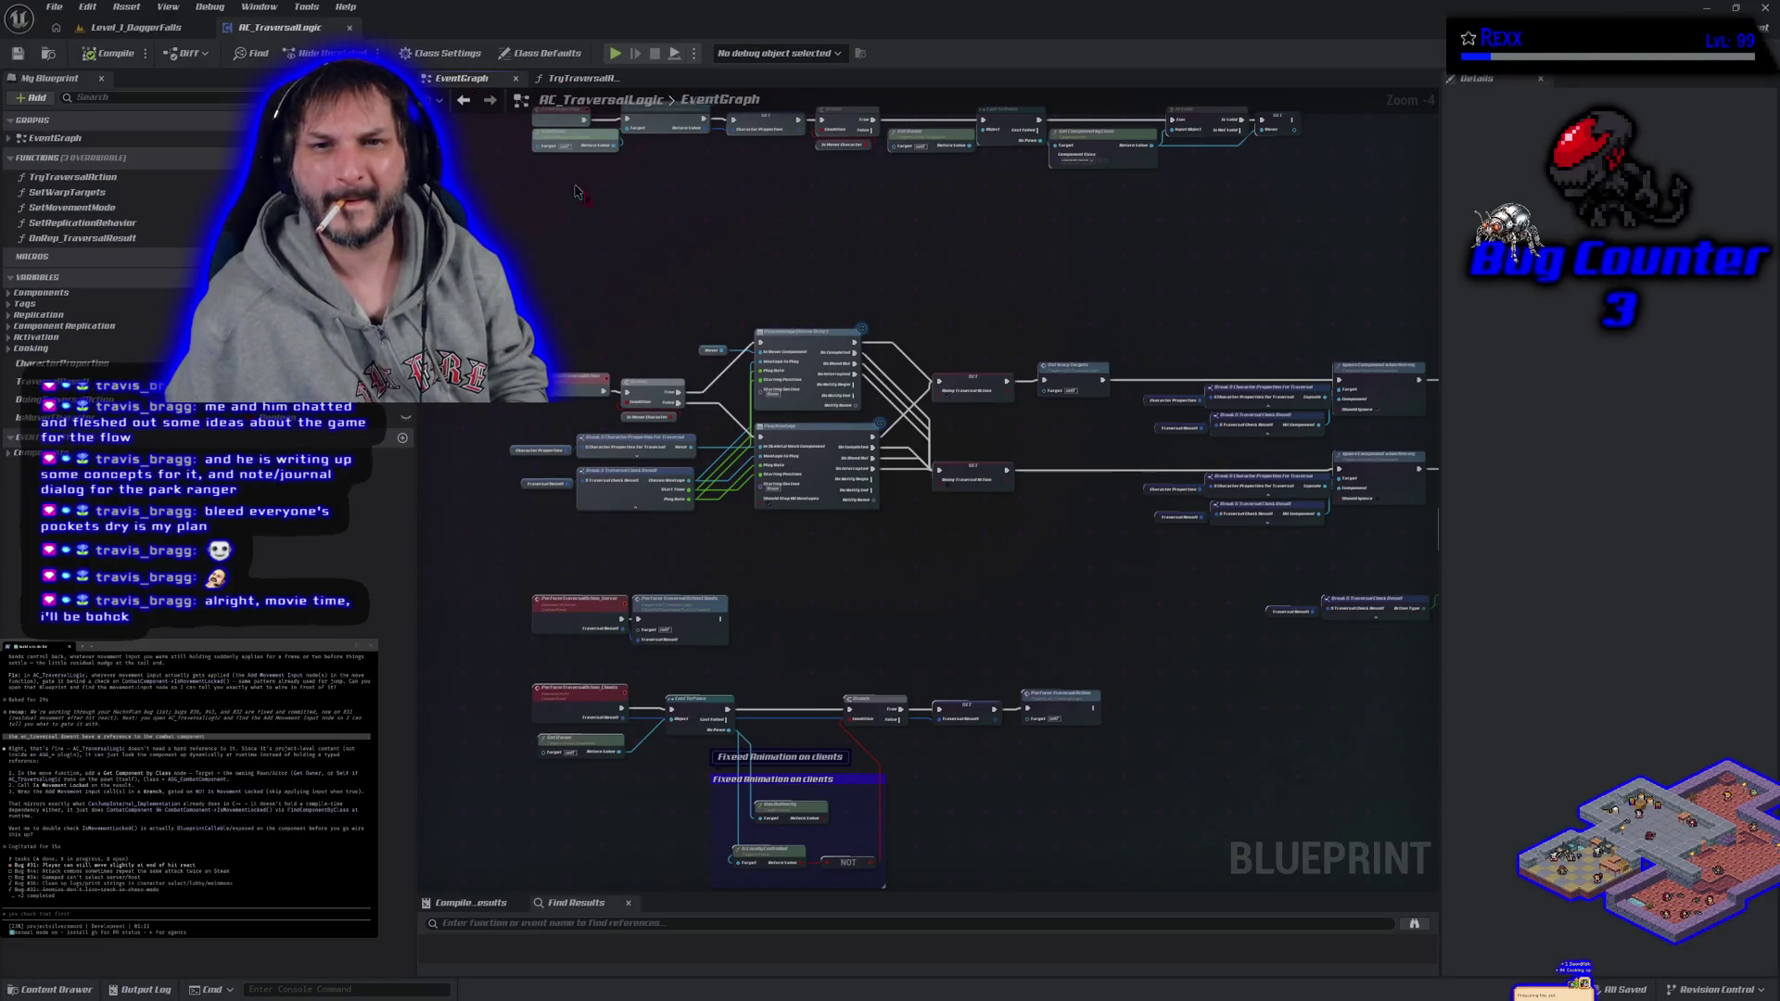
scroll(657, 257, "down", 1)
mouse_move(656, 256)
left_mouse_down()
mouse_move(648, 207)
mouse_move(667, 357)
left_mouse_up()
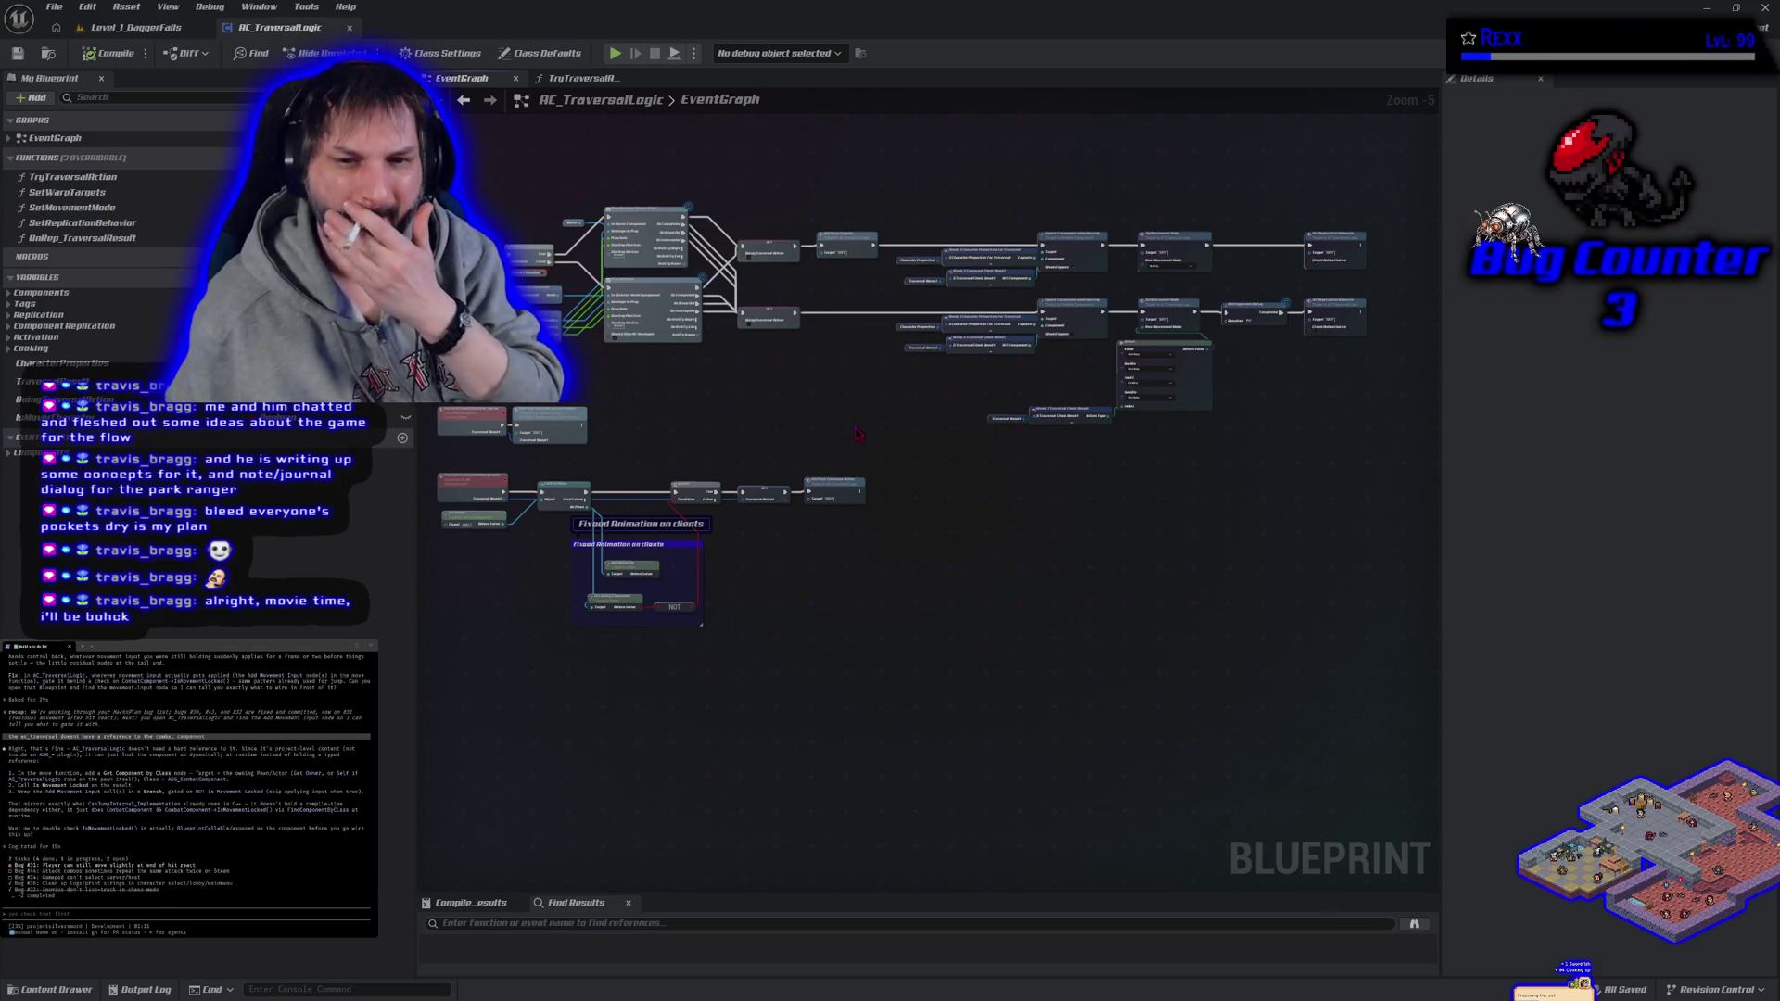
scroll(857, 432, "up", 1)
mouse_move(856, 433)
left_mouse_down()
mouse_move(937, 385)
mouse_move(764, 564)
left_mouse_up()
left_click_drag(805, 786, 835, 691)
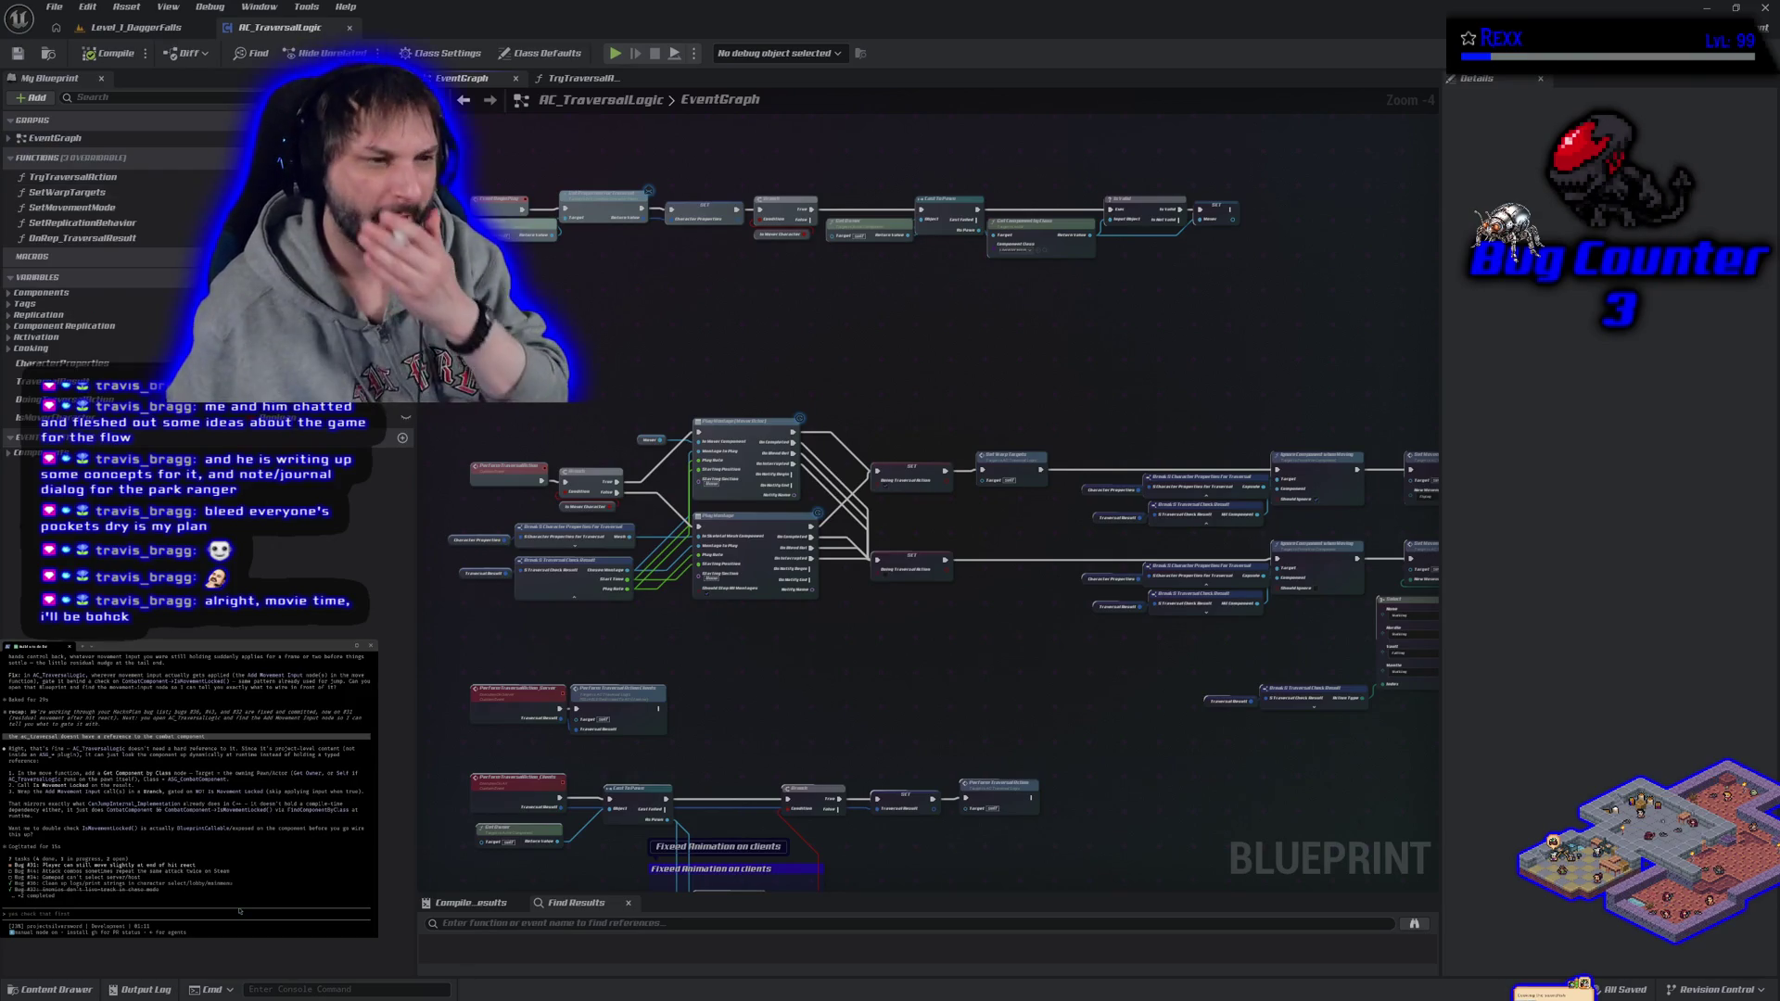
type("what")
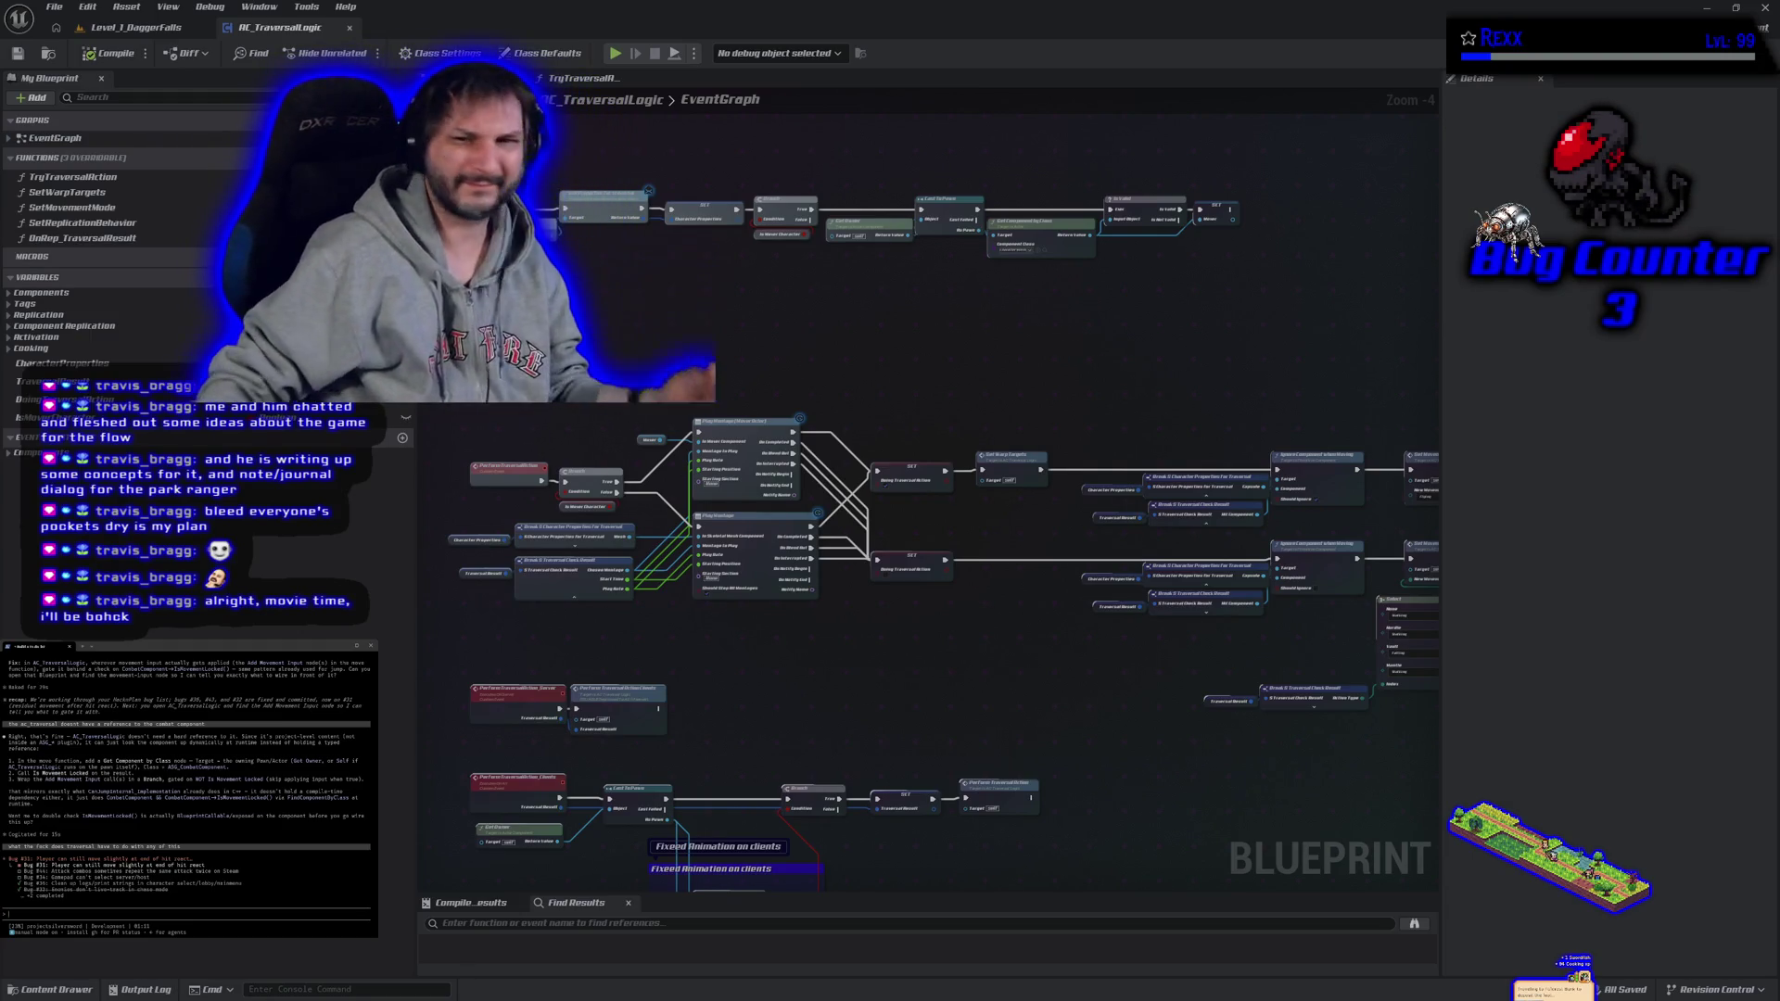
left_click(349, 27)
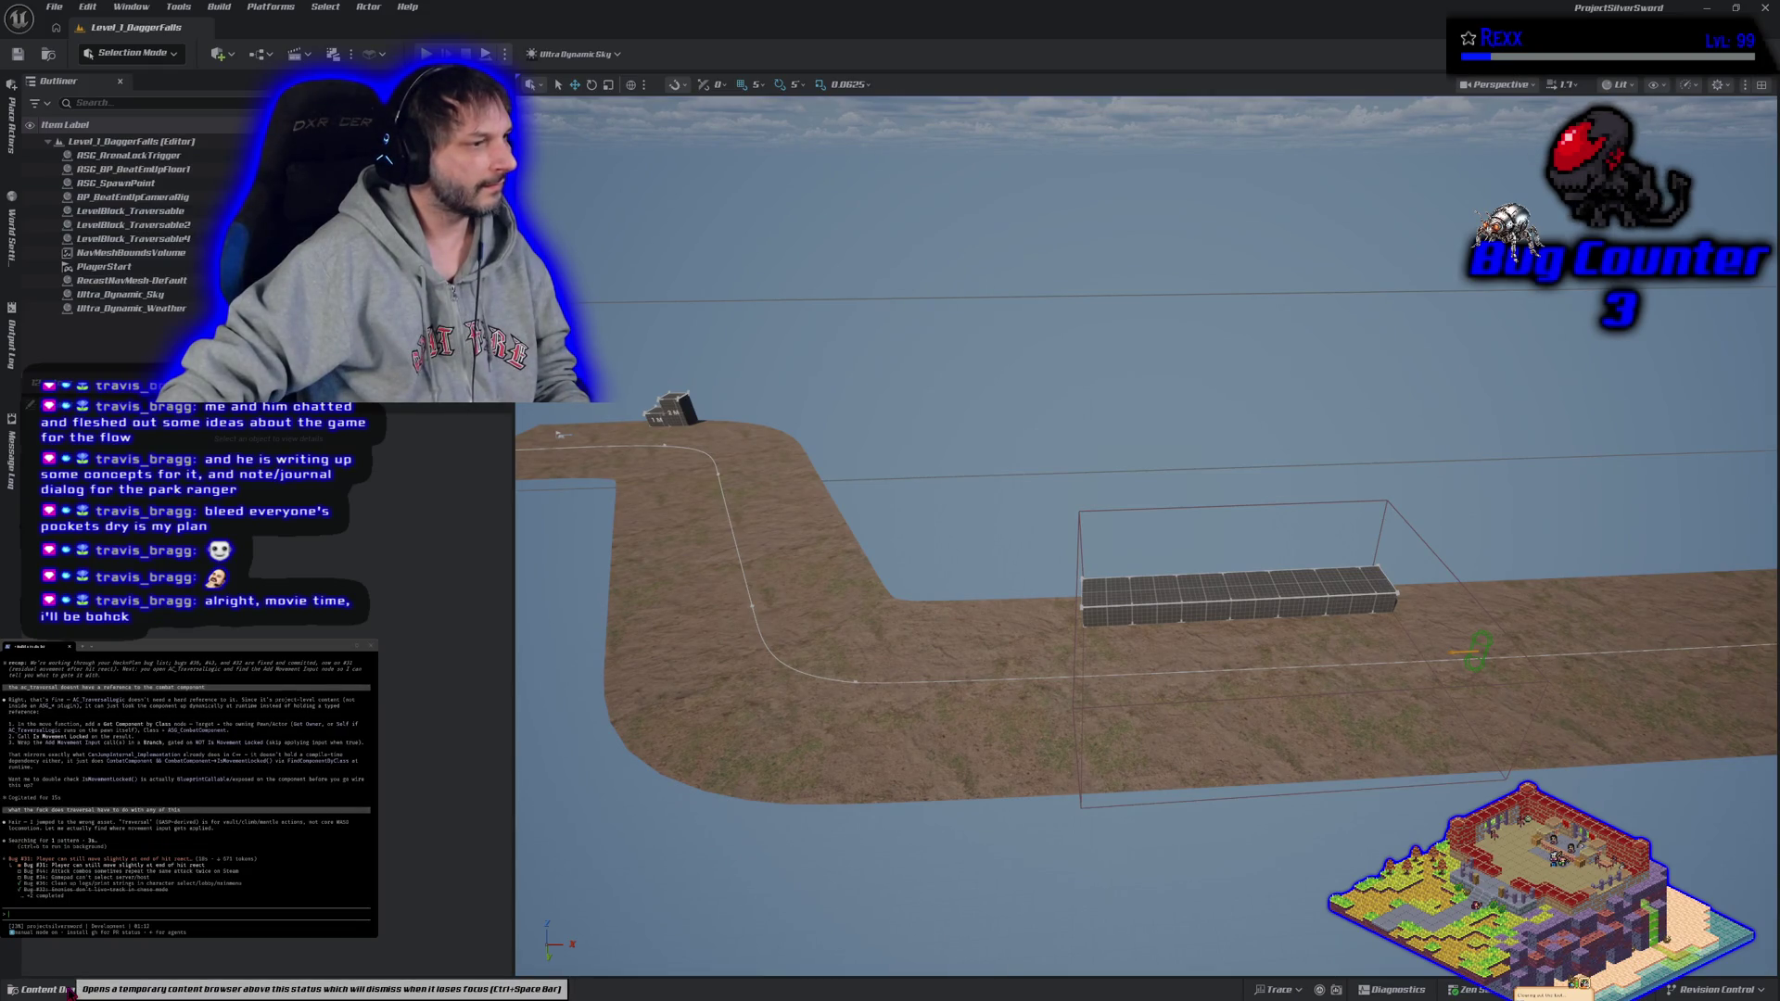
left_click(70, 990)
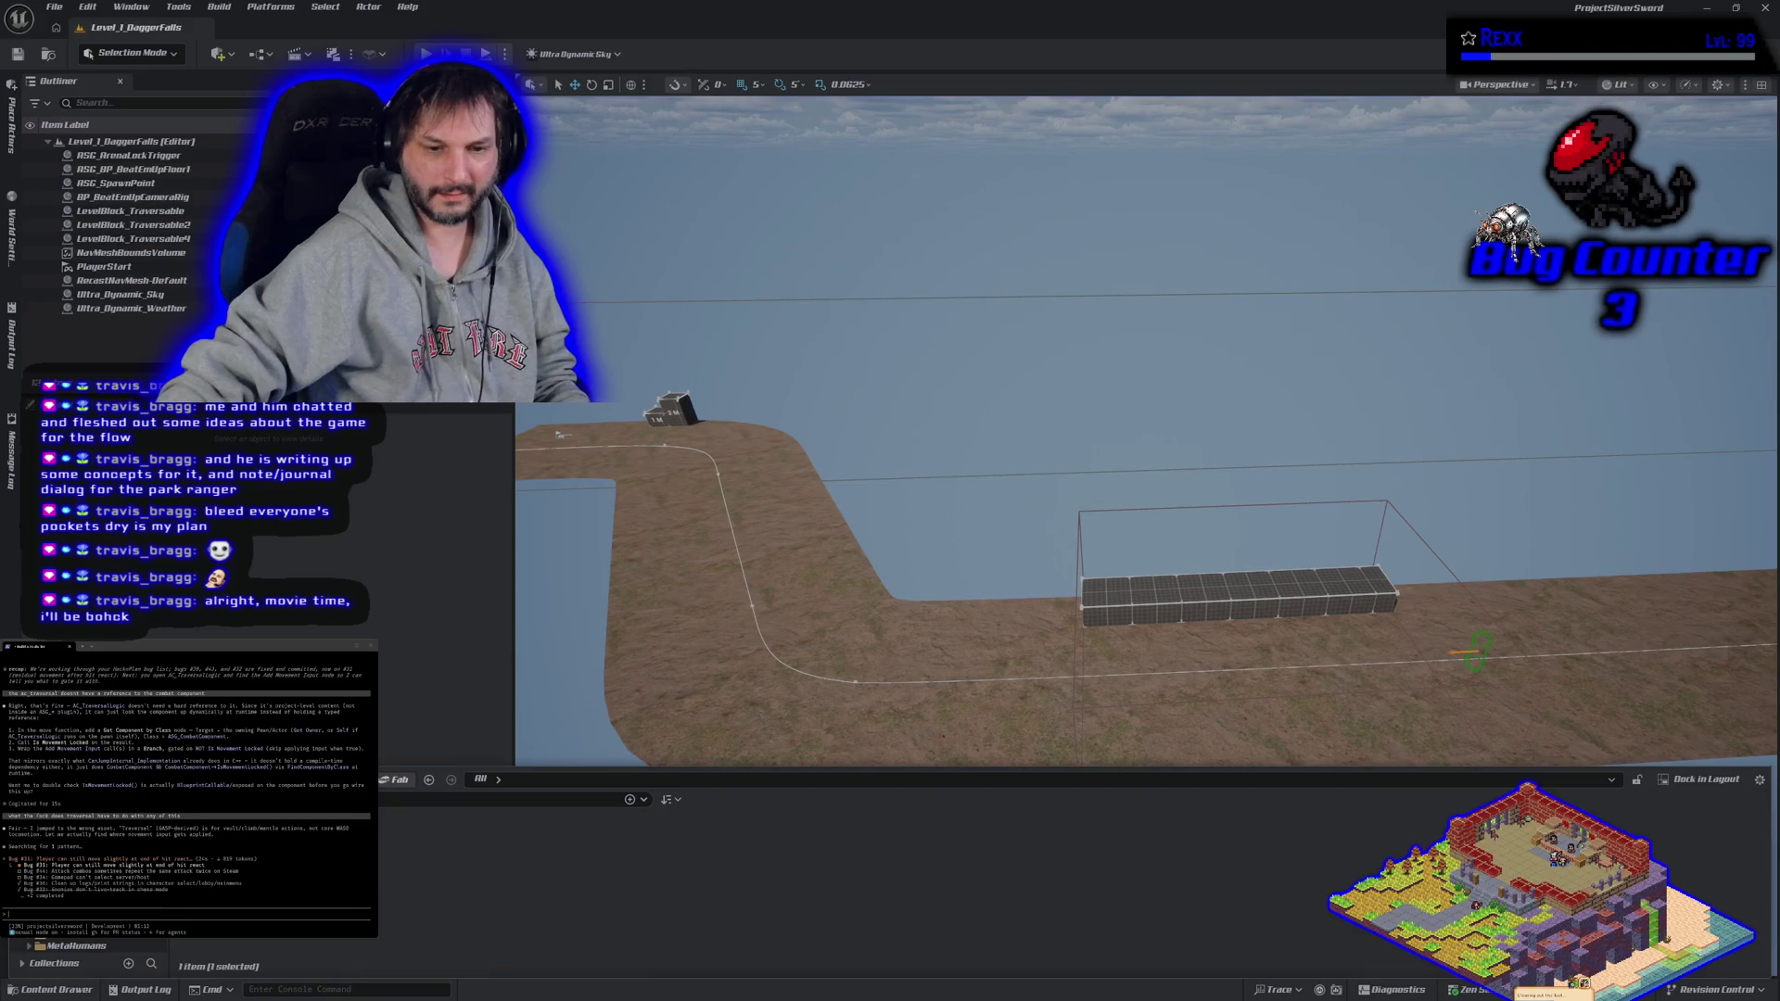
key("Return")
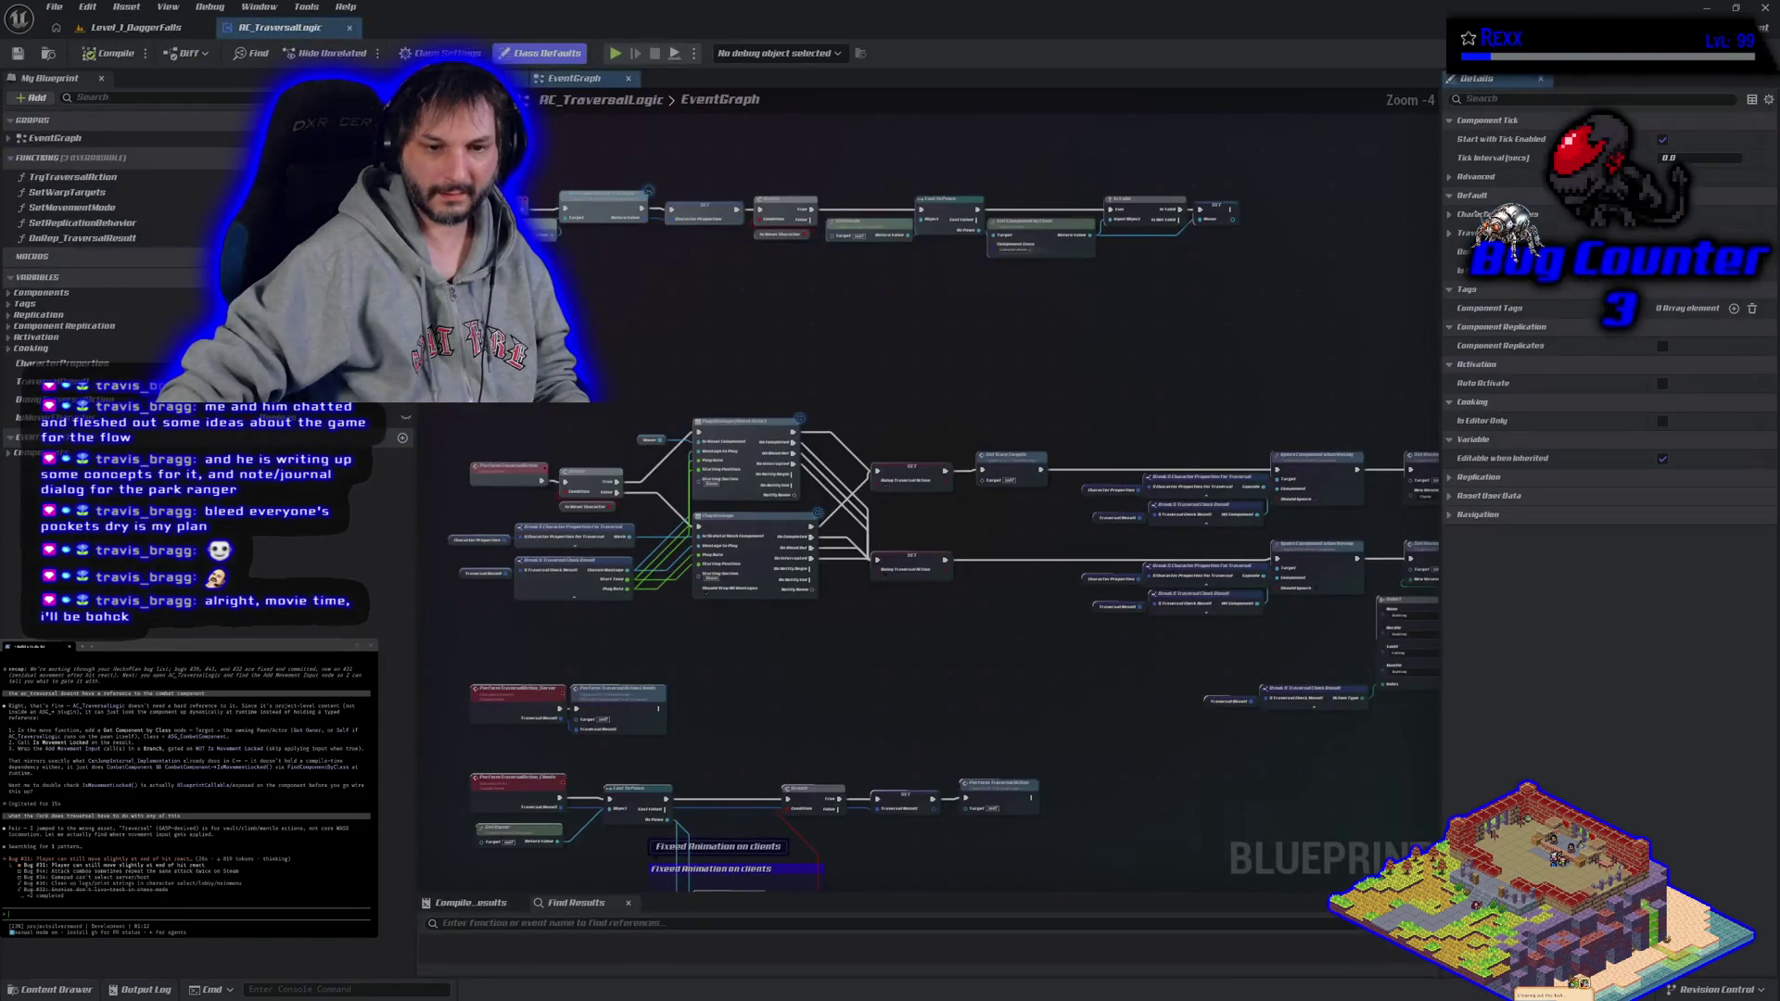
key("ctrl+space")
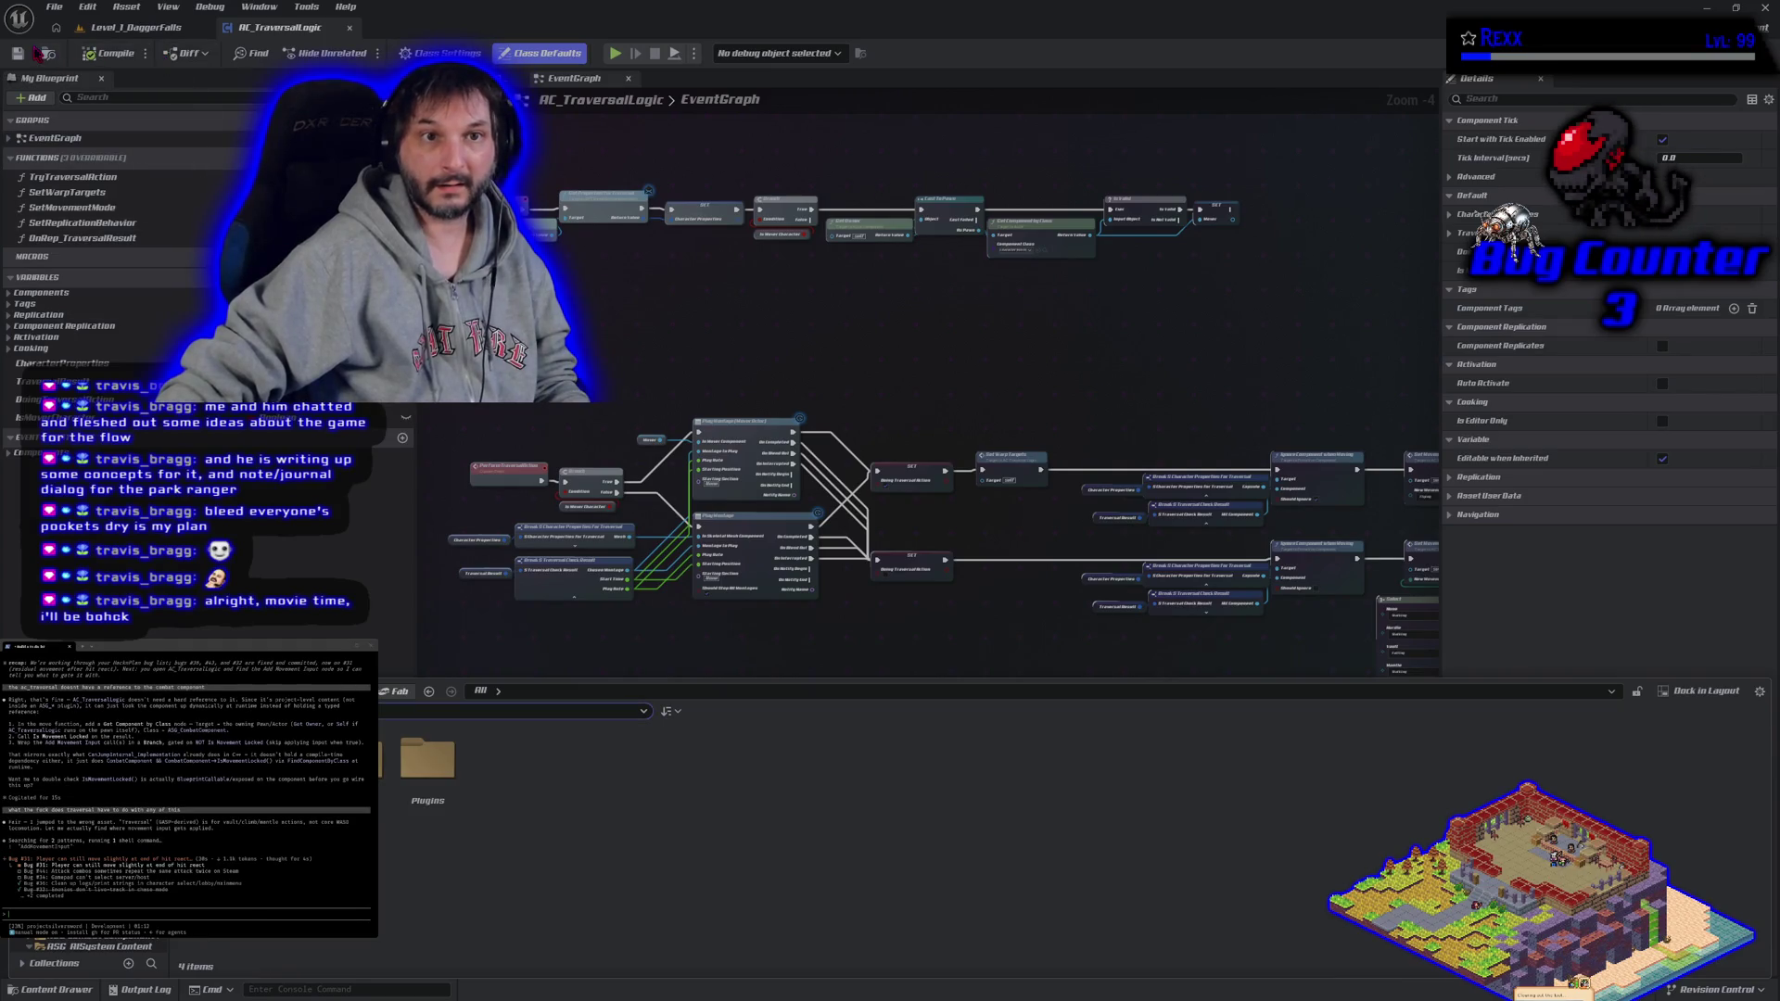
left_click(43, 52)
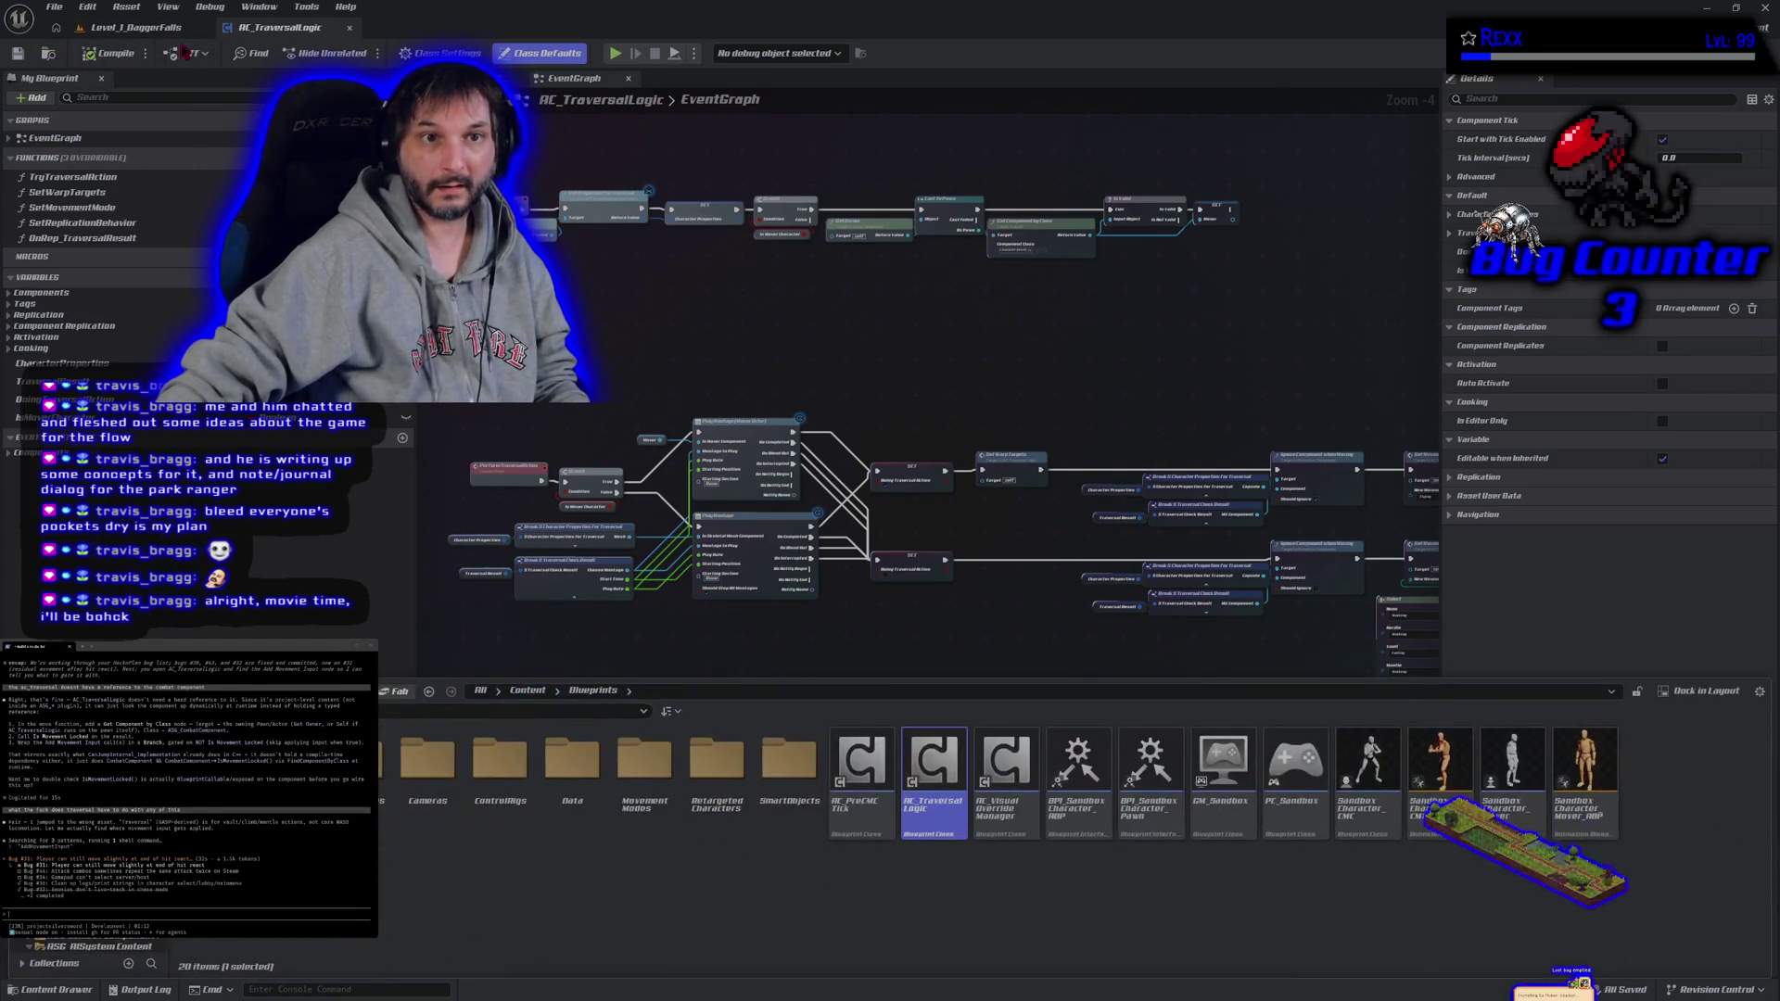
left_click(349, 28)
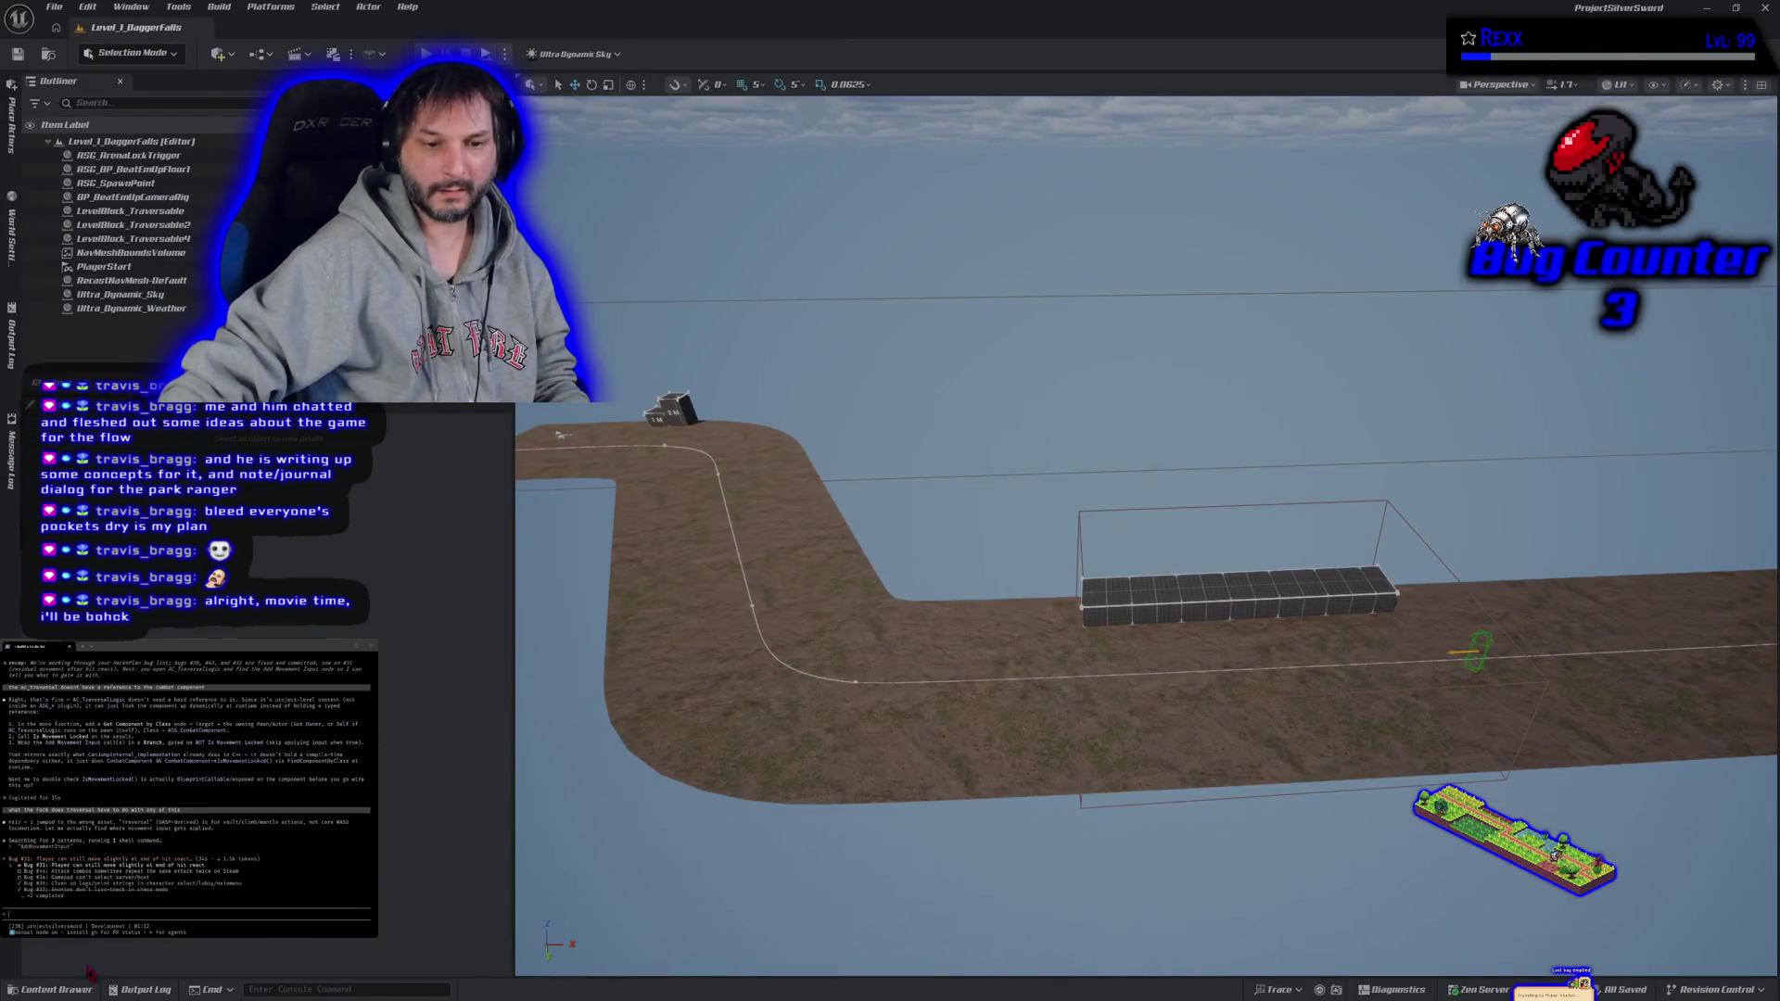
- Browse the Content Drawer to ASG_Content > Blueprints > Characters and open SandboxCharacter_CMC_Player
left_click(81, 989)
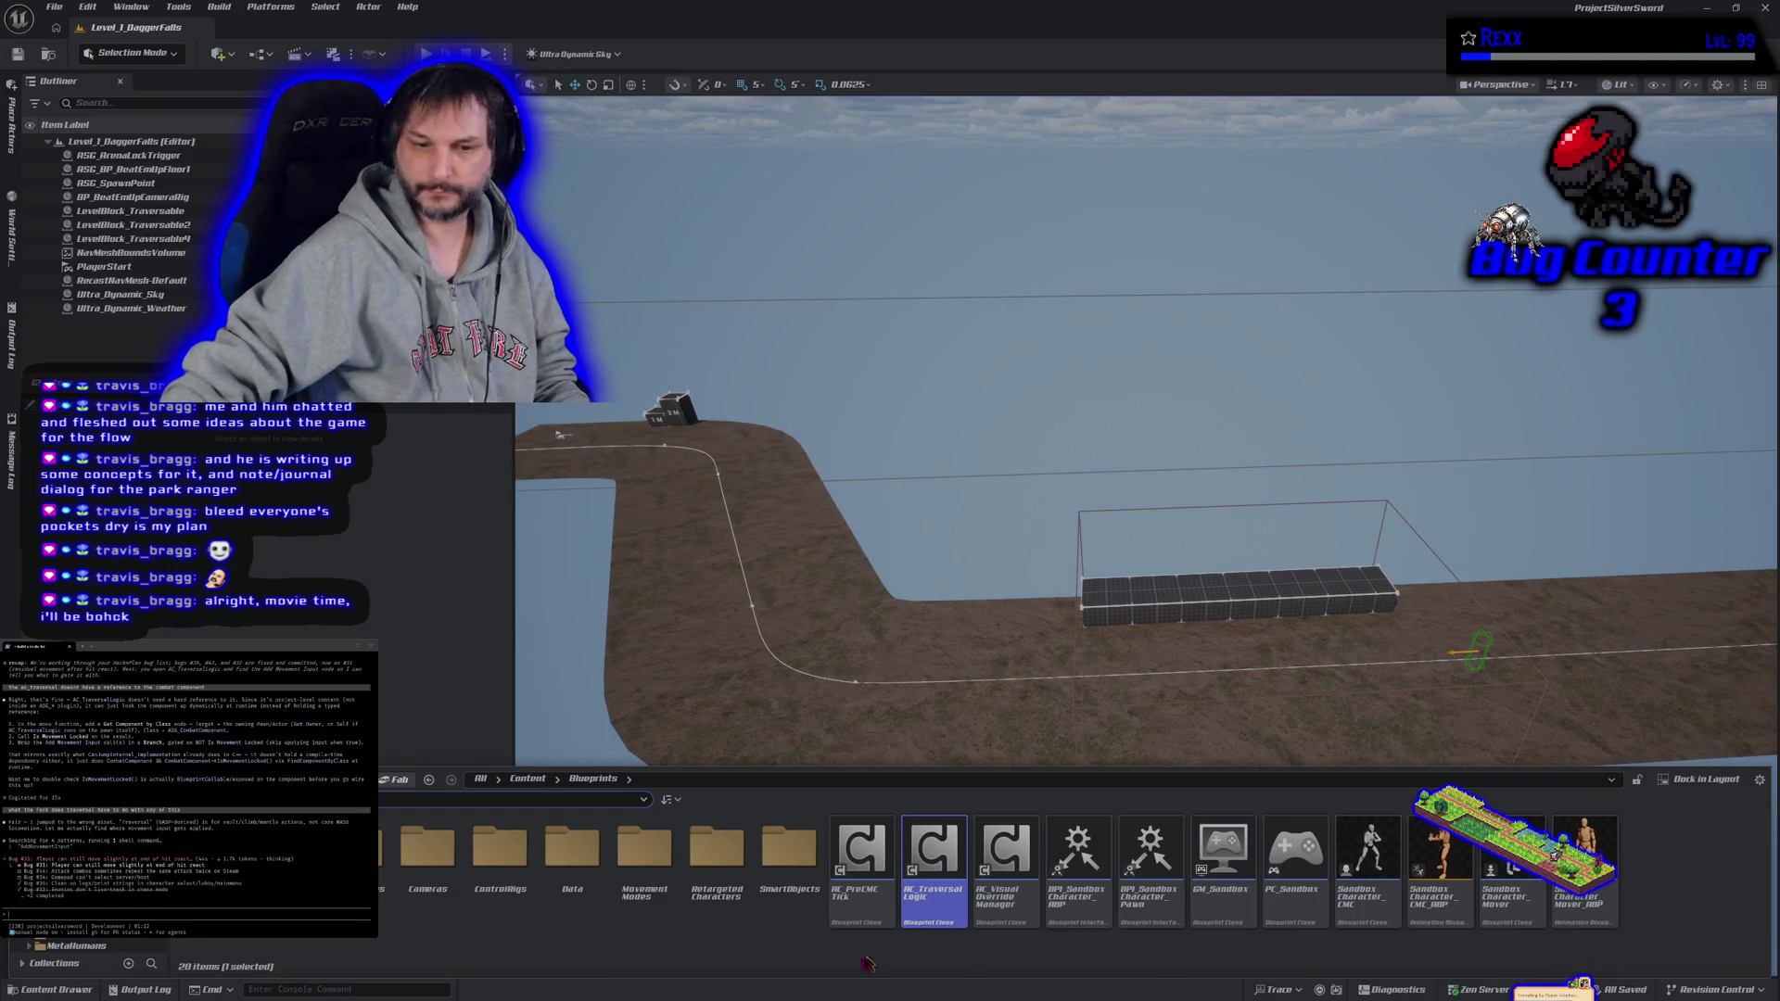
left_click(74, 931)
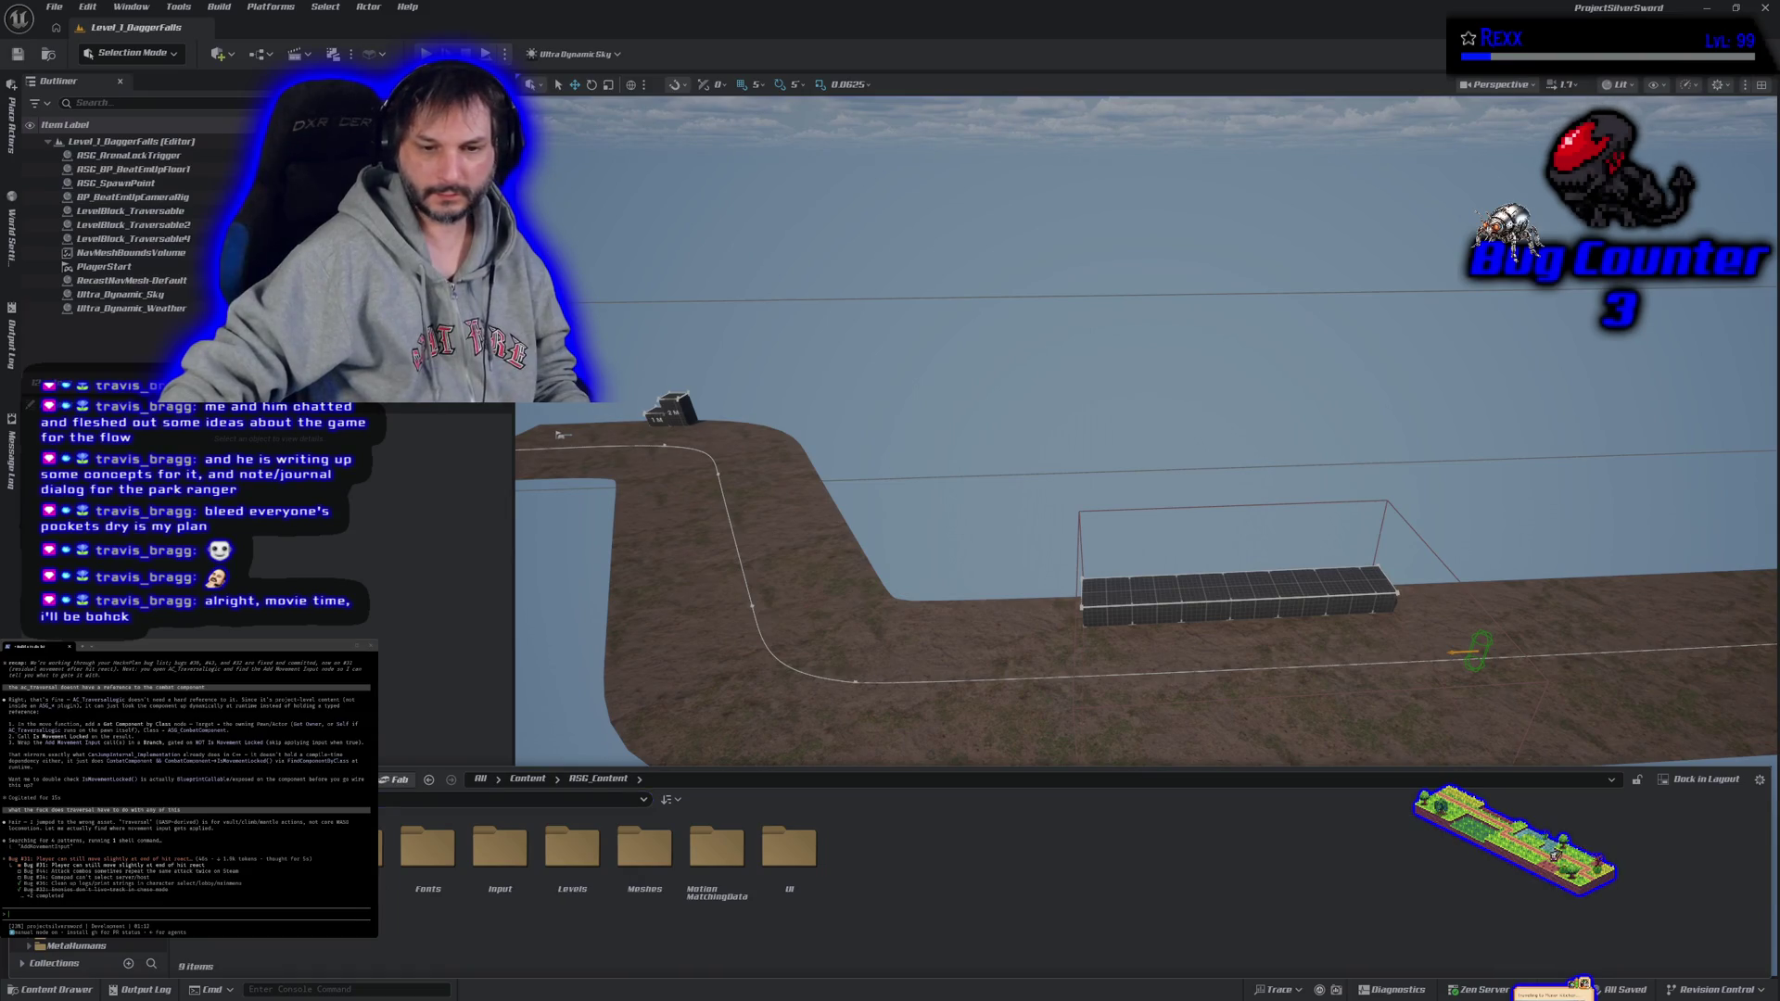
double_click(355, 846)
double_click(355, 847)
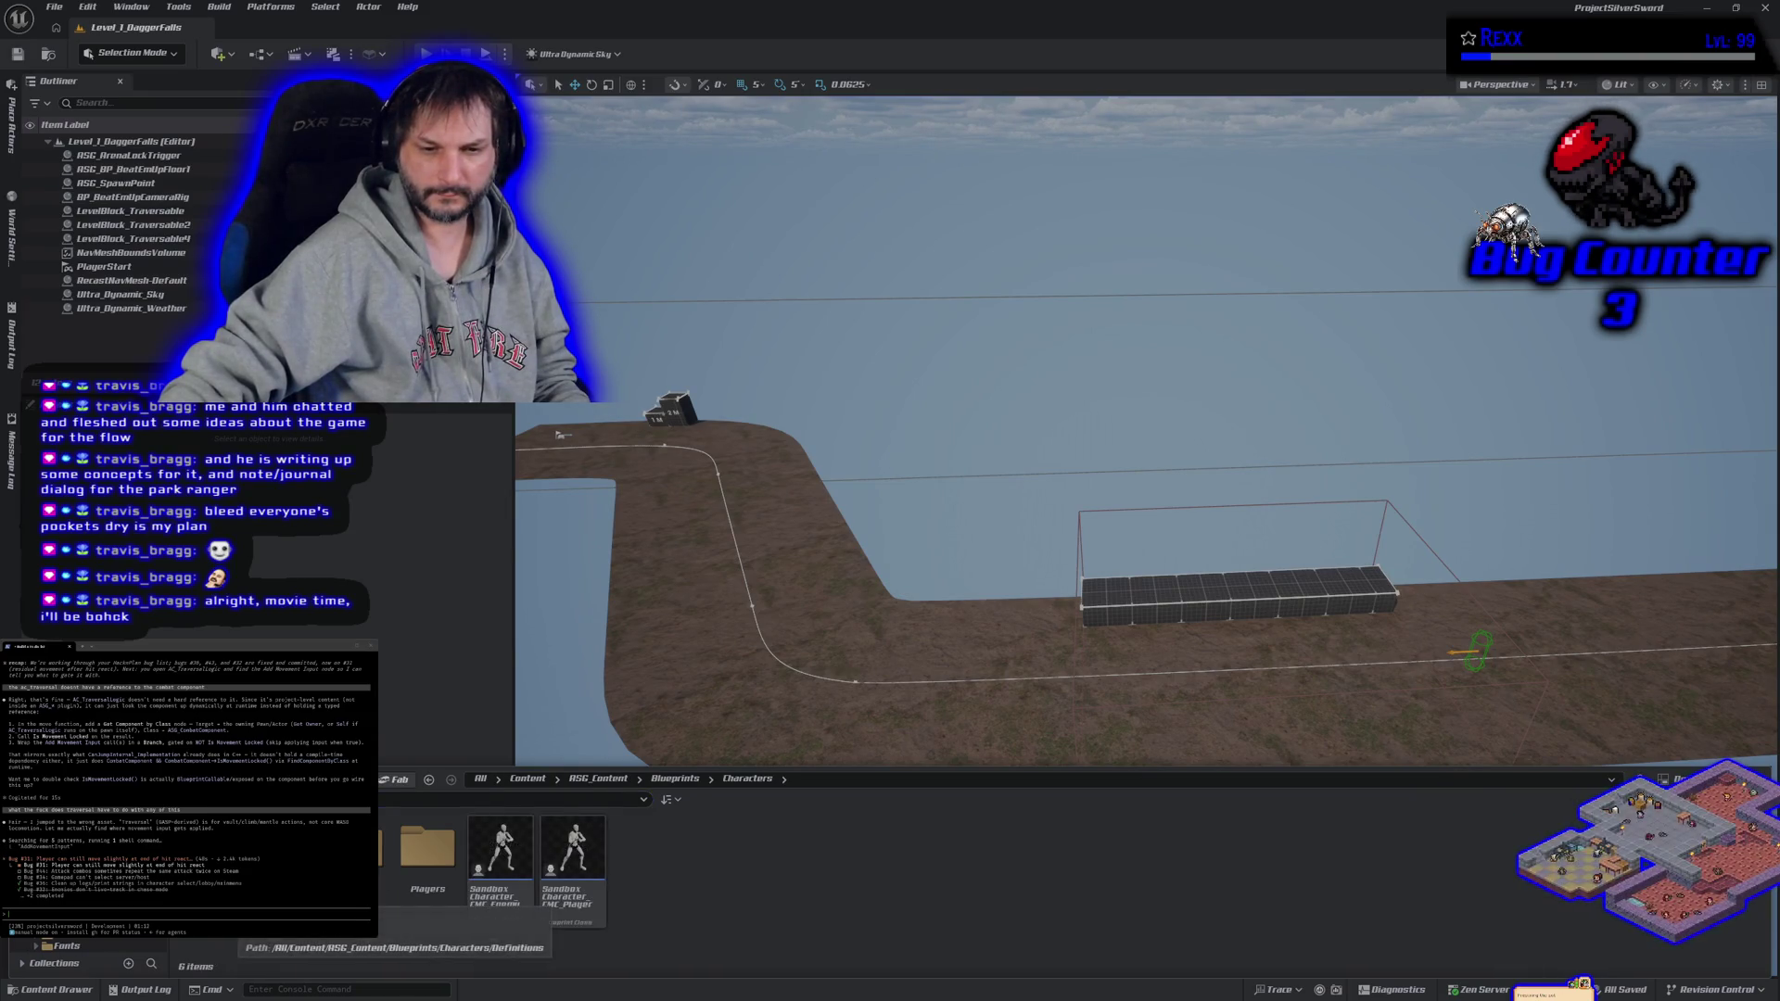
left_click(572, 913)
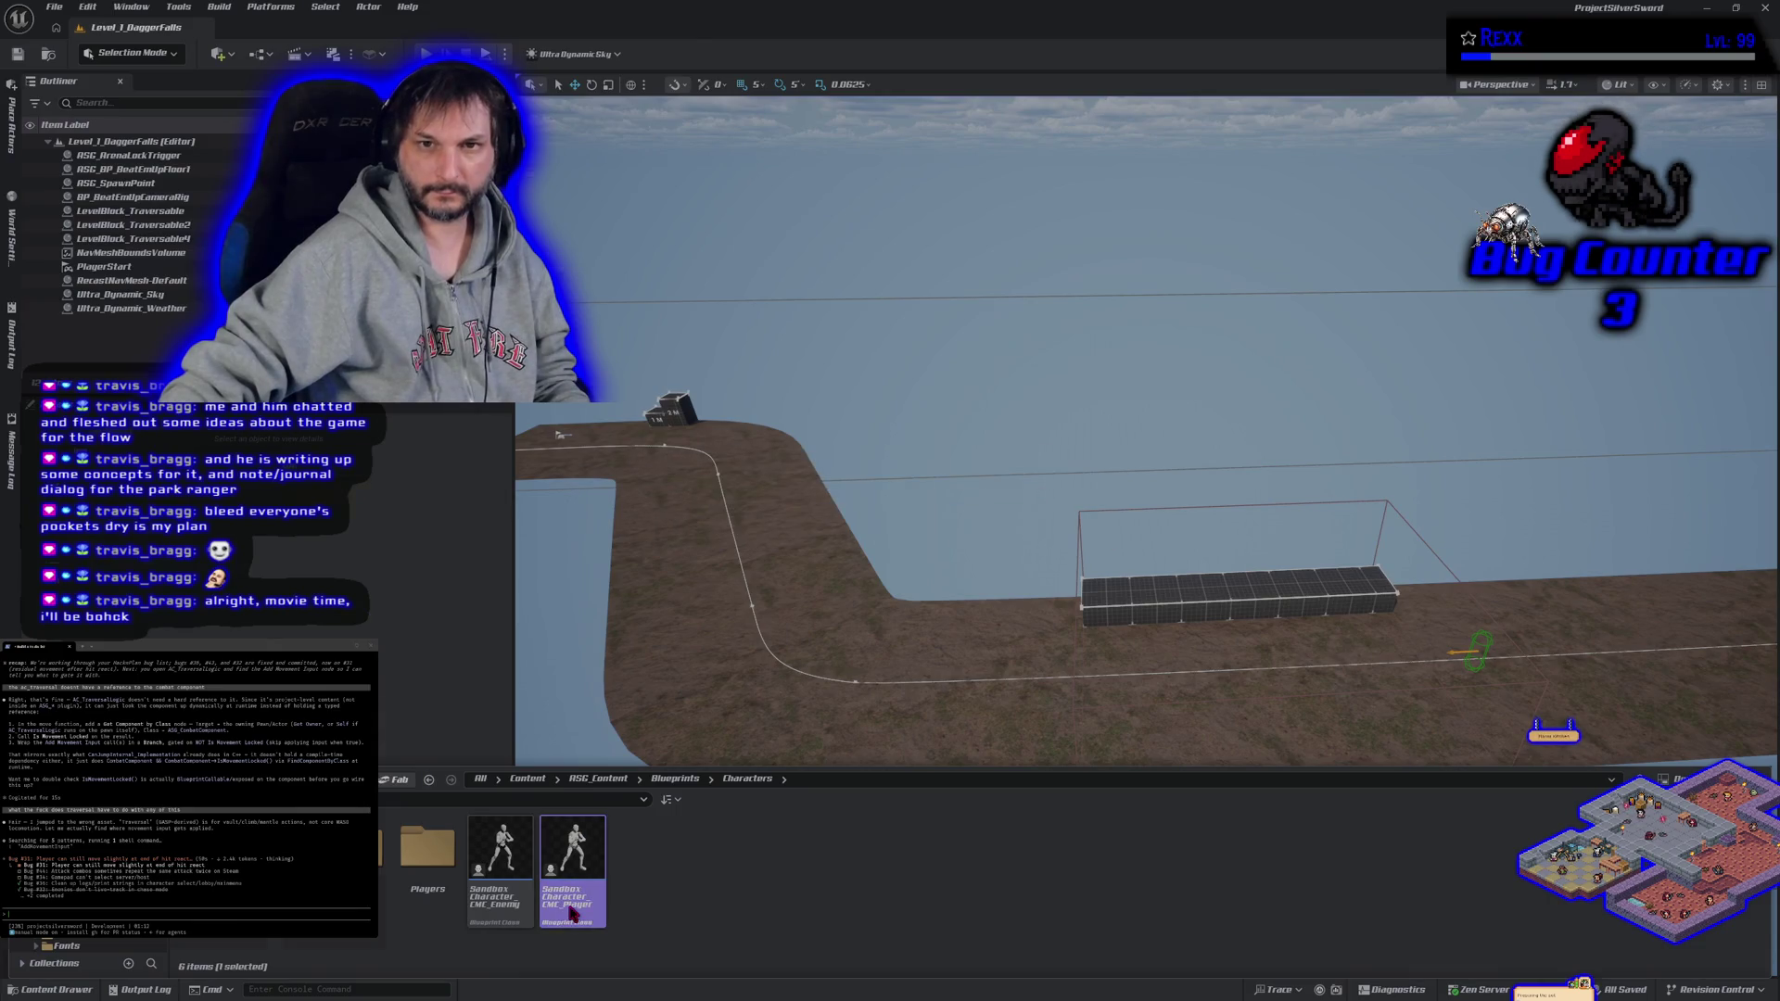
double_click(572, 913)
scroll(760, 664, "down", 4)
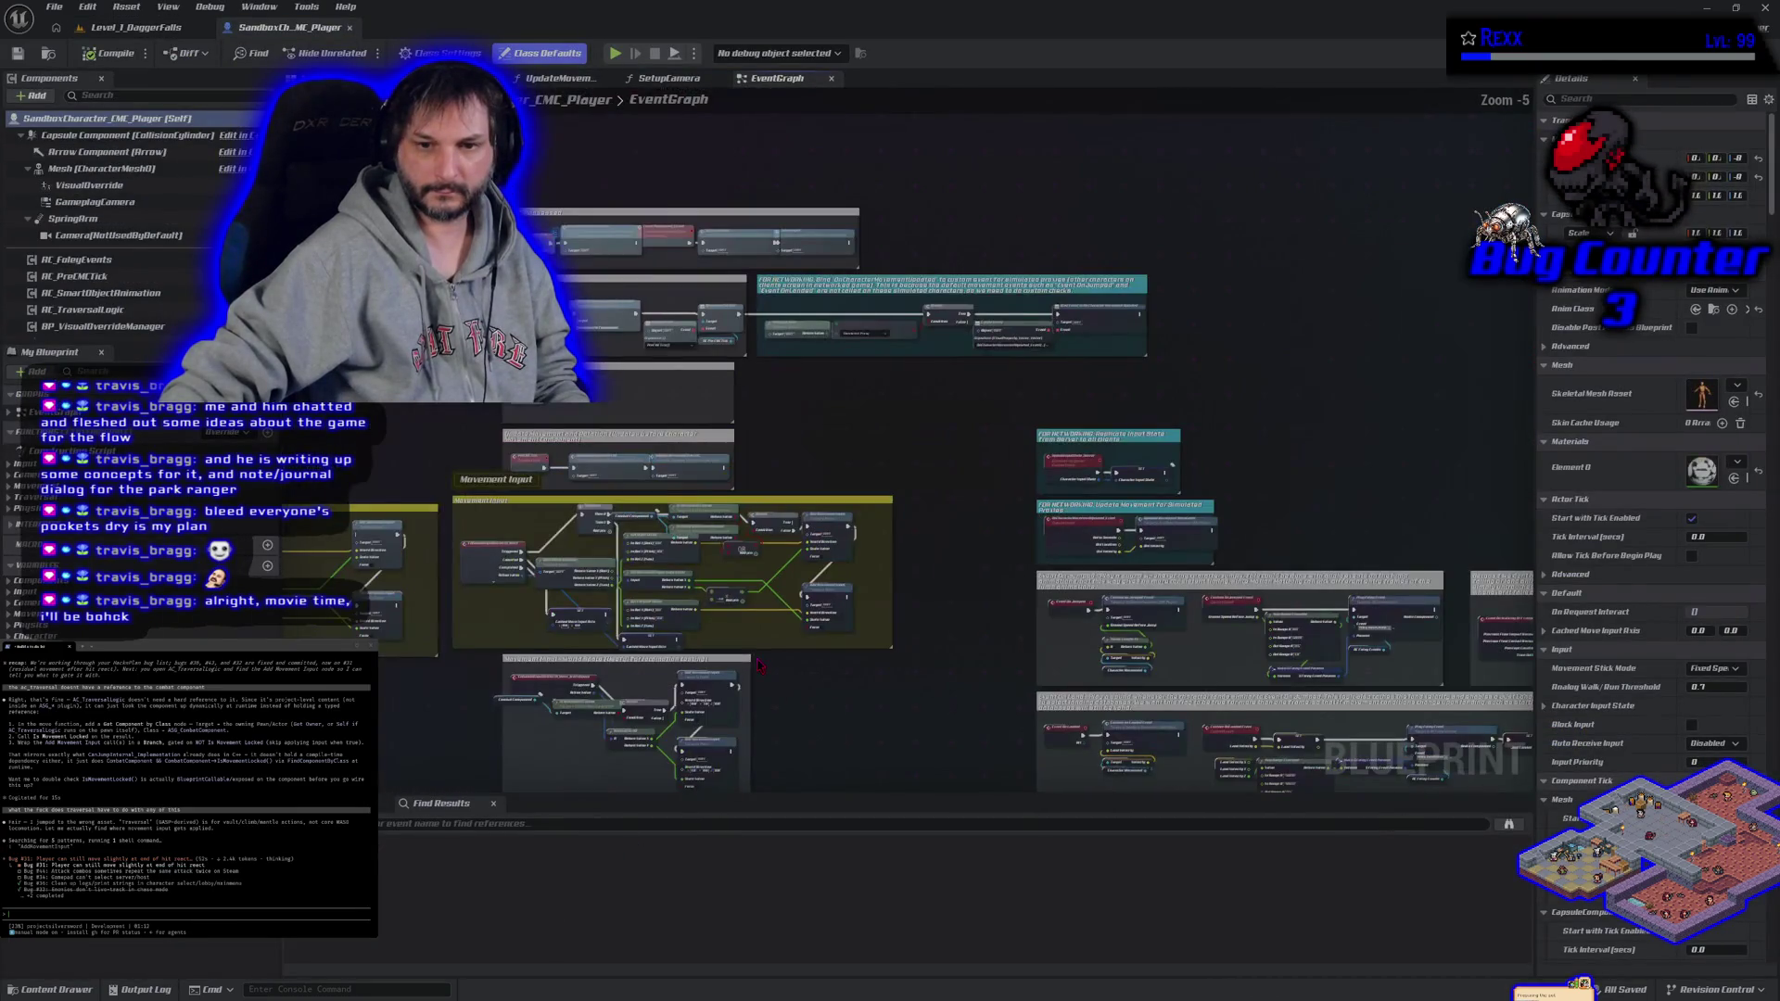
- Copy the Movement Input node group from the SandboxCharacter_CMC_Player EventGraph
mouse_move(802, 734)
left_mouse_down()
mouse_move(759, 469)
mouse_move(1187, 544)
mouse_move(1156, 602)
mouse_move(846, 739)
mouse_move(819, 360)
left_mouse_up()
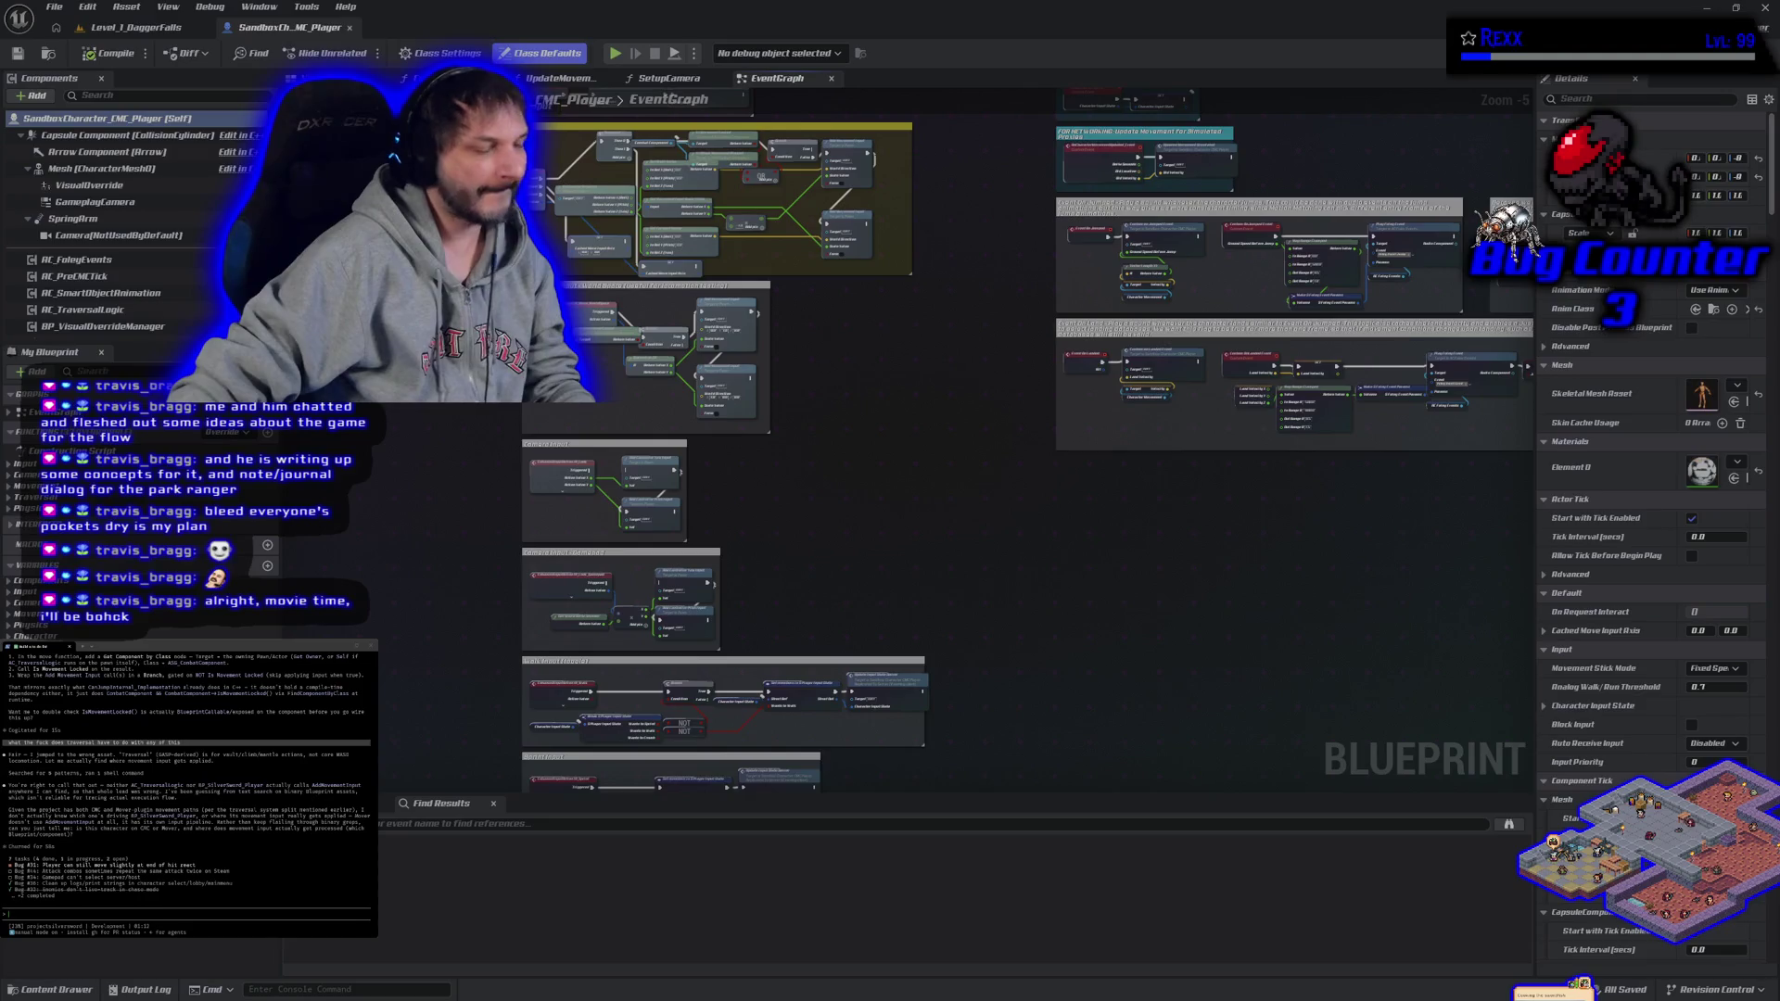
left_click_drag(520, 399, 617, 653)
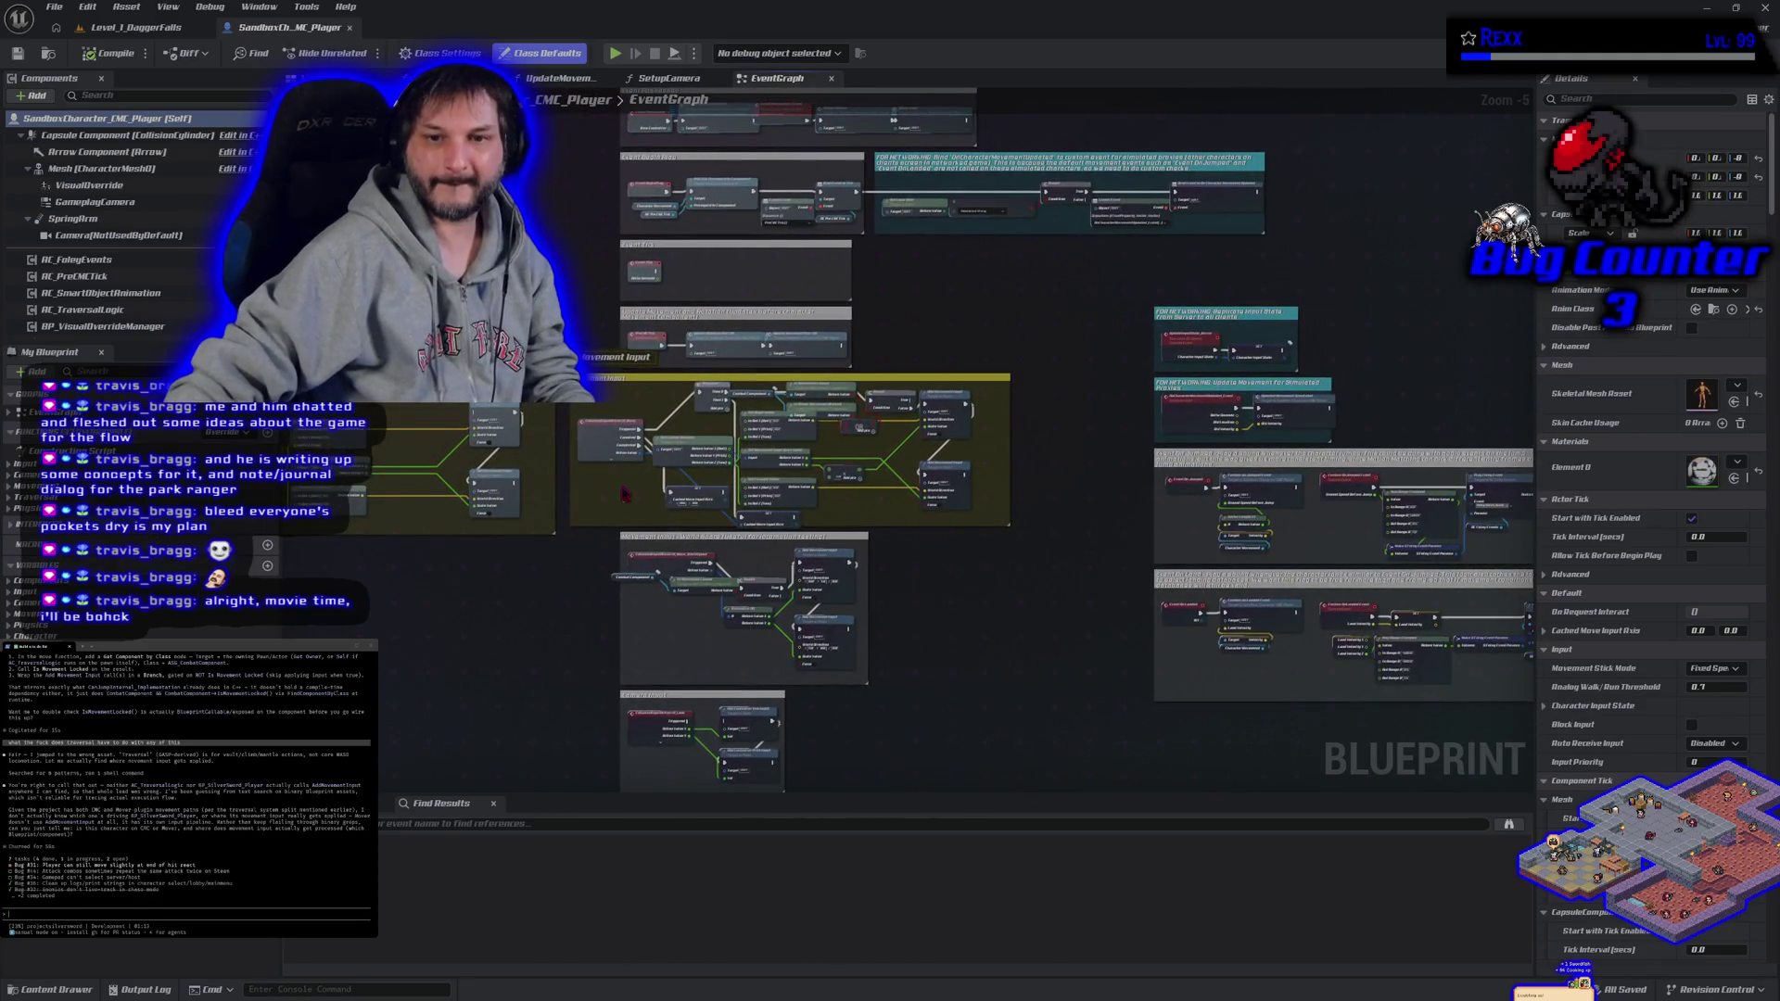
mouse_move(566, 368)
left_mouse_down()
mouse_move(737, 528)
mouse_move(1031, 530)
left_mouse_up()
right_click(964, 490)
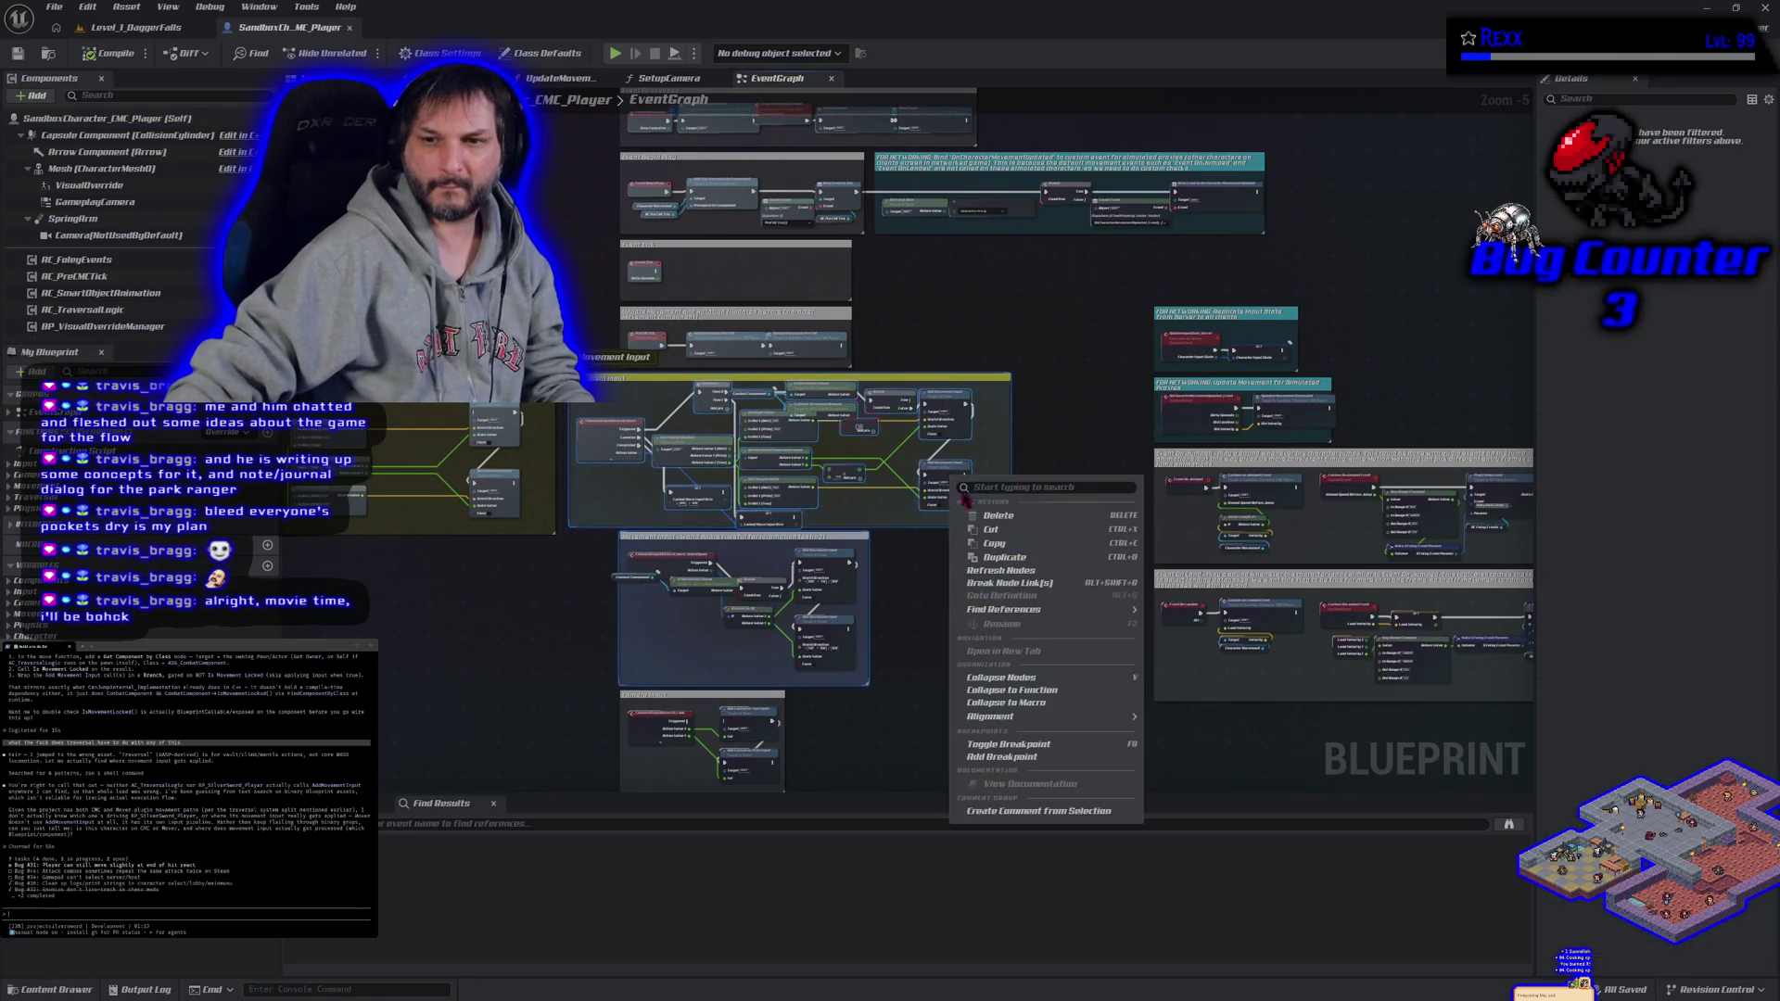
left_click(991, 543)
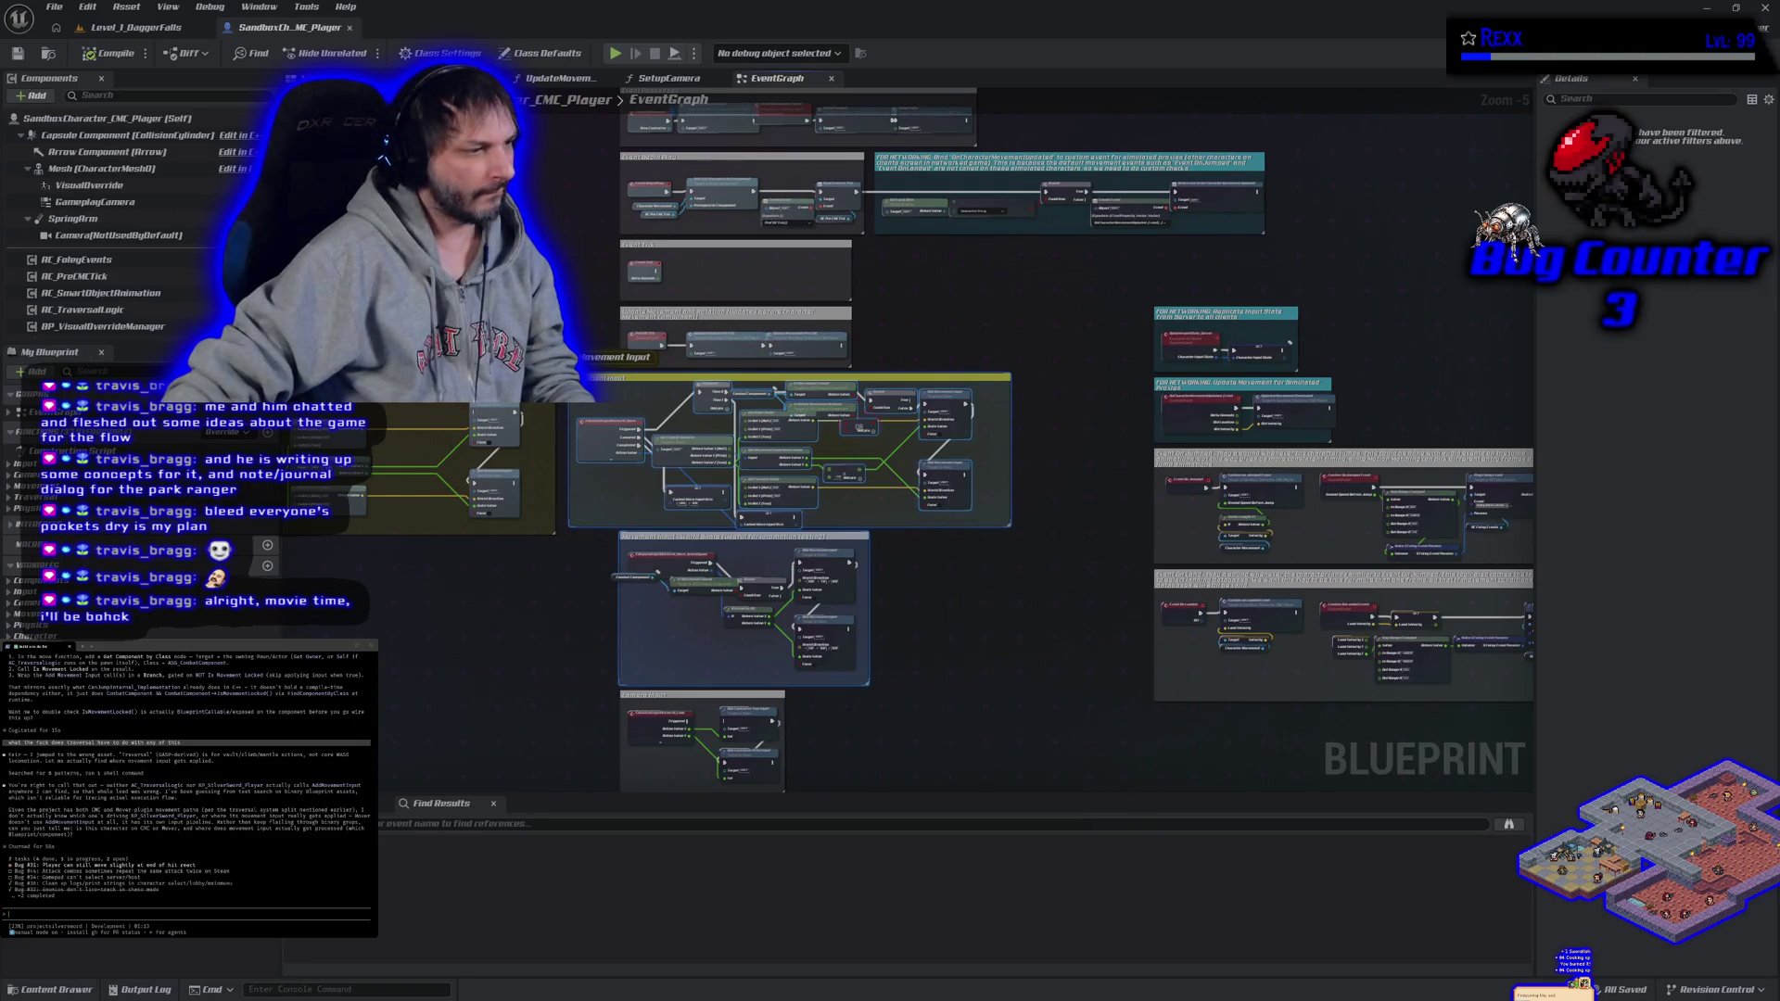
- Paste the node text into the terminal, accepting the large-paste warning, and switch to YouTube Music
key("ctrl+v")
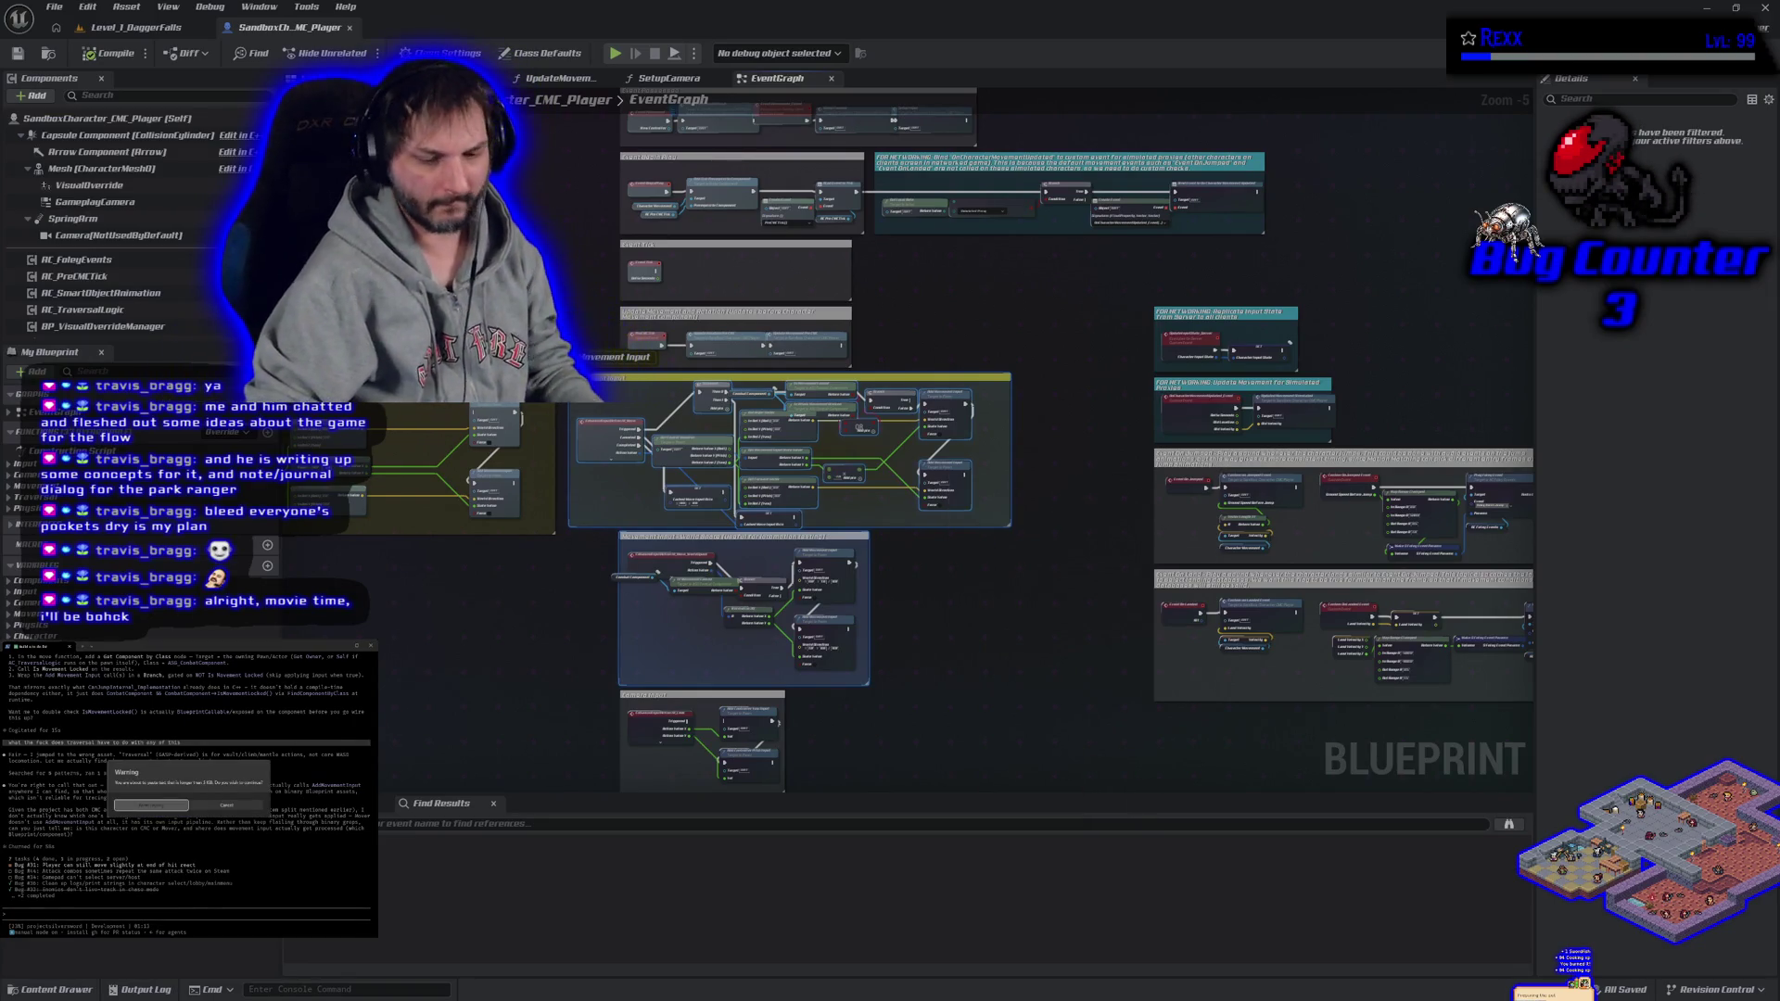
key("Return")
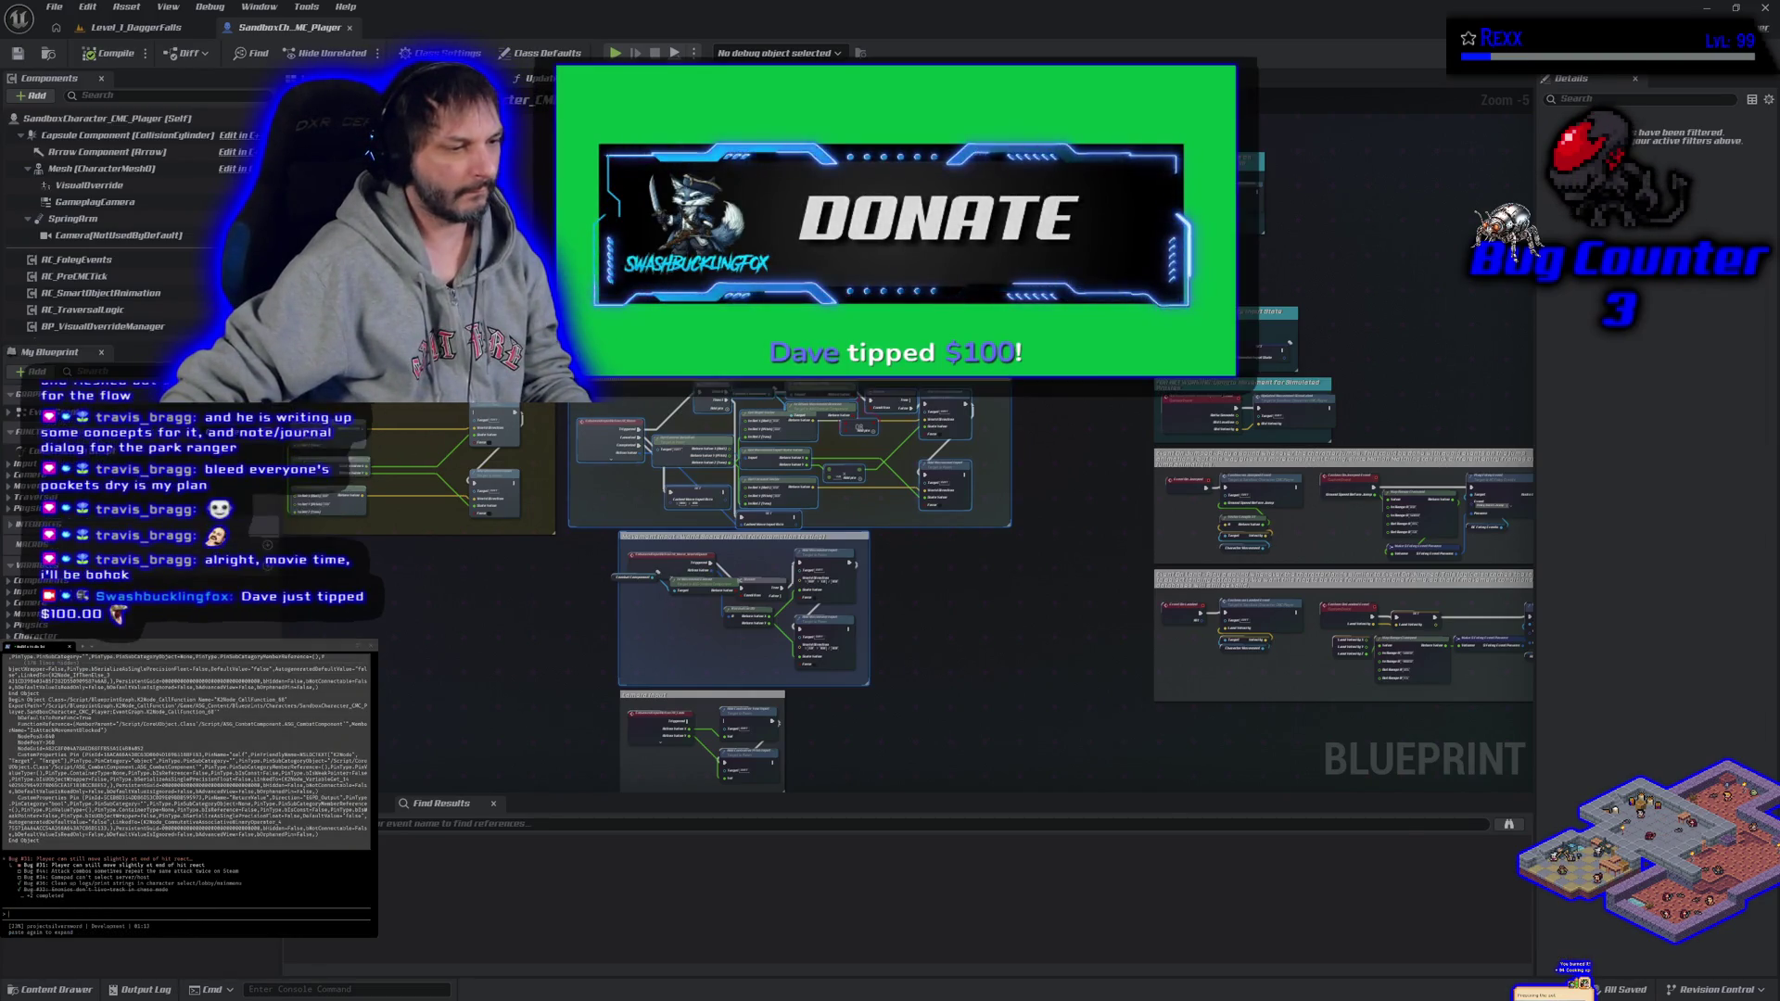
key("alt+Tab")
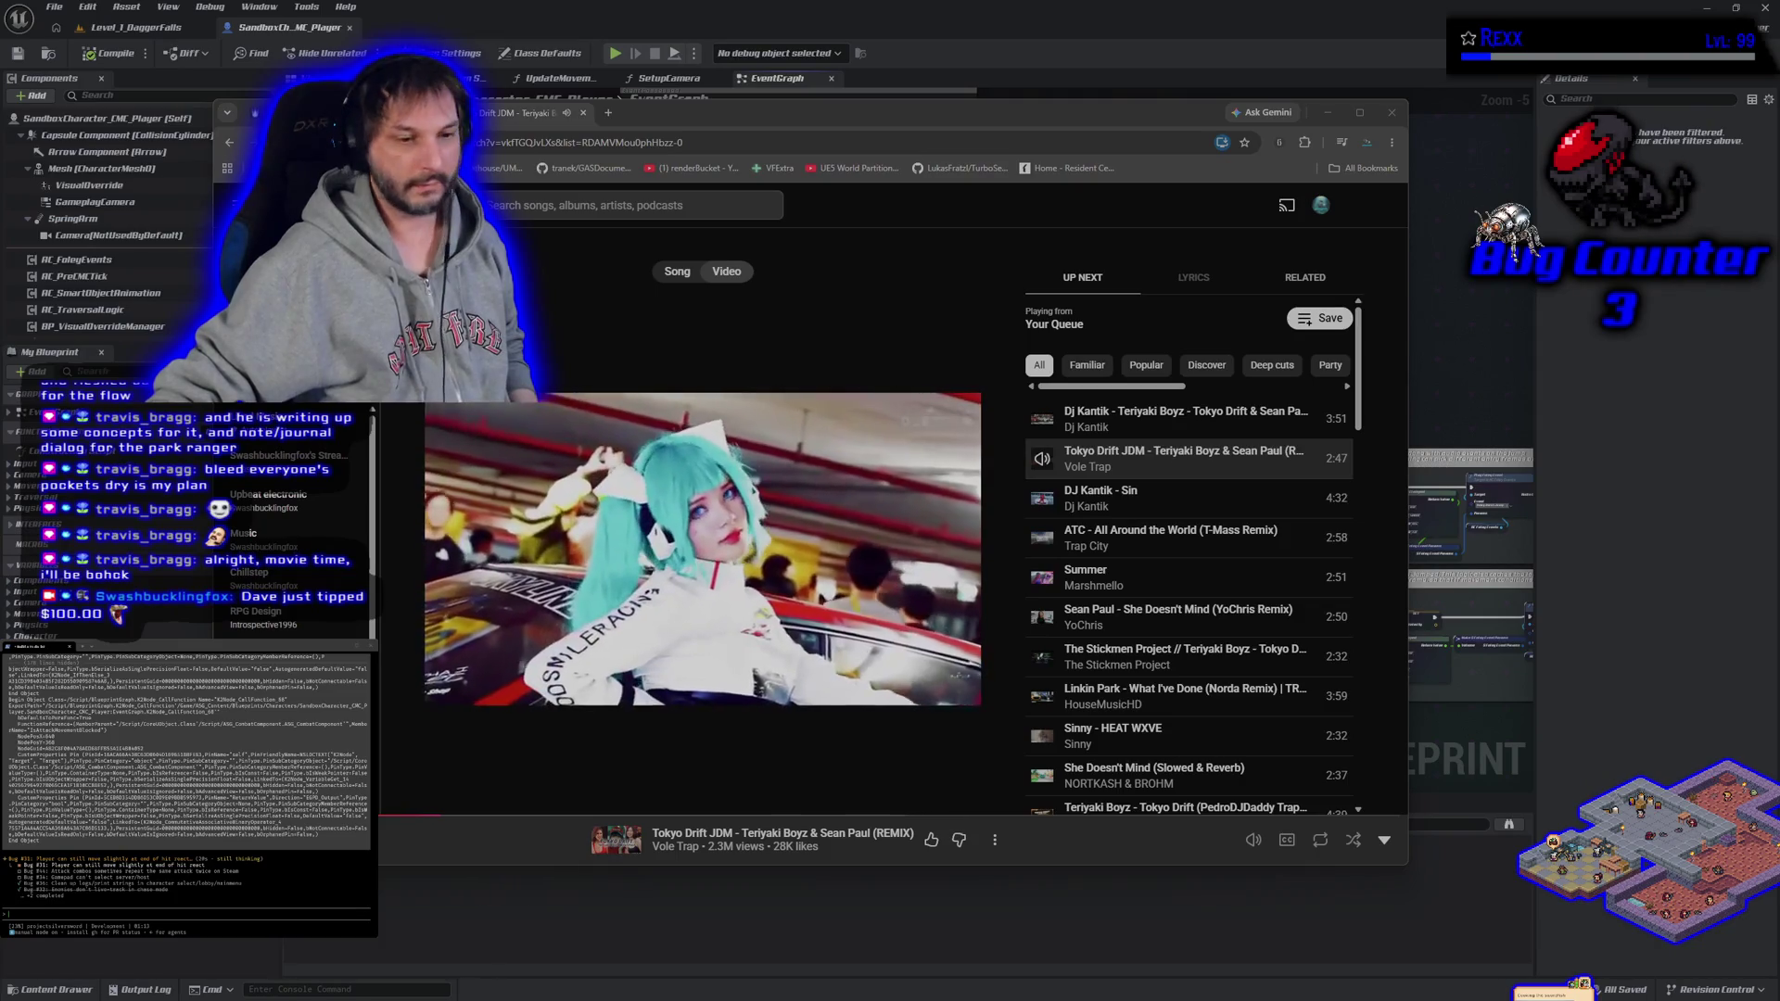
- Collapse the Tokyo Drift JDM video to the YouTube Music home page while it keeps playing
left_click_drag(679, 121, 702, 113)
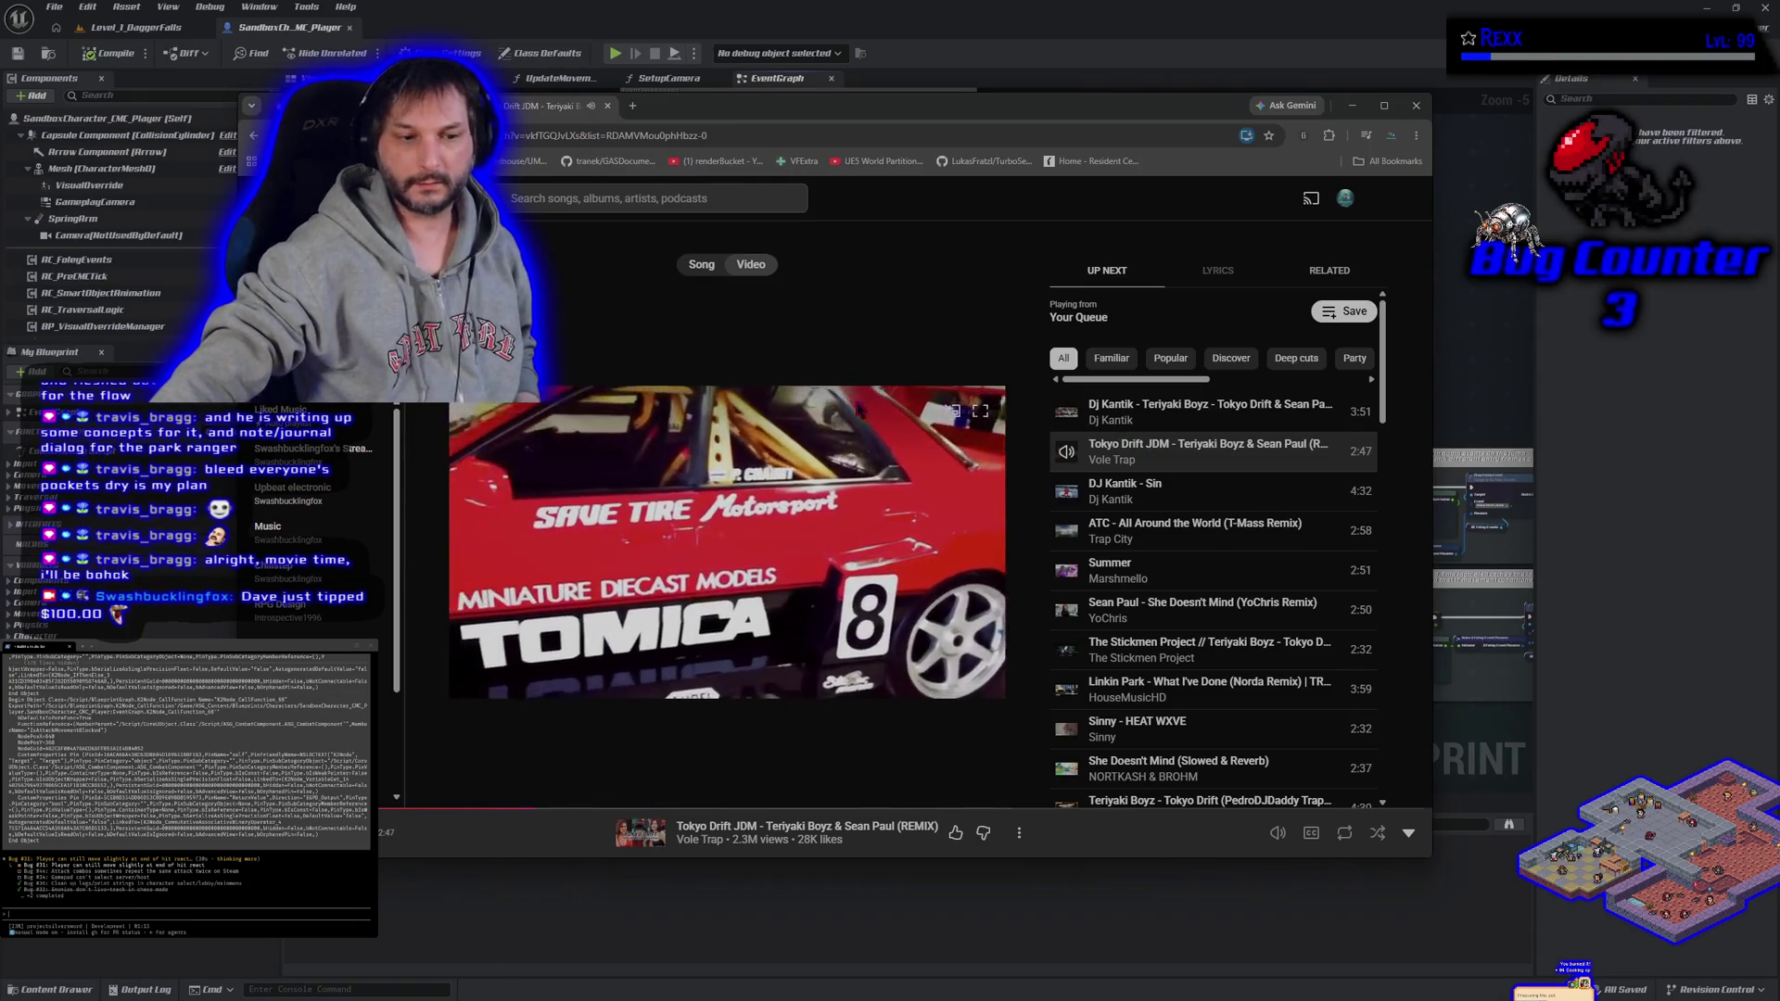
key("Escape")
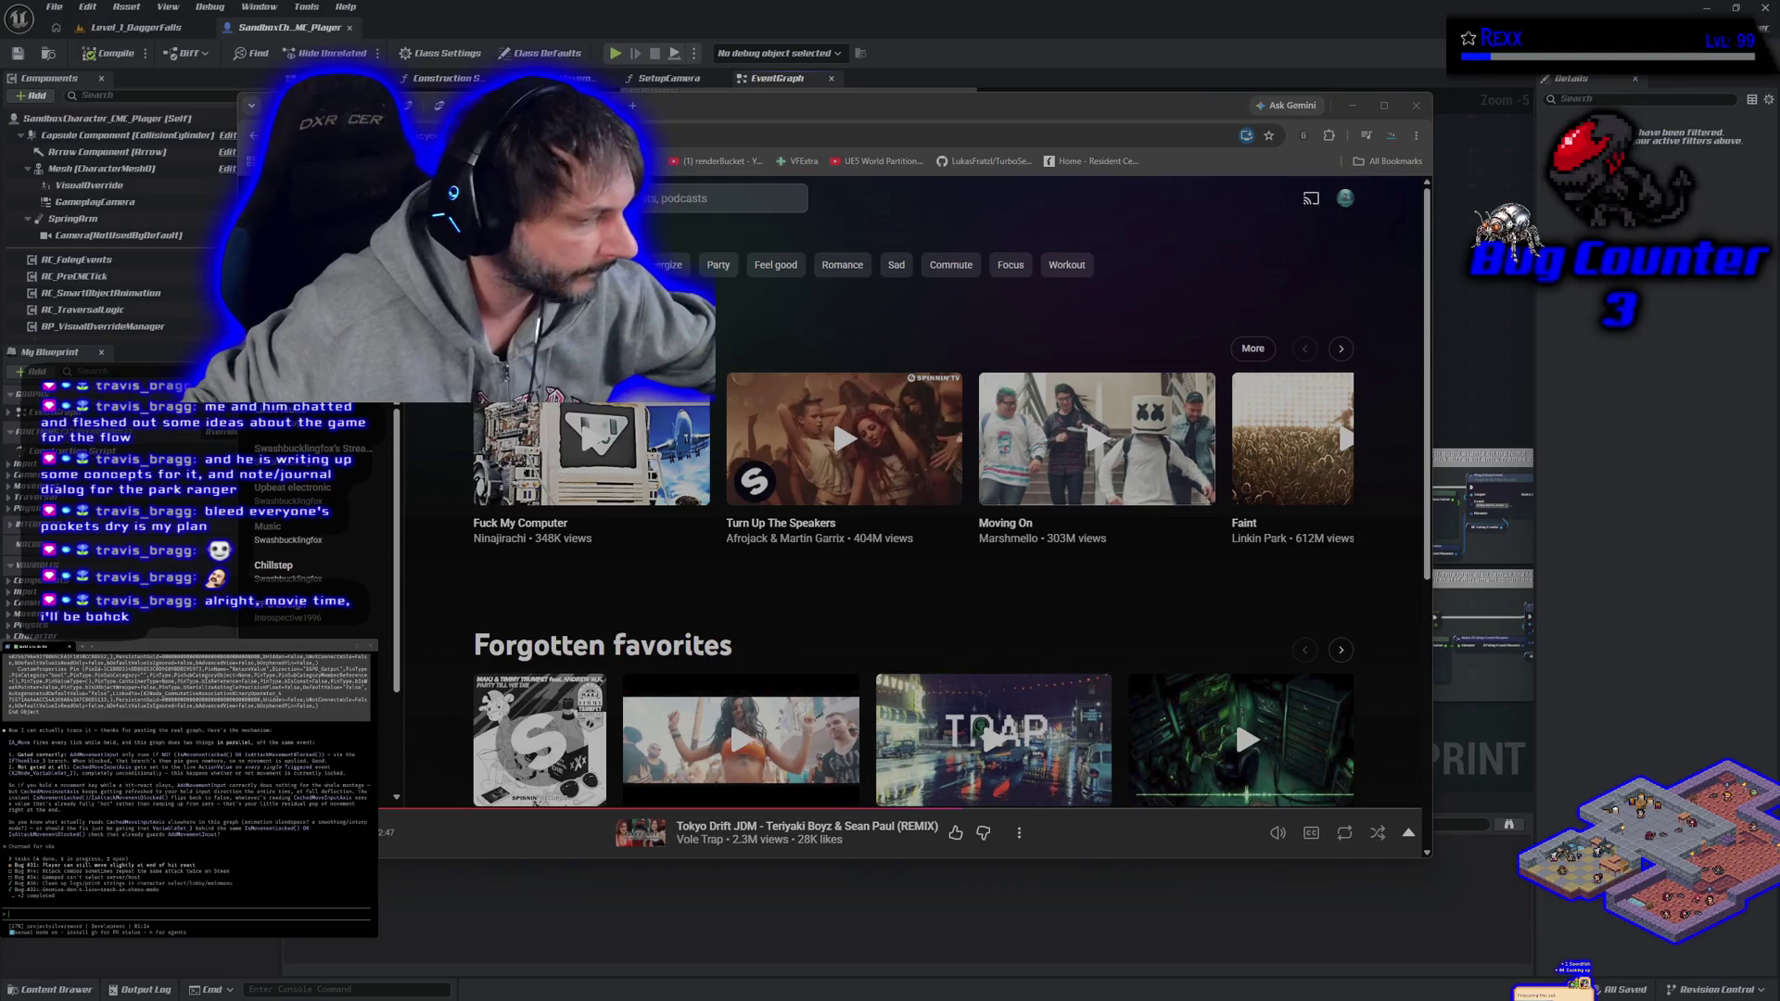
- Start another song from the home page, check the HacknPlan kanban board, then bring Rider forward
key("alt+Tab")
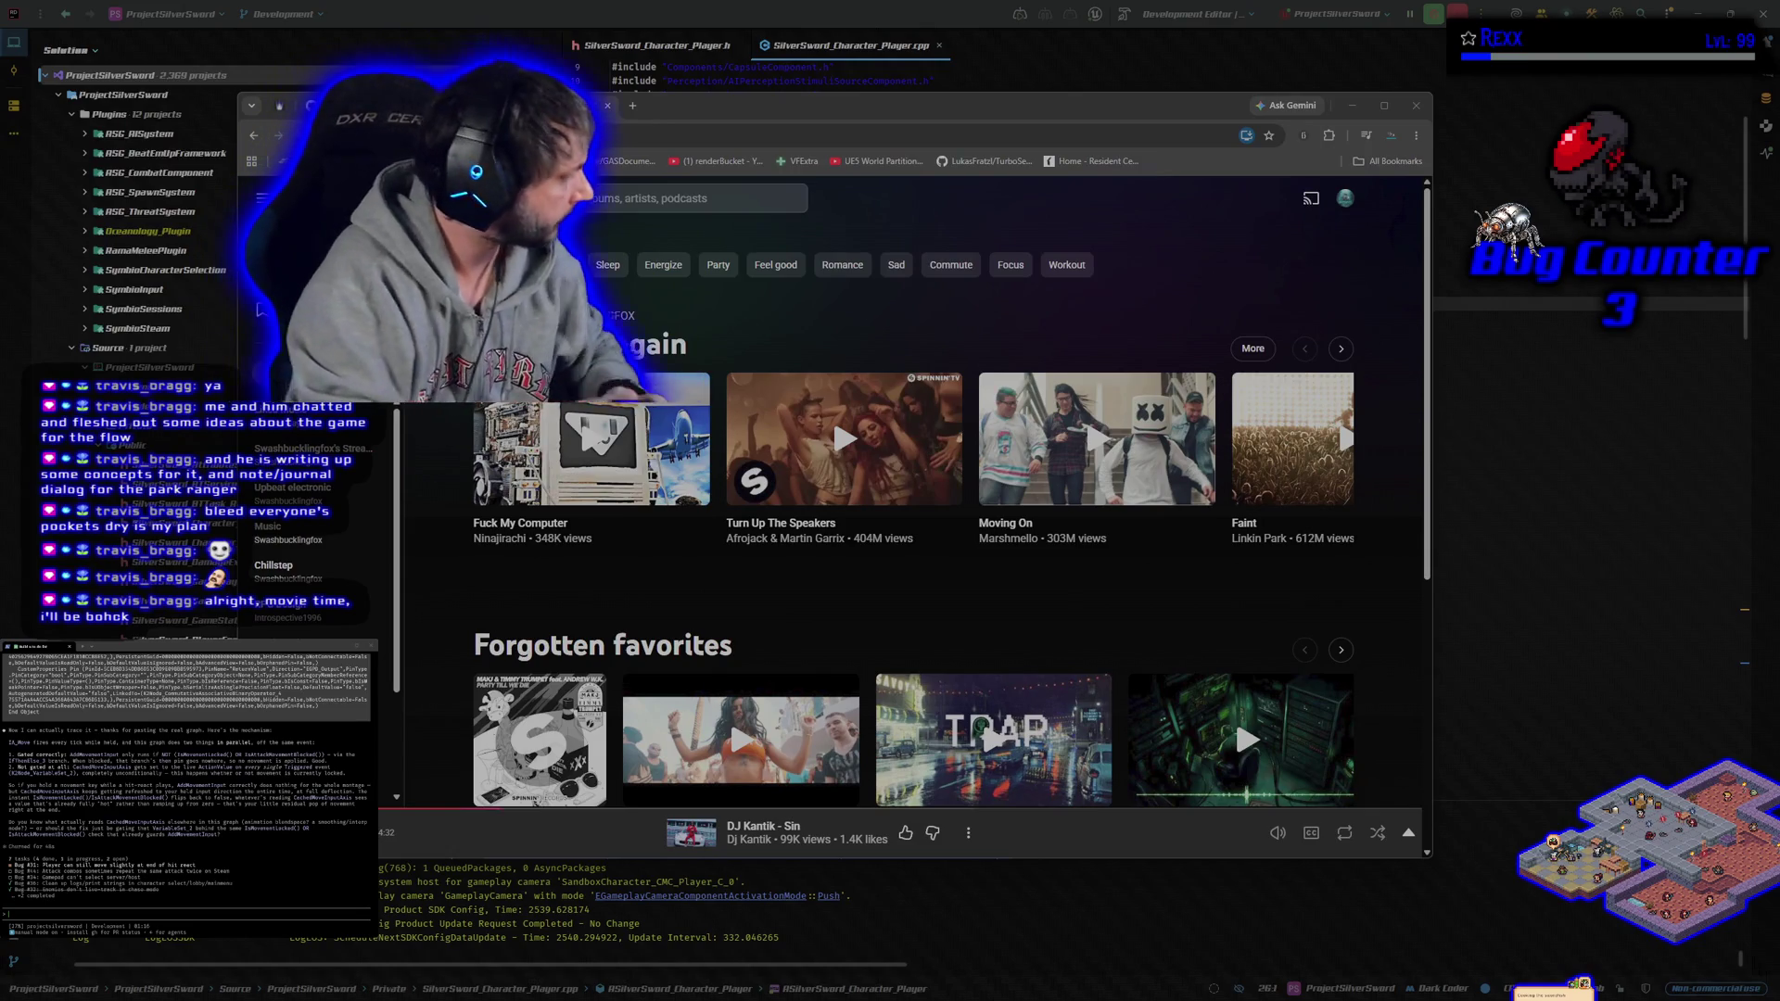
mouse_move(387, 519)
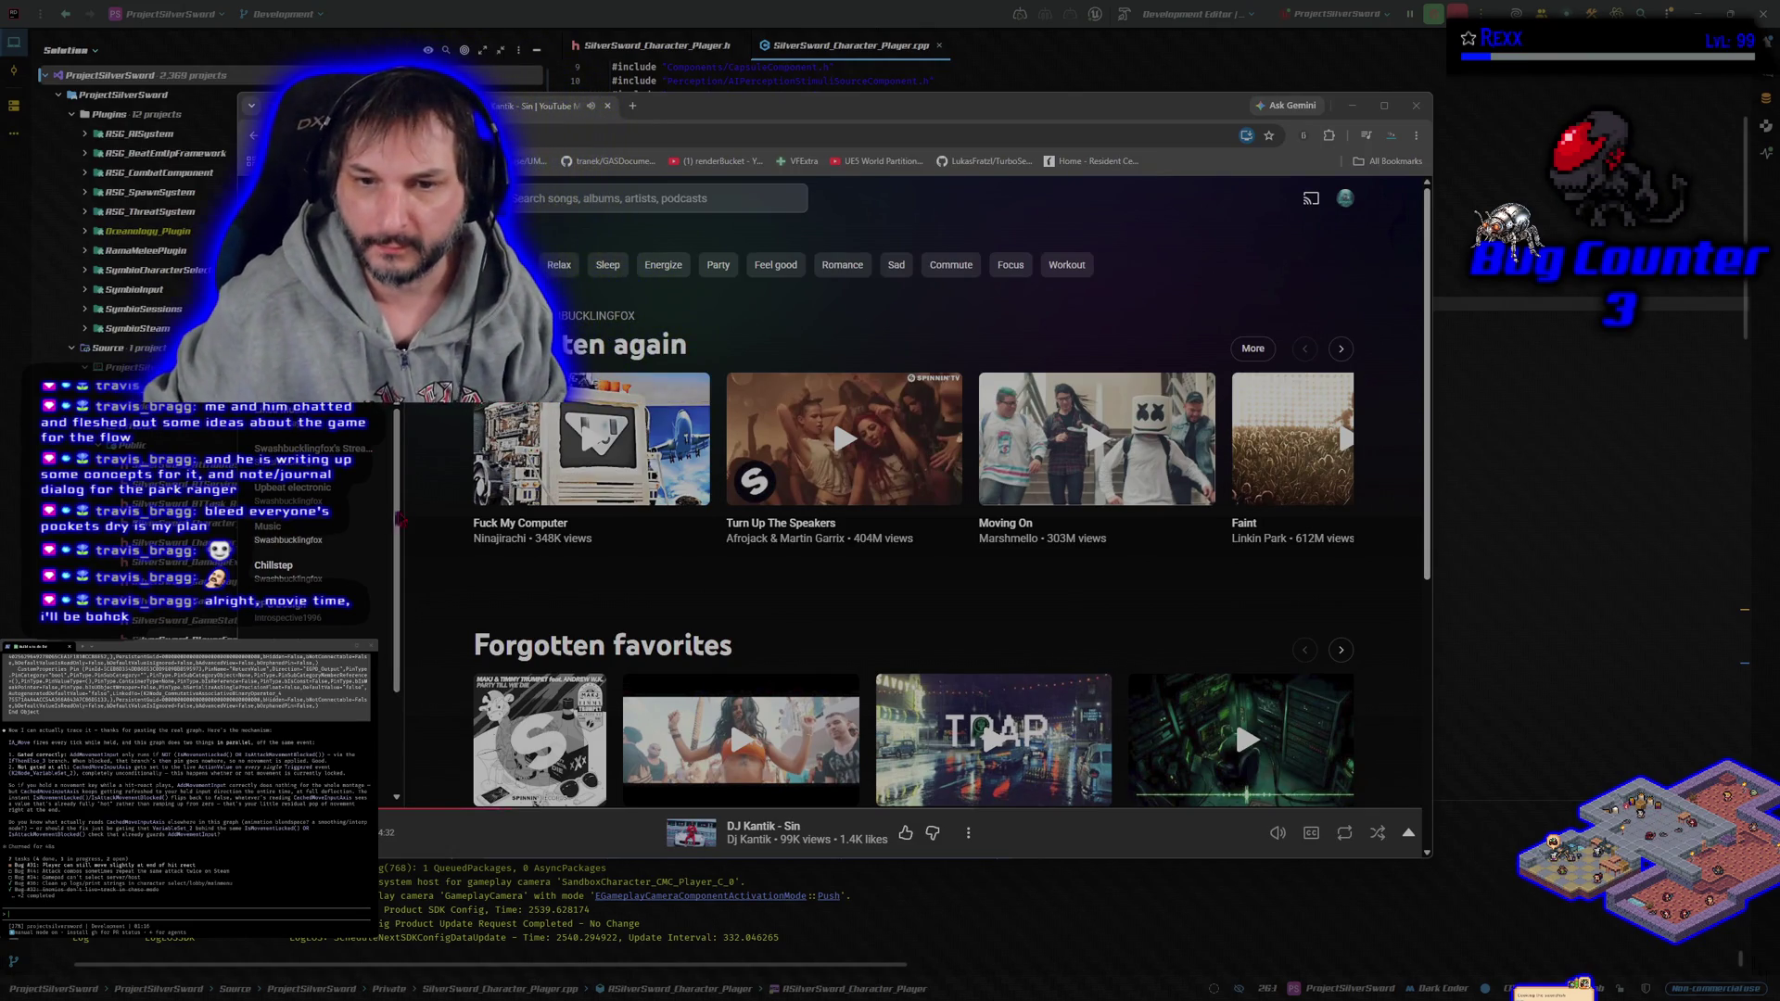
left_click(593, 444)
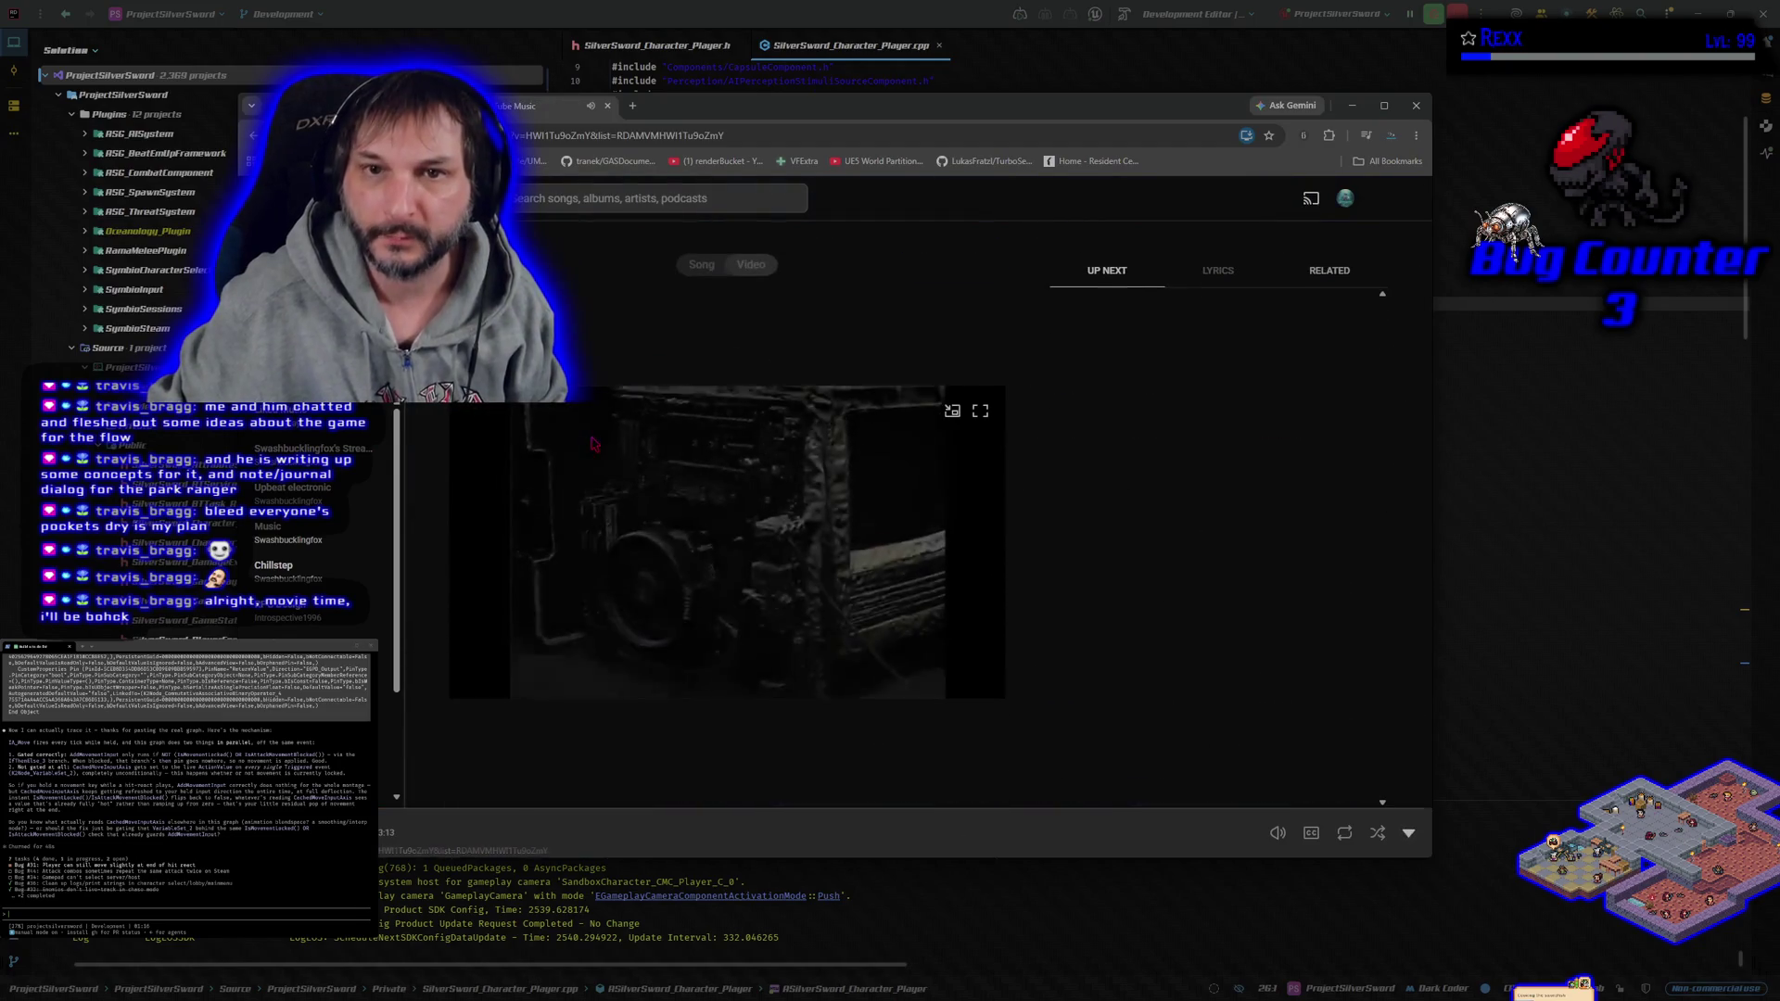
left_click(445, 105)
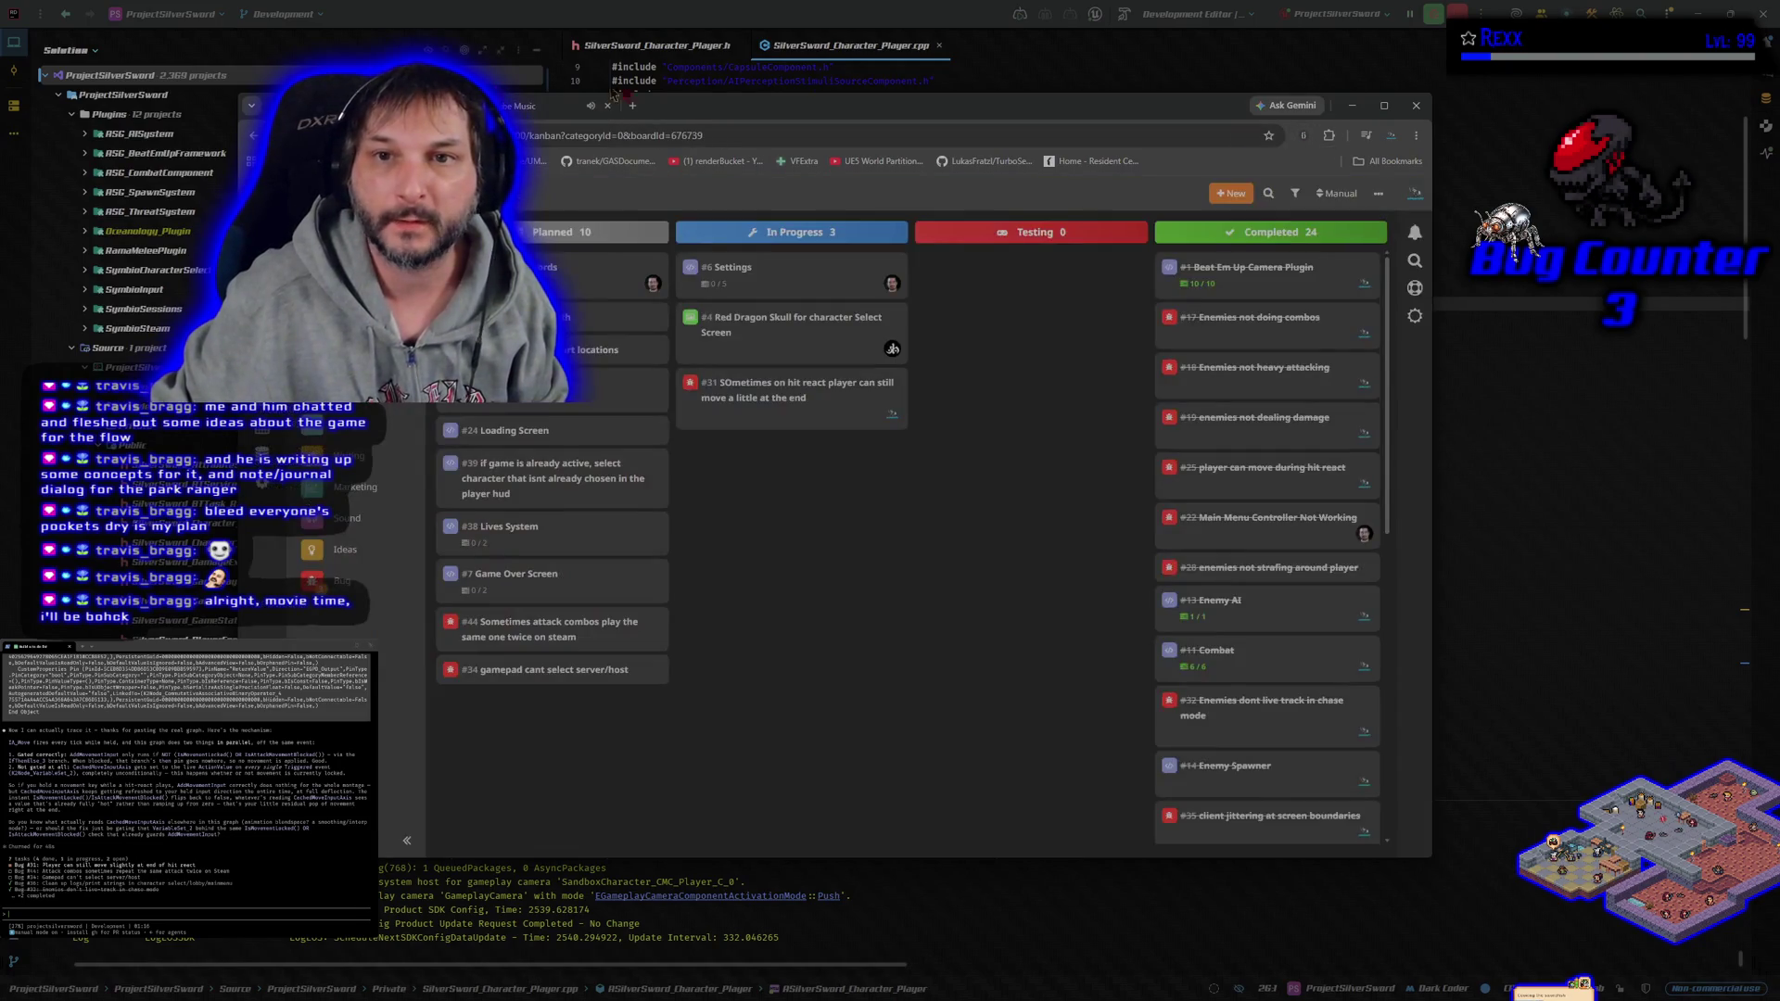
left_click(755, 13)
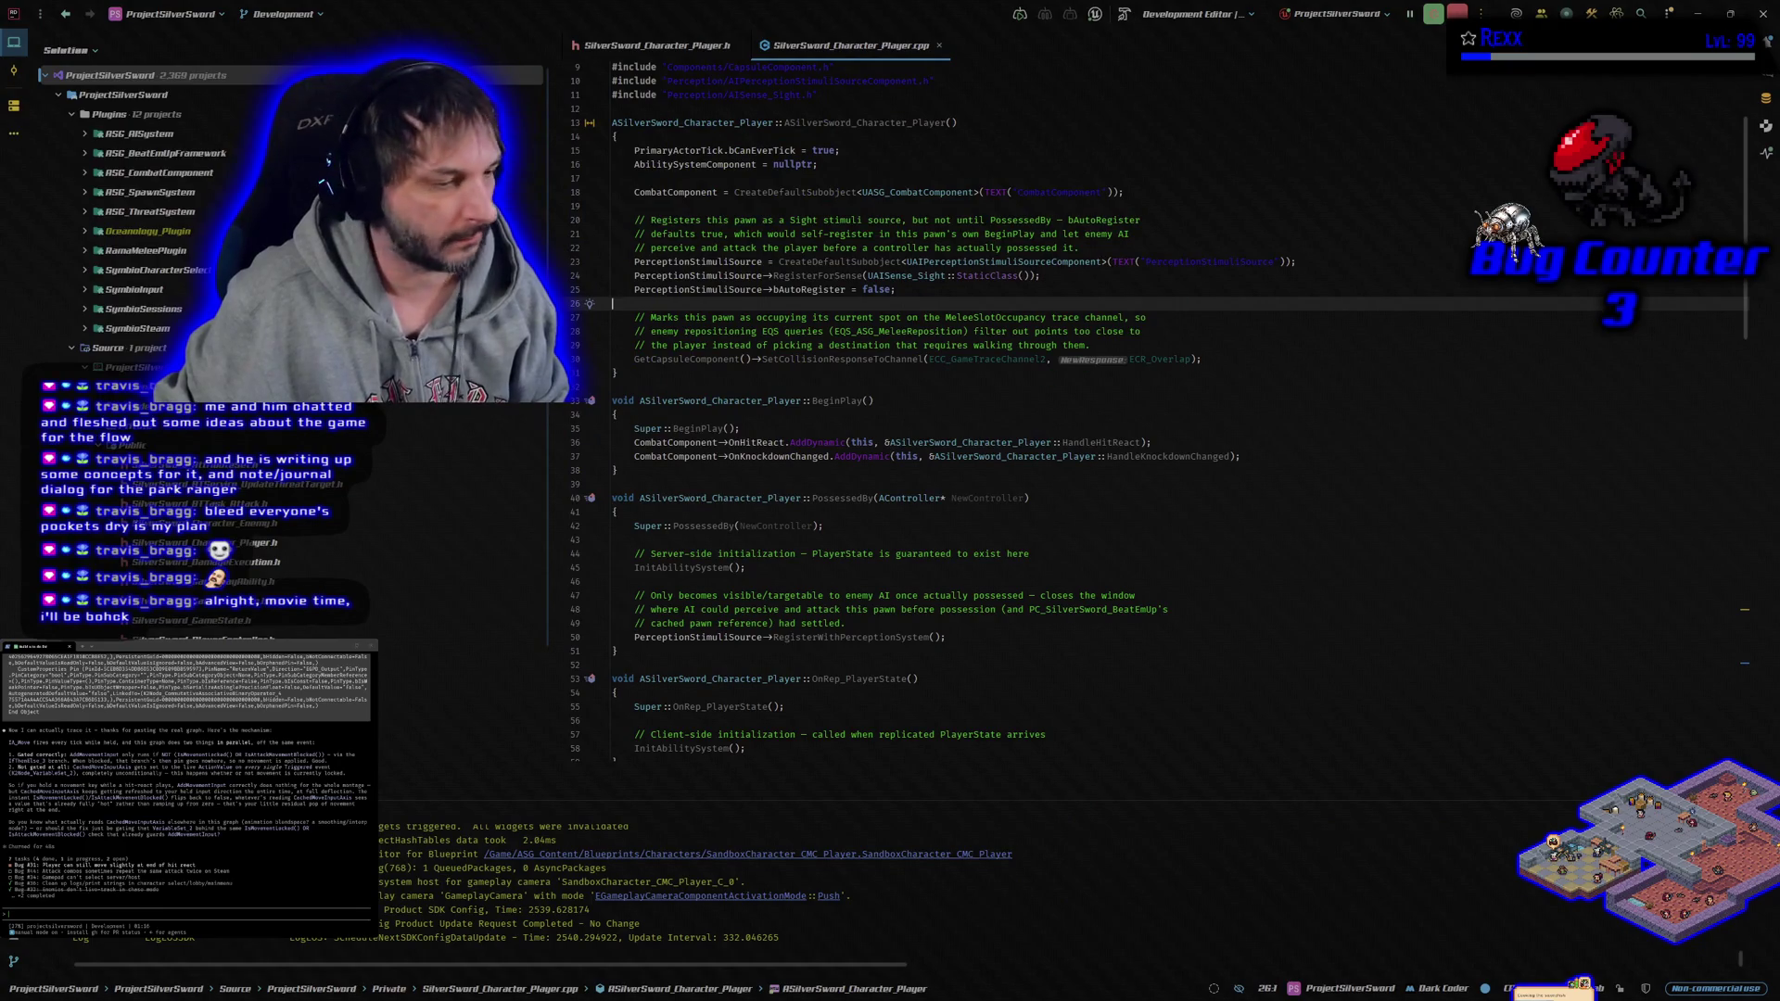
- Switch from Rider back to the SandboxCharacter_CMC_Player EventGraph in Unreal Editor
key("alt+Tab")
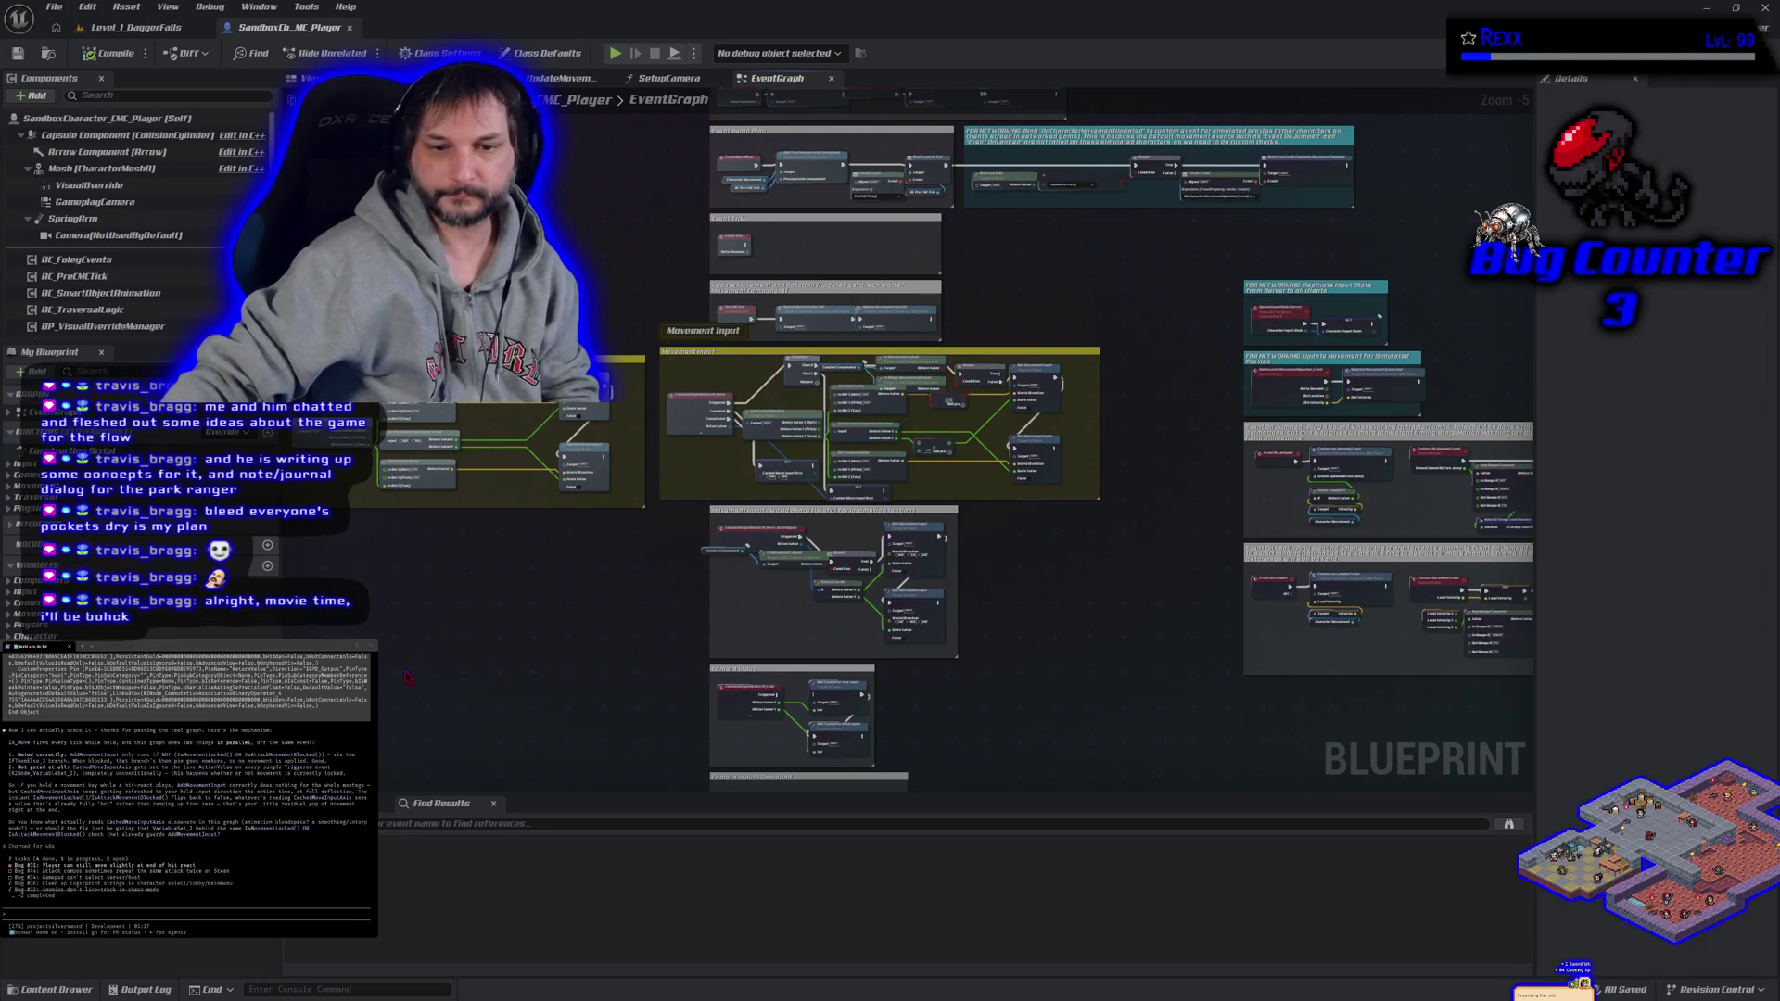
- Open the GA_LightAttack ability blueprint from the GAS GameplayAbilities folder
scroll(560, 656, "down", 1)
scroll(560, 656, "down", 1)
left_click(51, 989)
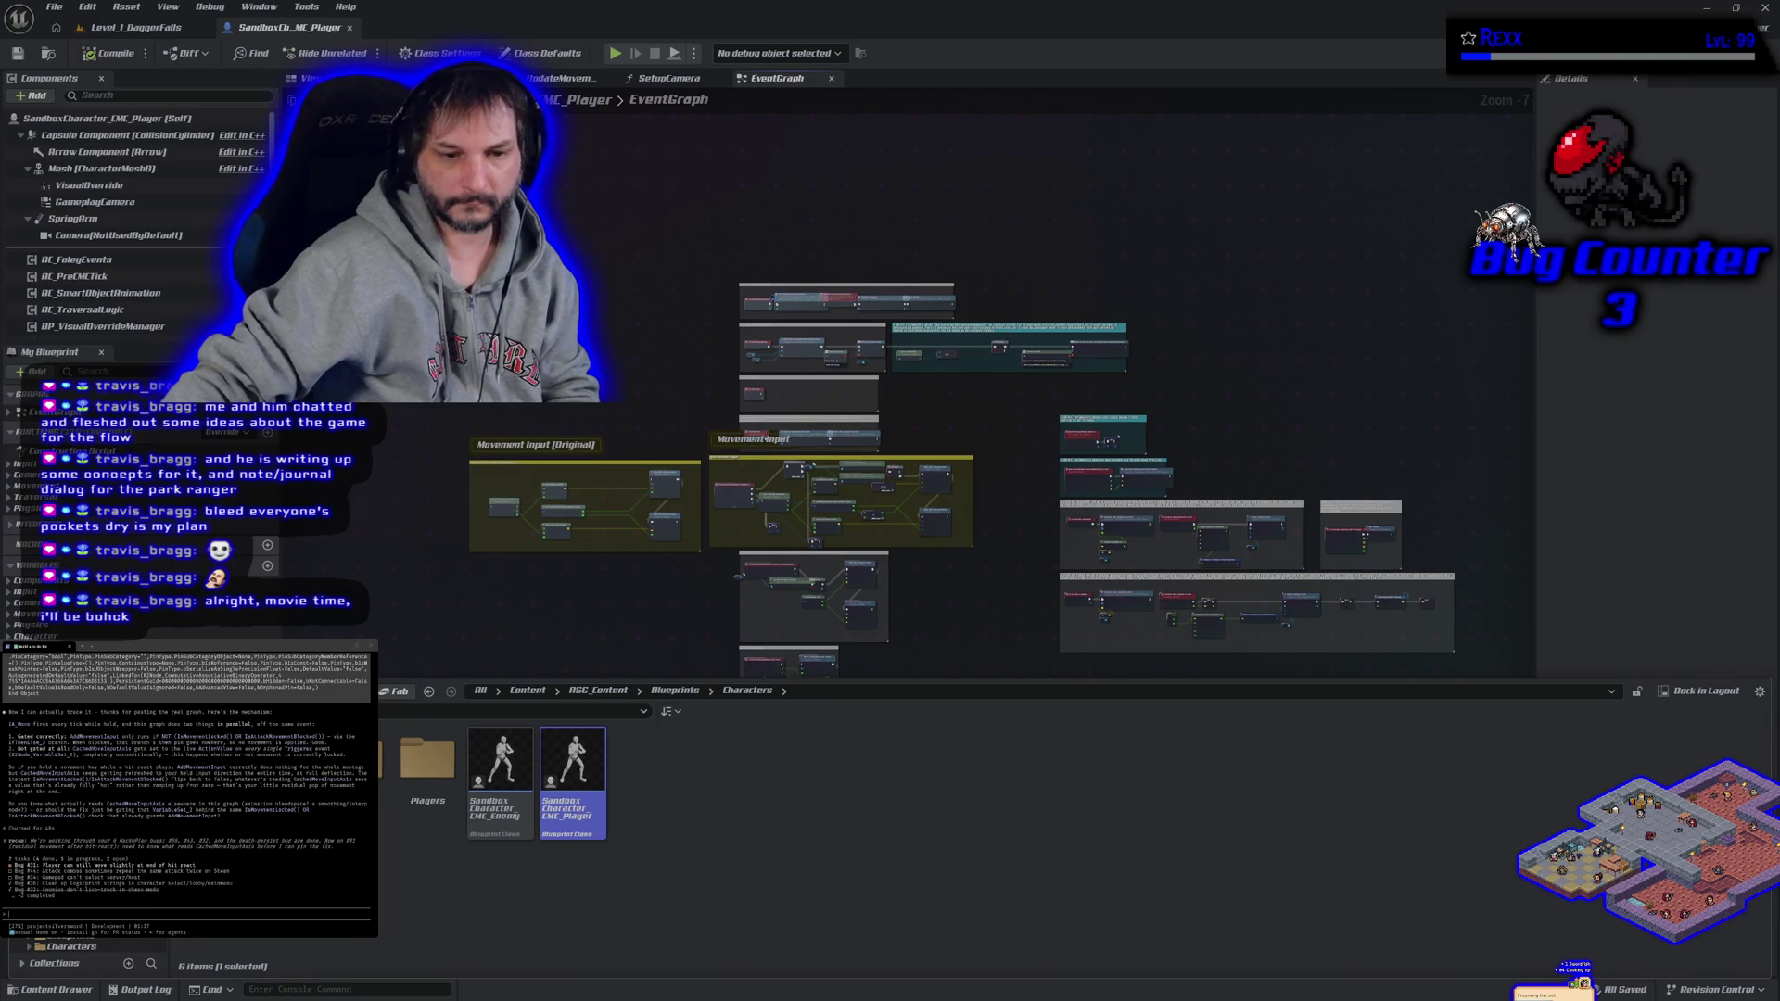
key("alt+Left")
key("alt+Left")
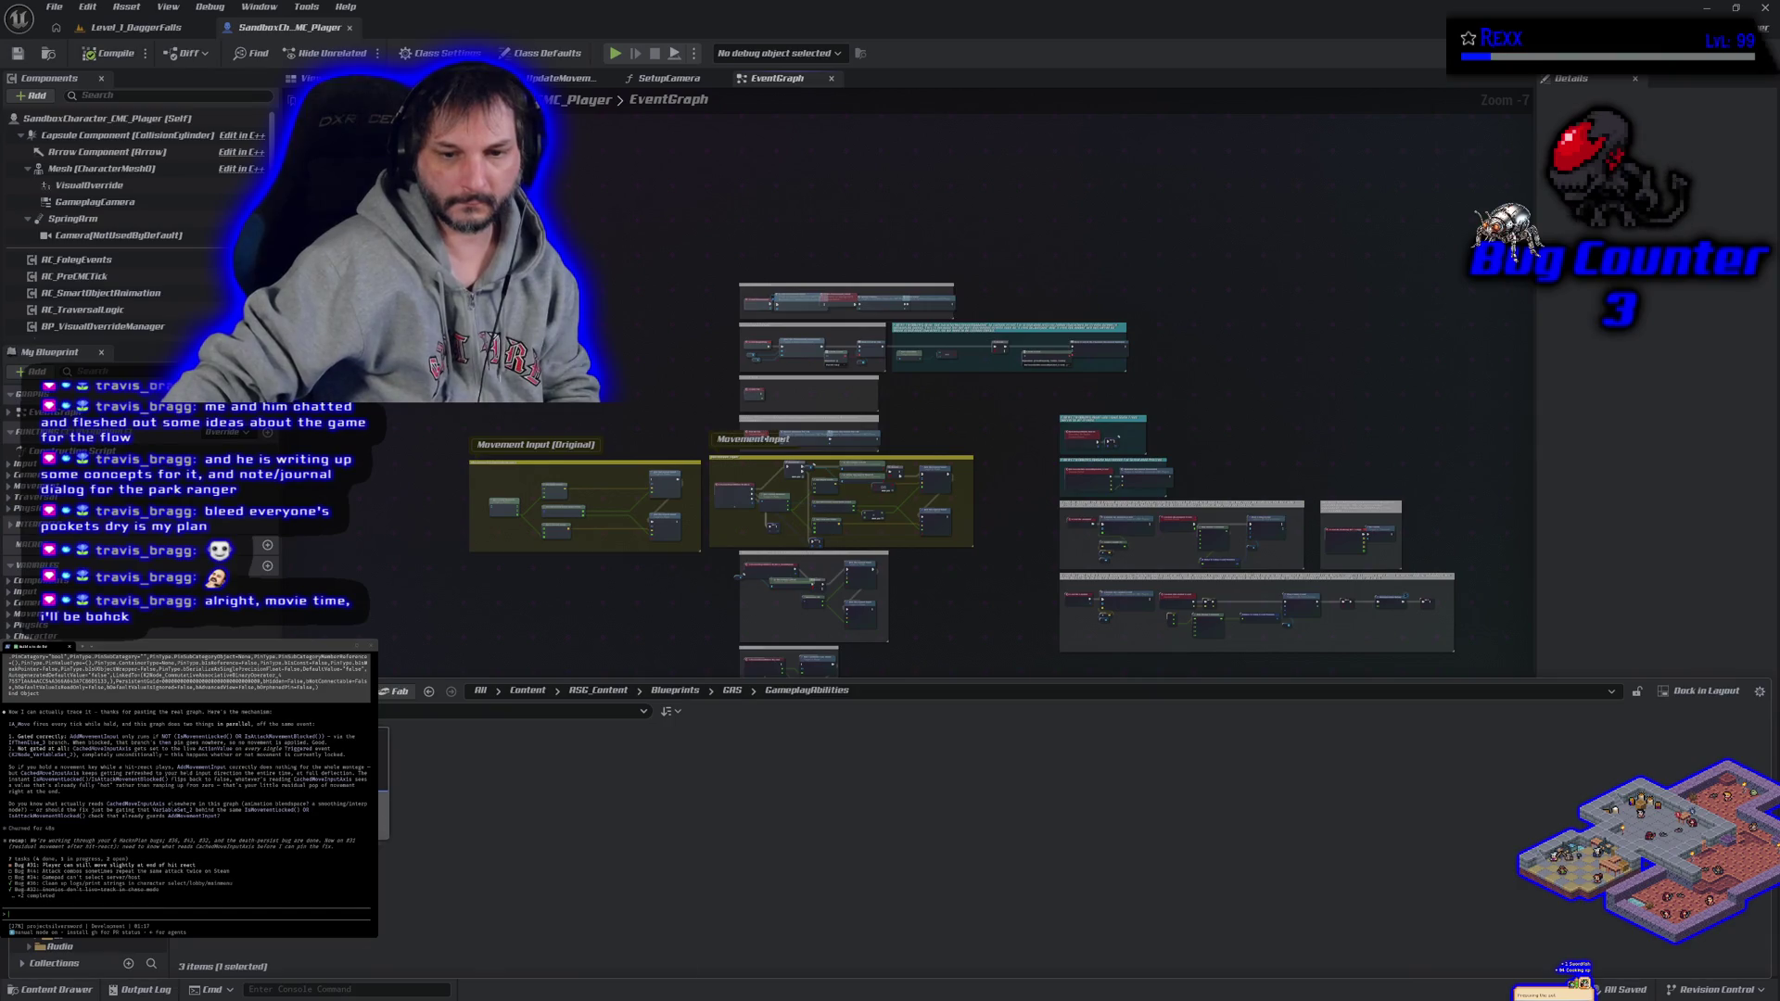
double_click(366, 783)
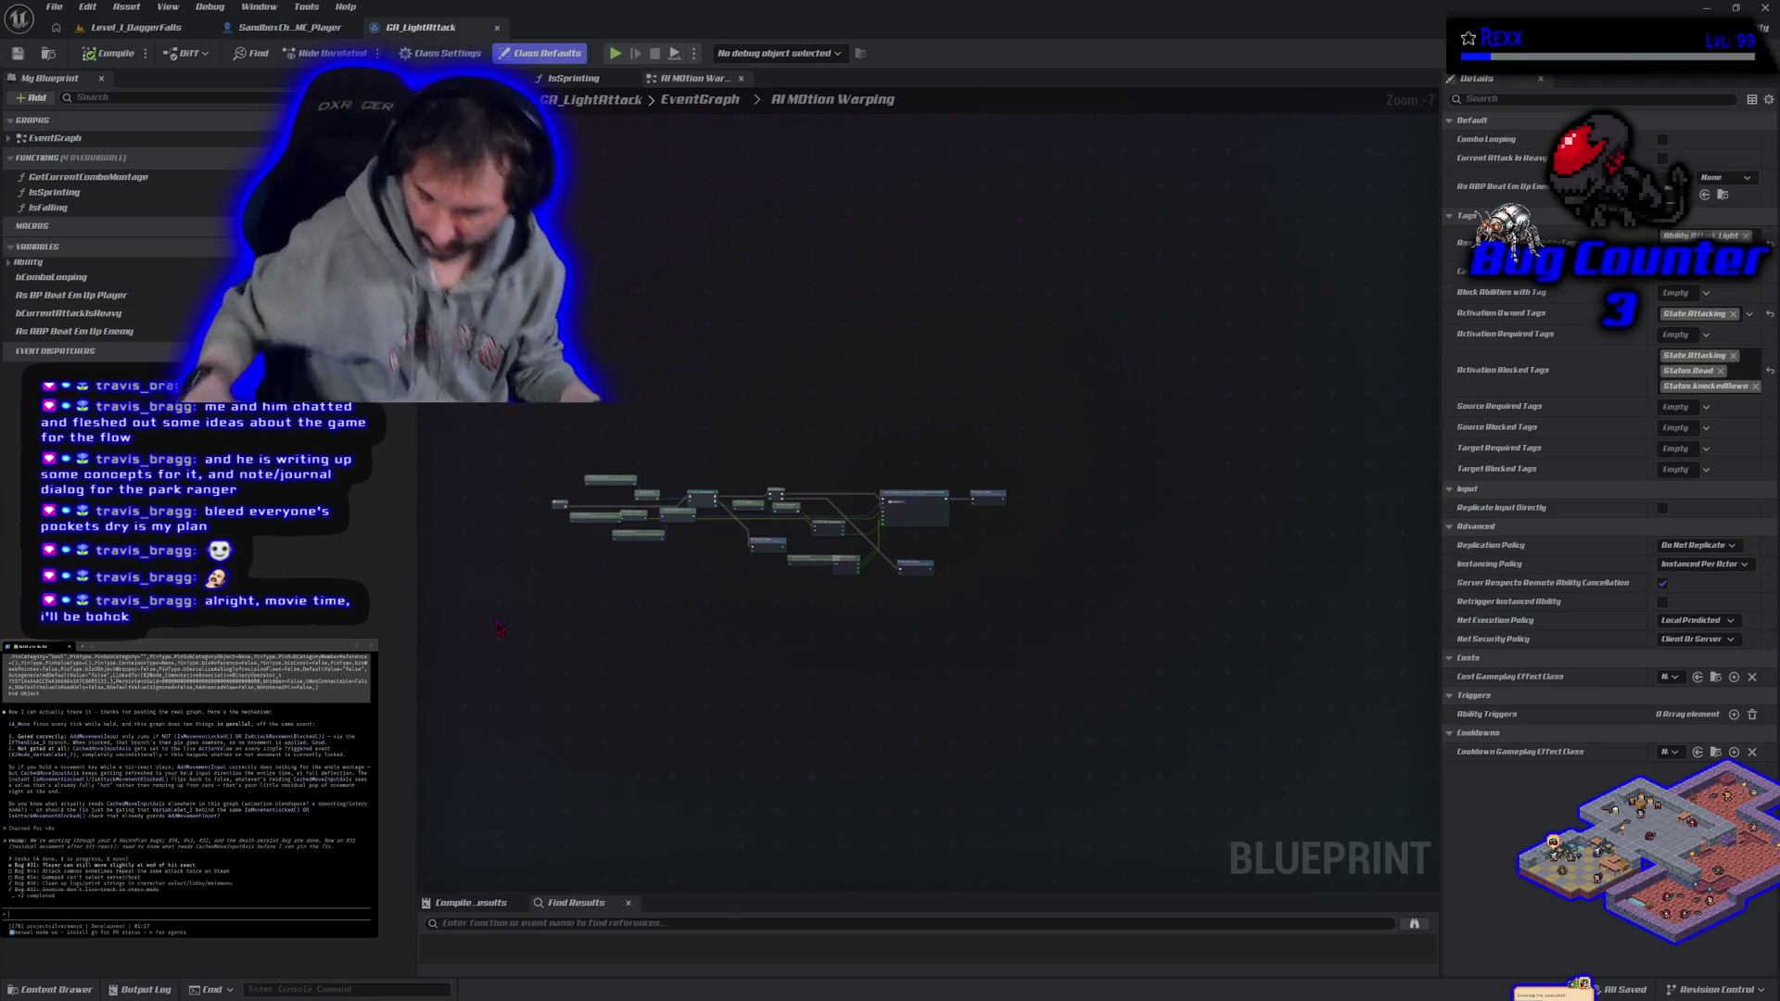
- Inspect GA_LightAttack's warp-target nodes, IsSprinting function and EventGraph, then return to the player character blueprint
scroll(953, 636, "up", 4)
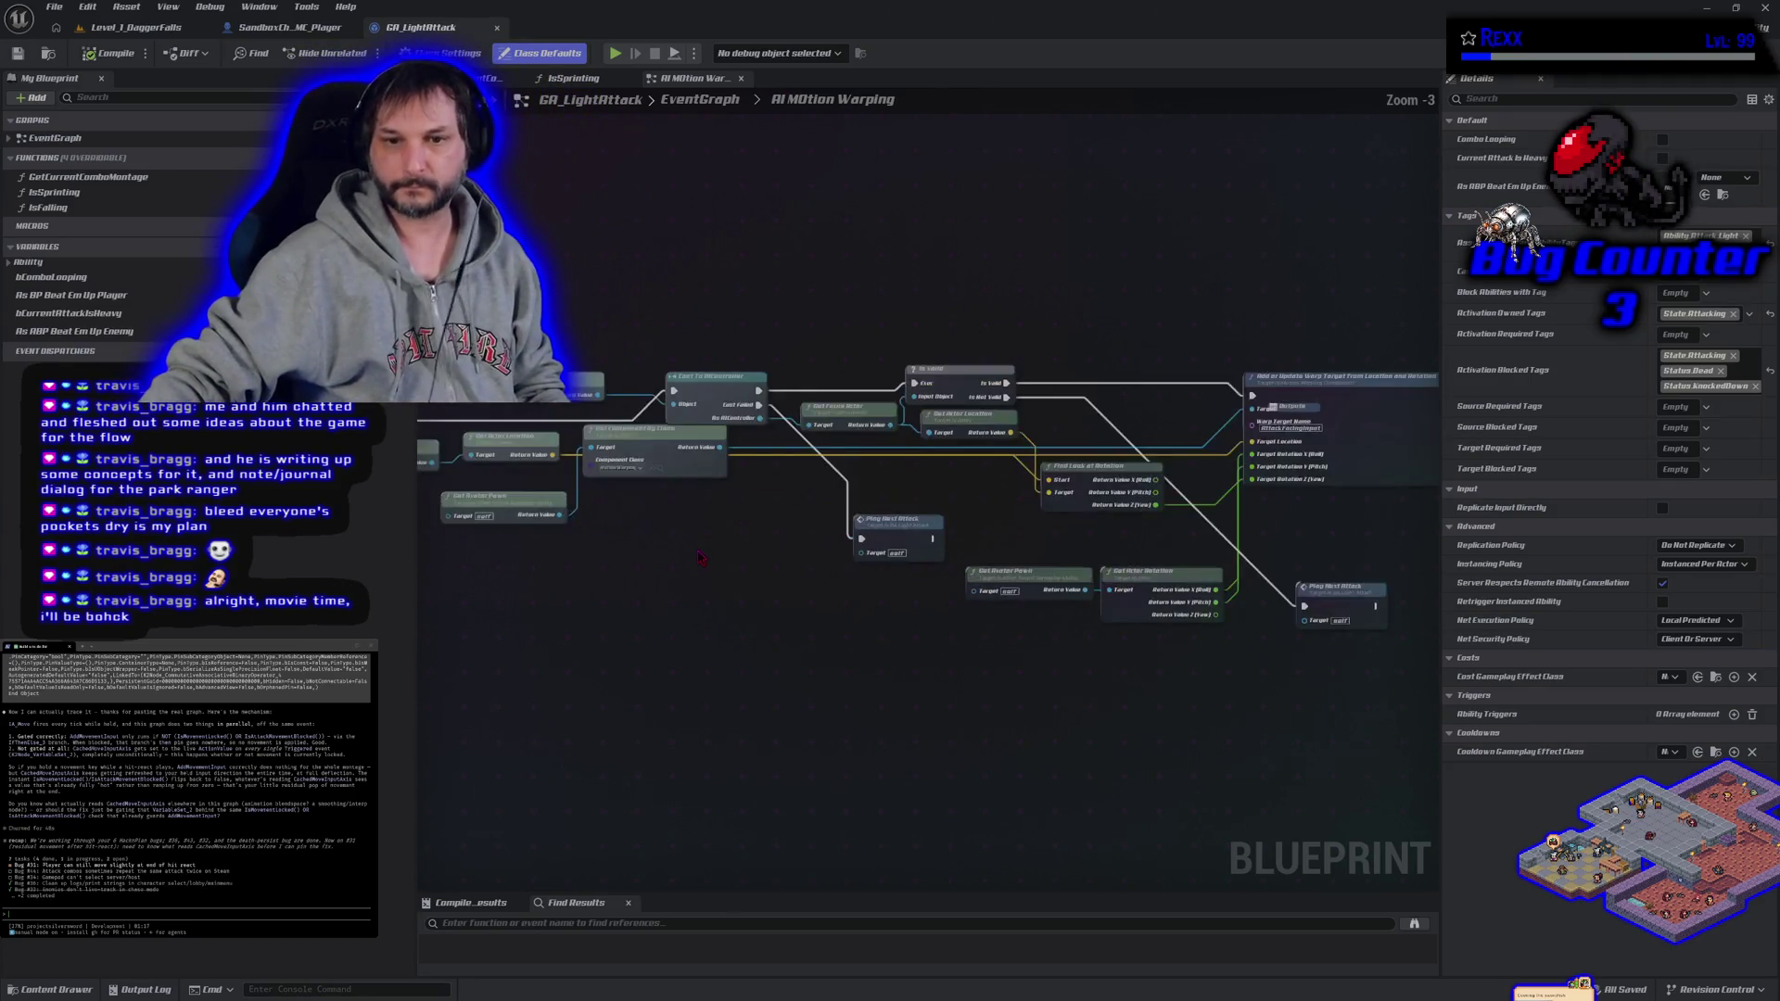
left_click_drag(952, 636, 876, 584)
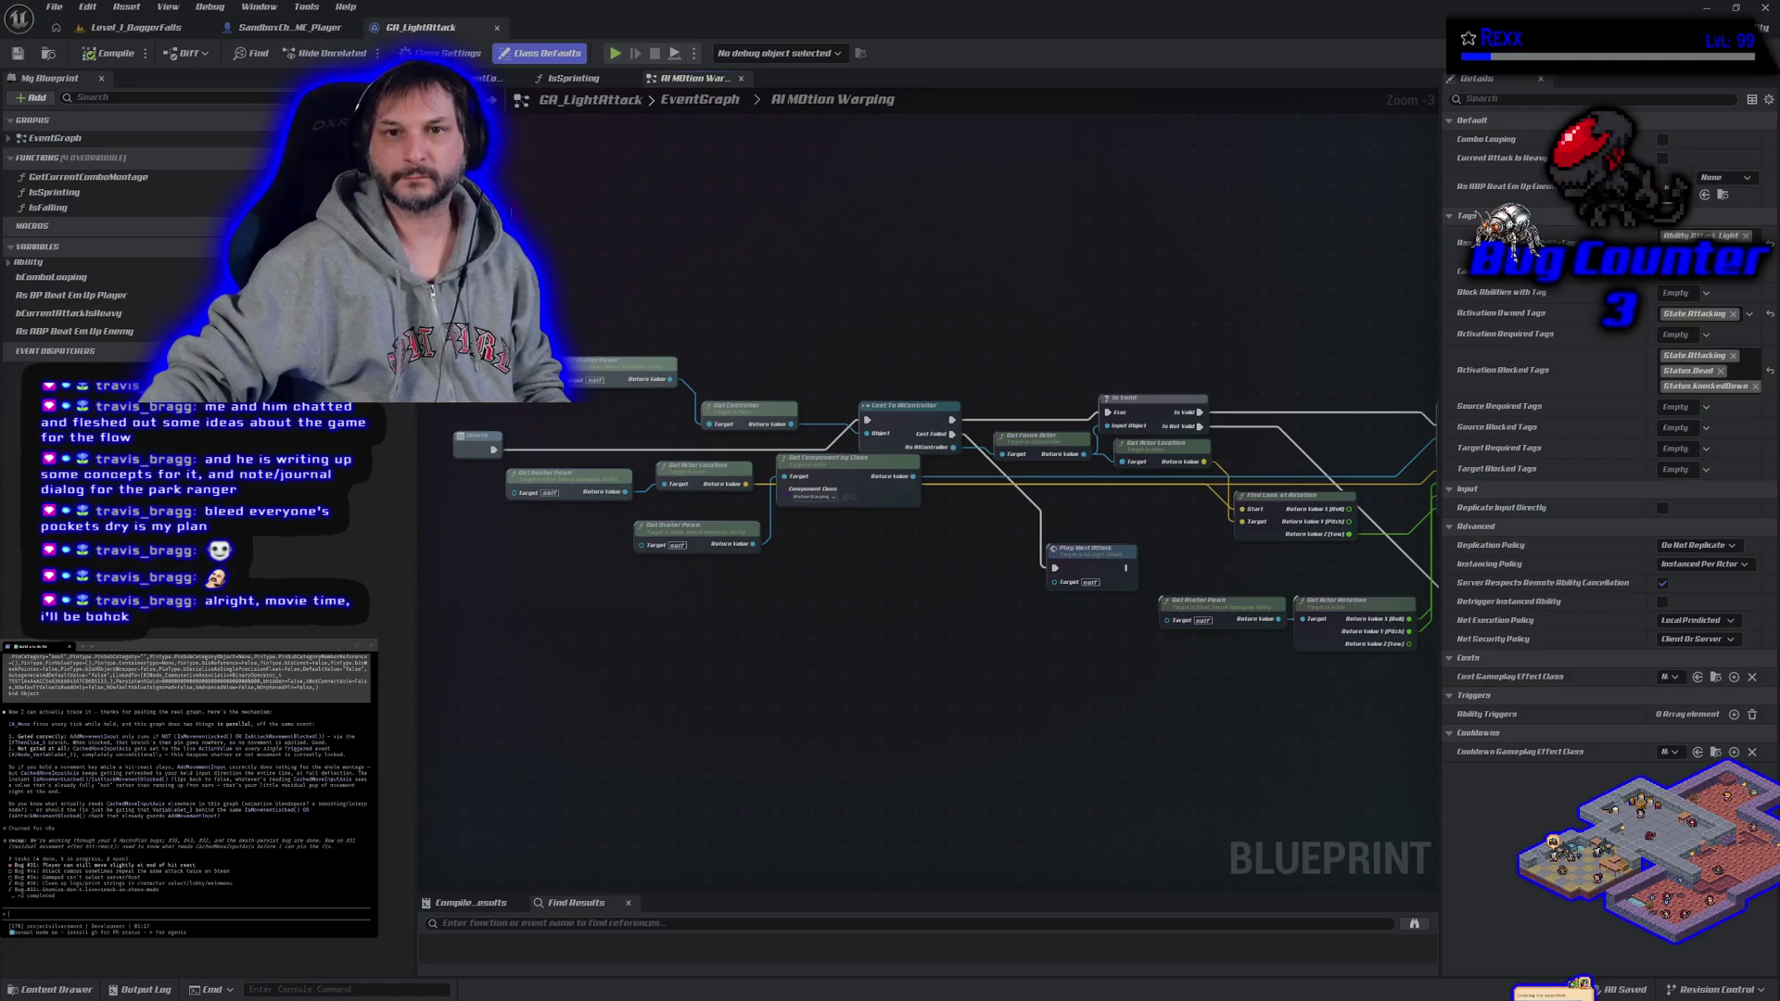
left_click(573, 78)
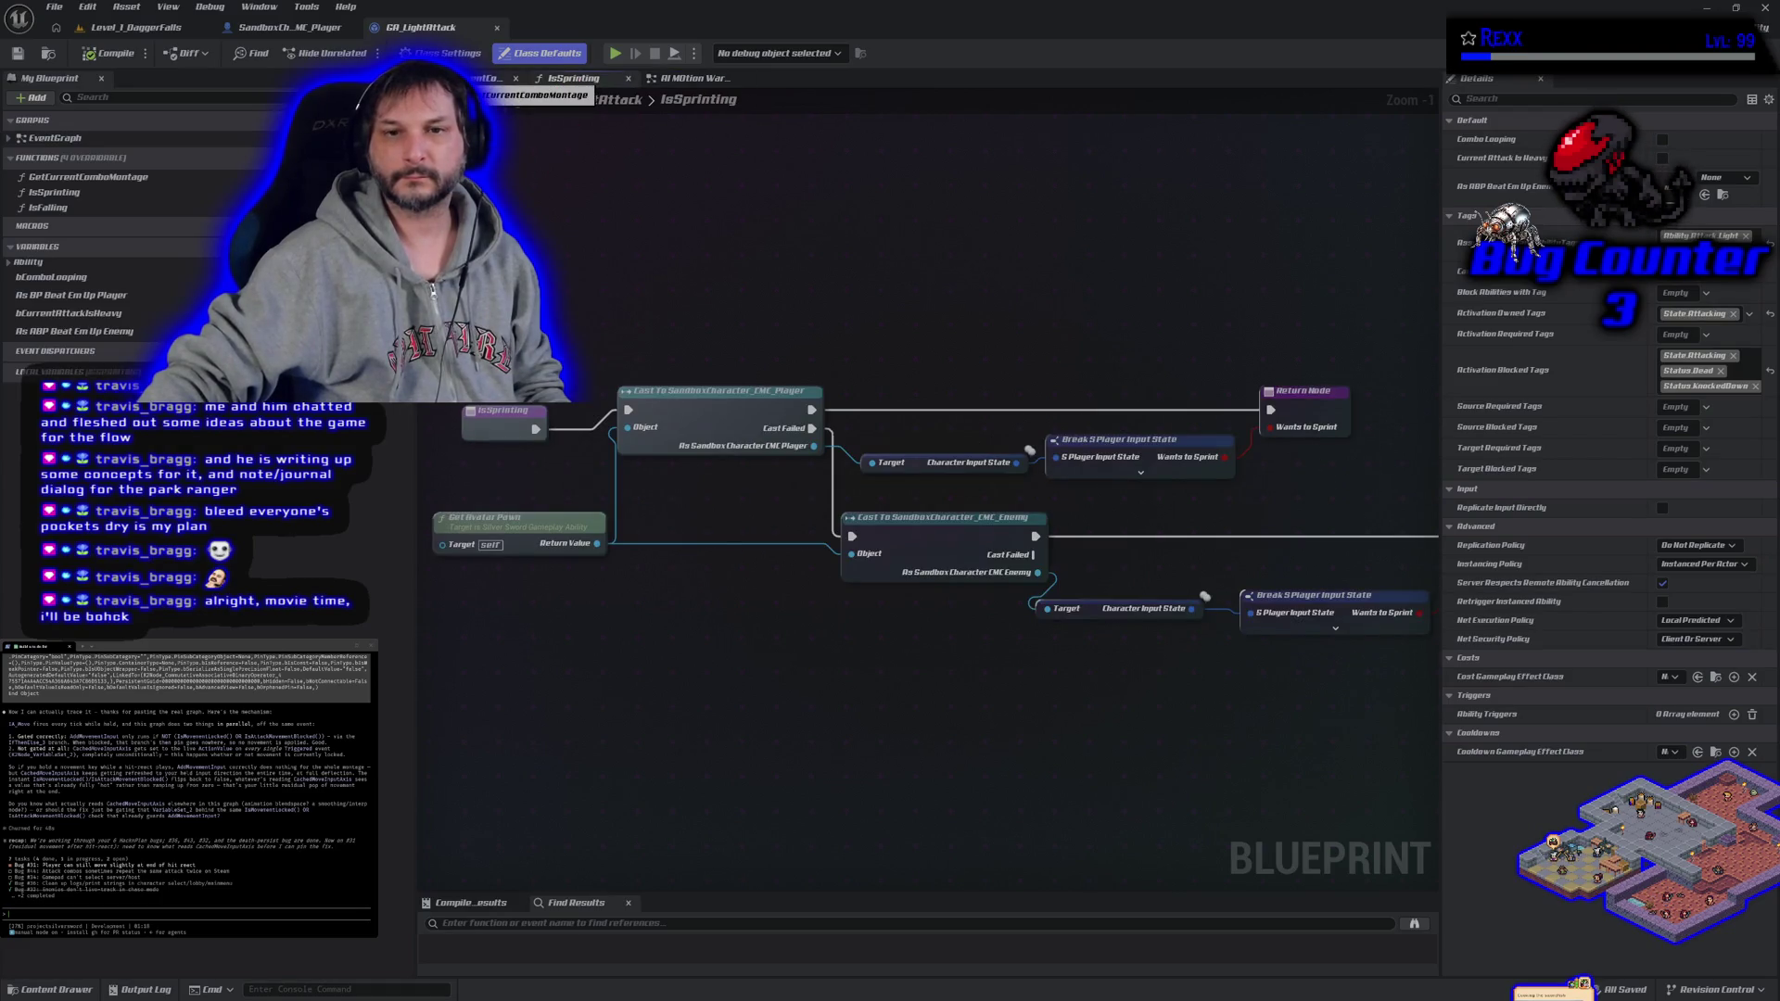
double_click(172, 137)
scroll(530, 431, "up", 4)
scroll(582, 588, "down", 5)
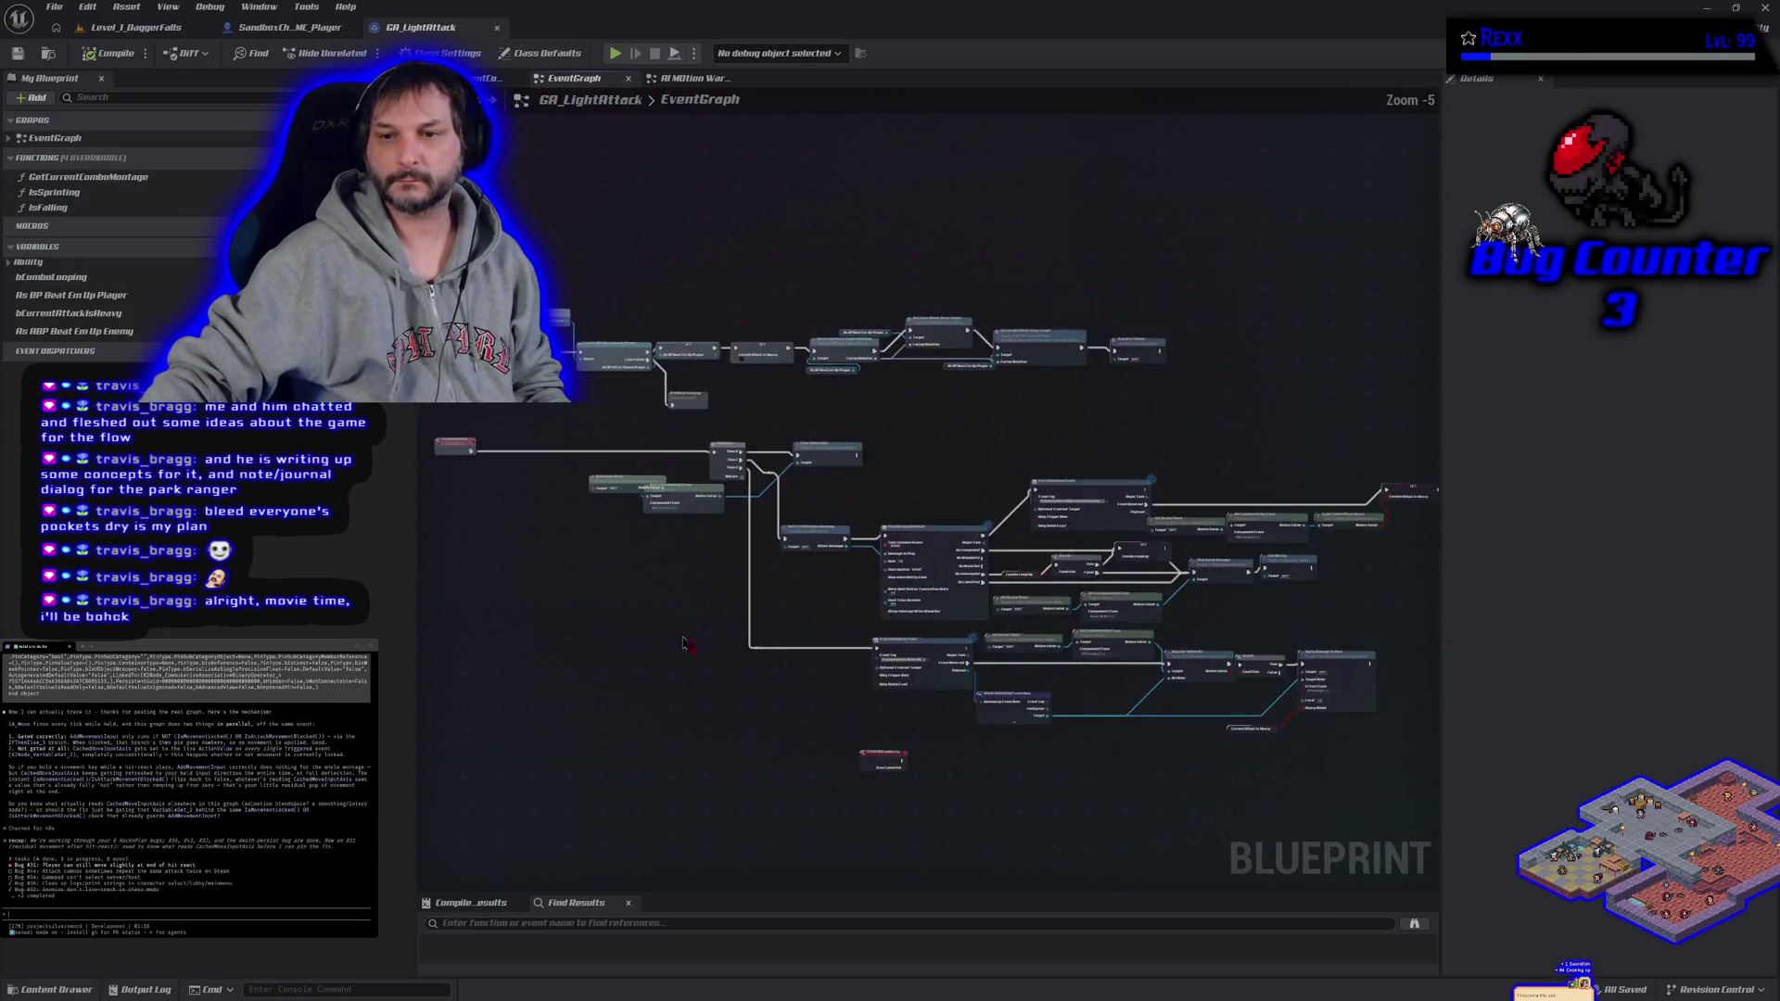
left_click(289, 26)
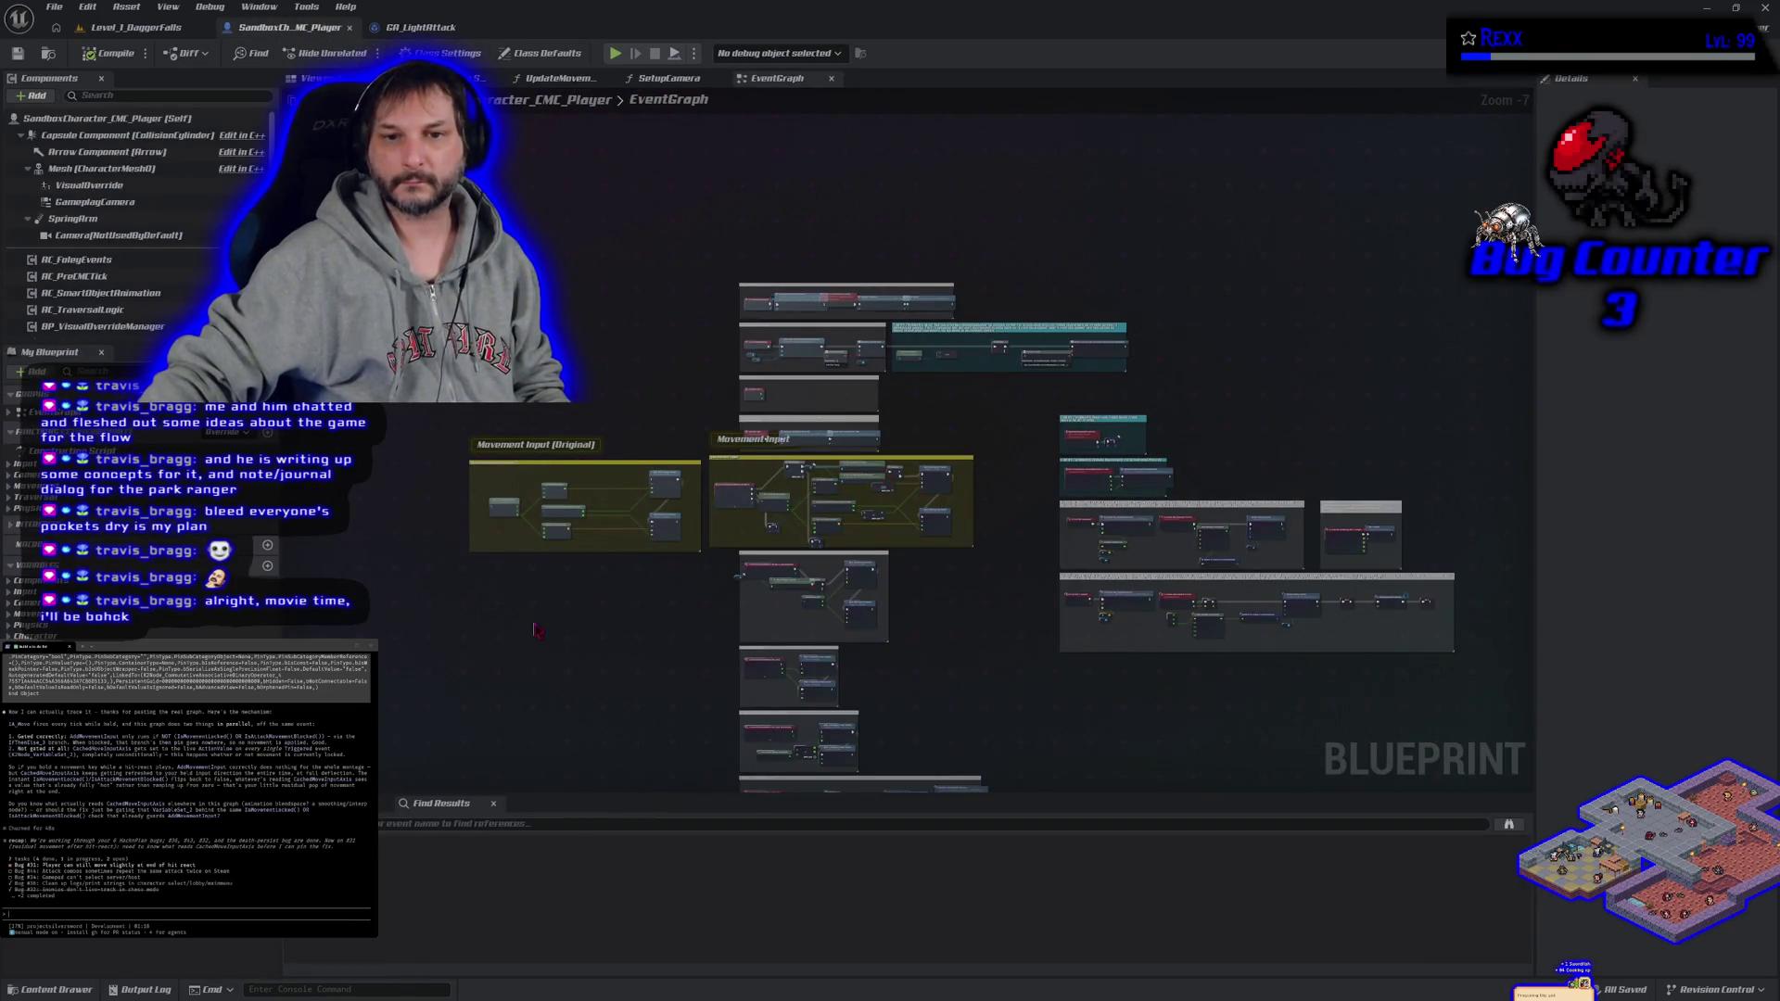
- Open BP_SilverSword_Player from the Characters Players folder in the Content Drawer
left_click(51, 989)
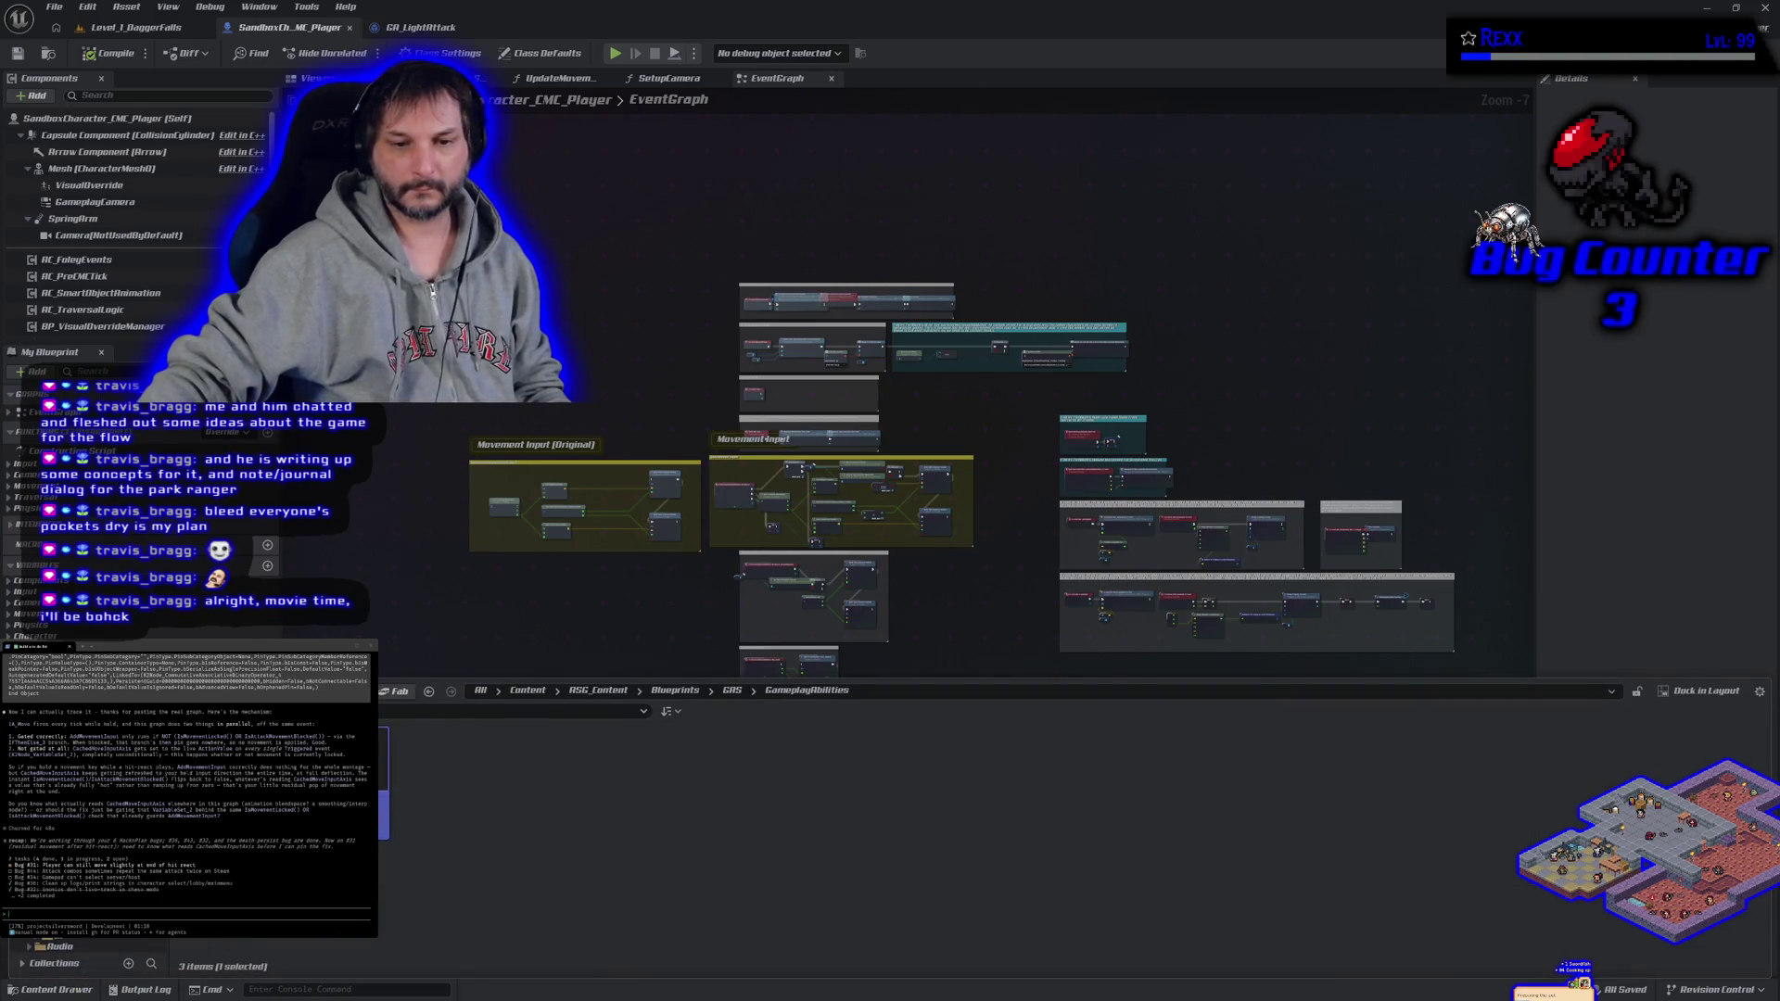
left_click(675, 691)
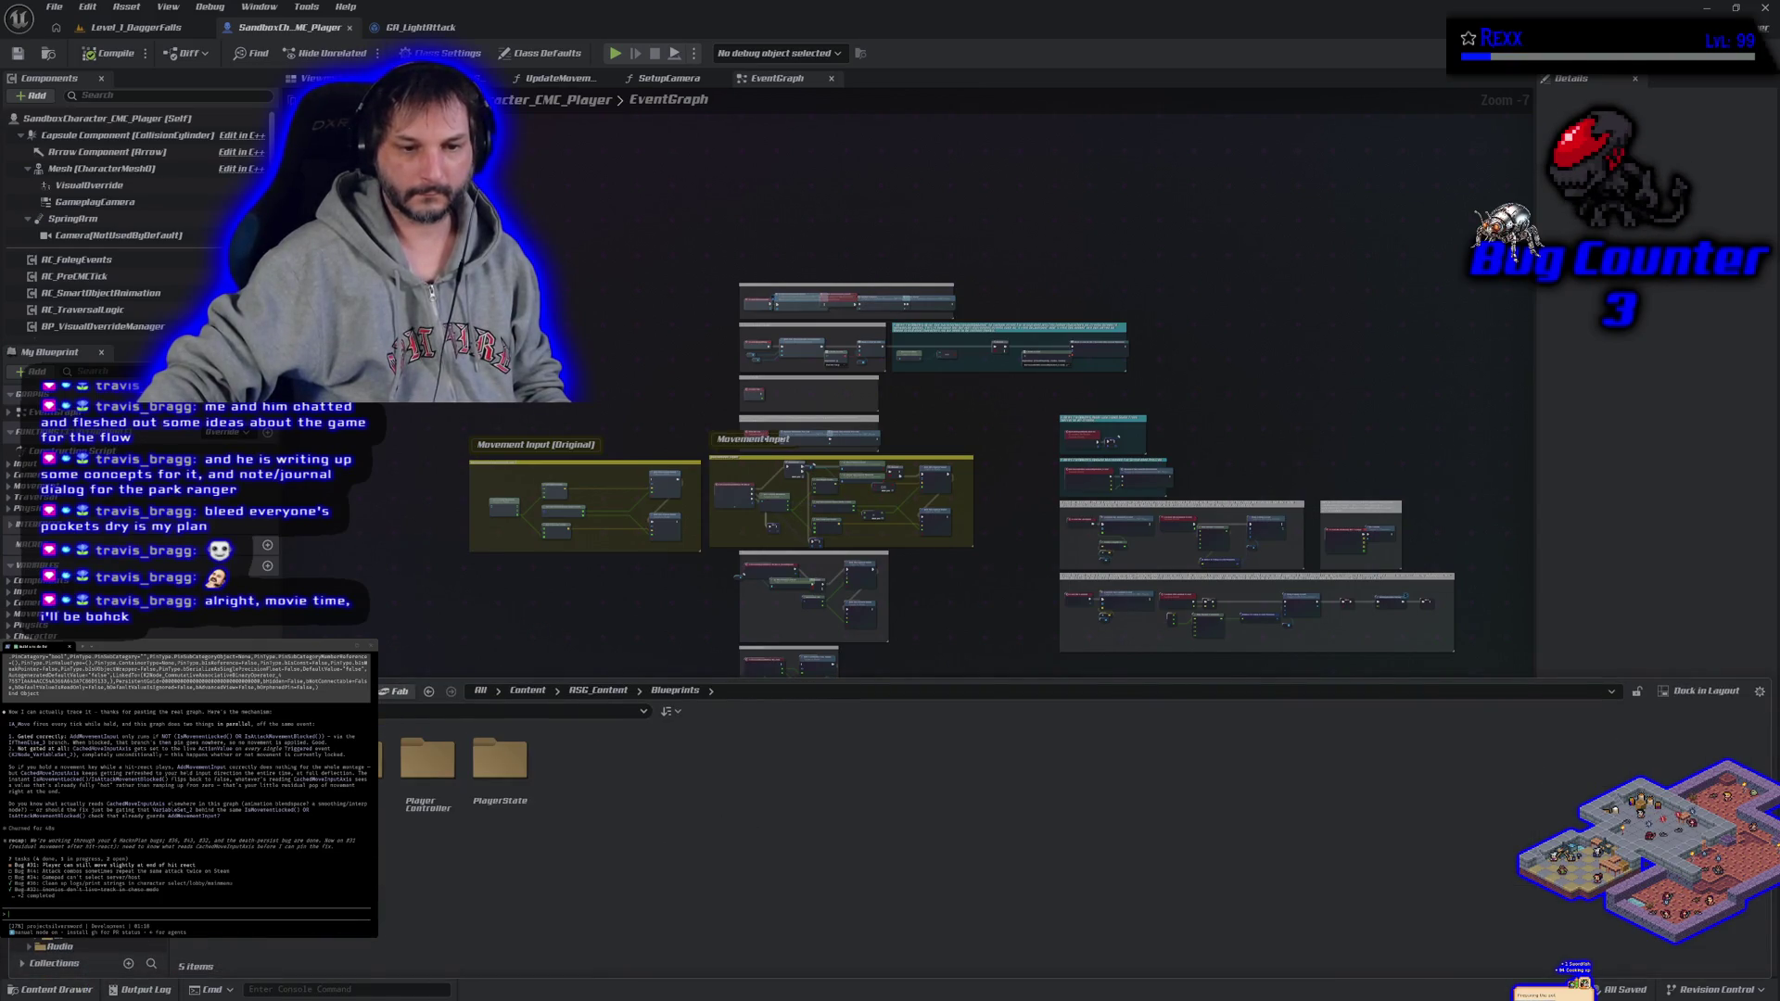
left_click(378, 834)
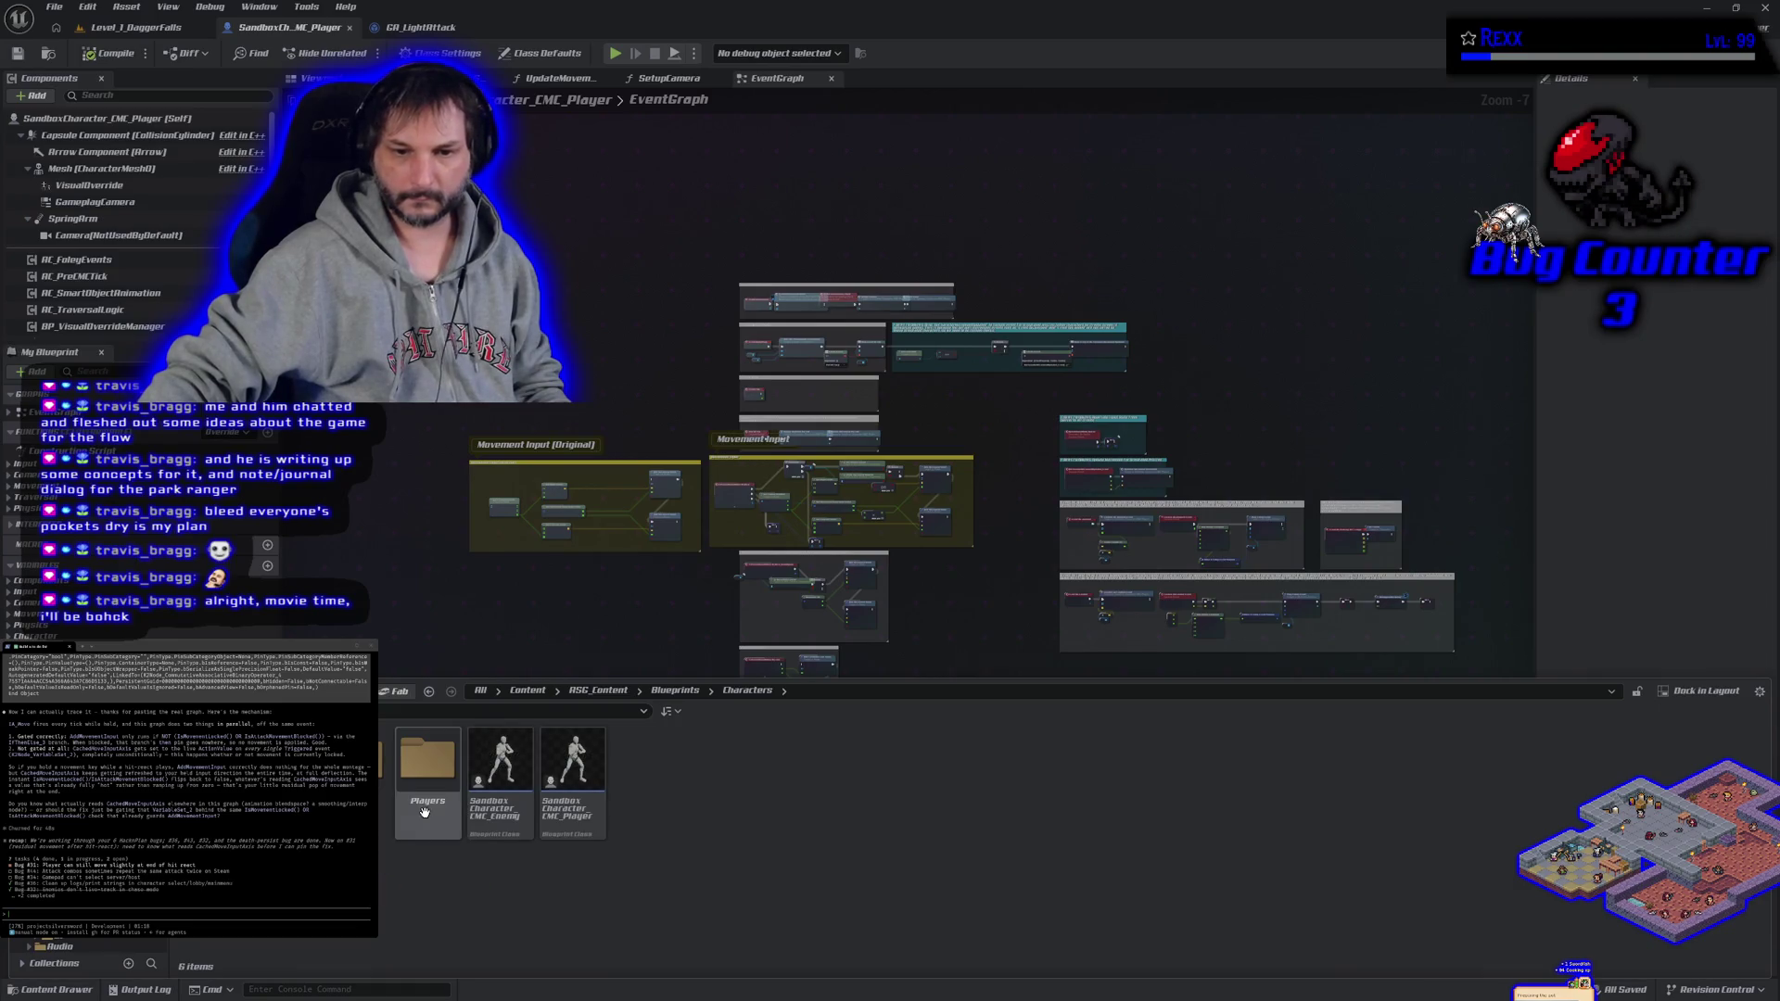
left_click(278, 779)
double_click(278, 779)
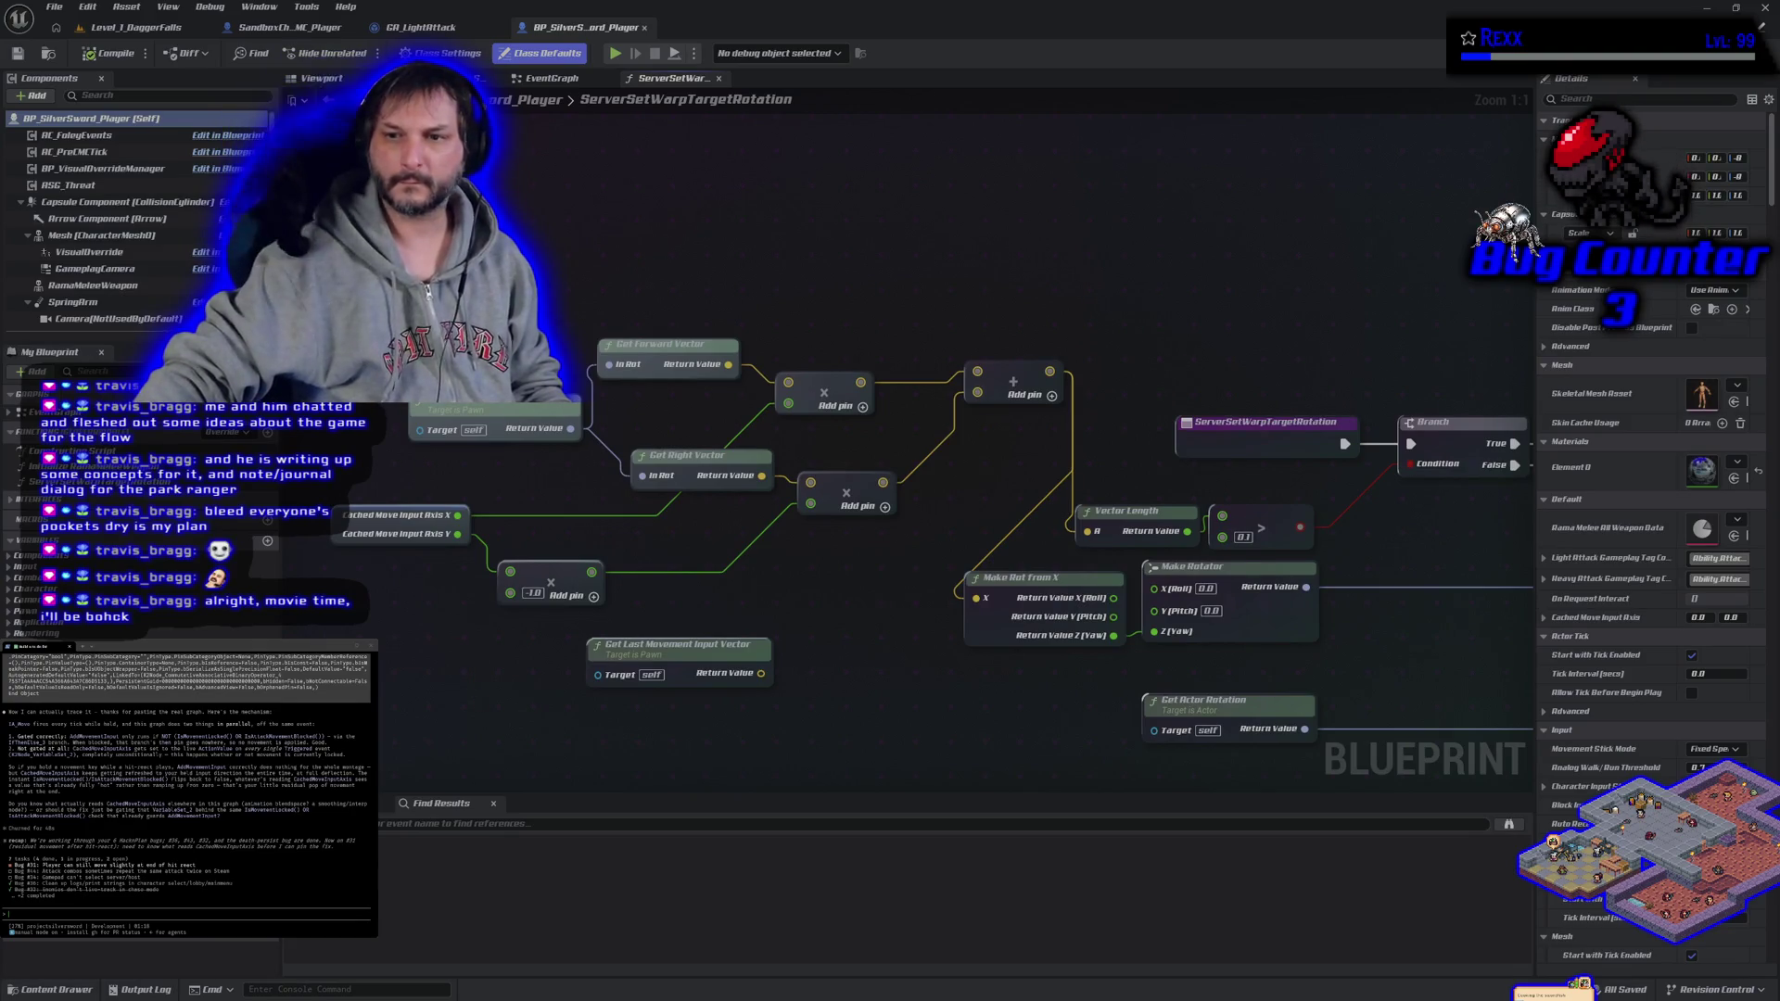
- Select the ServerSetWarpTargetRotation move-input nodes and paste them into the terminal, accepting the warning
mouse_move(320, 334)
left_mouse_down()
mouse_move(648, 519)
mouse_move(698, 591)
mouse_move(698, 239)
left_mouse_up()
scroll(698, 590, "down", 4)
left_click_drag(1008, 350, 830, 633)
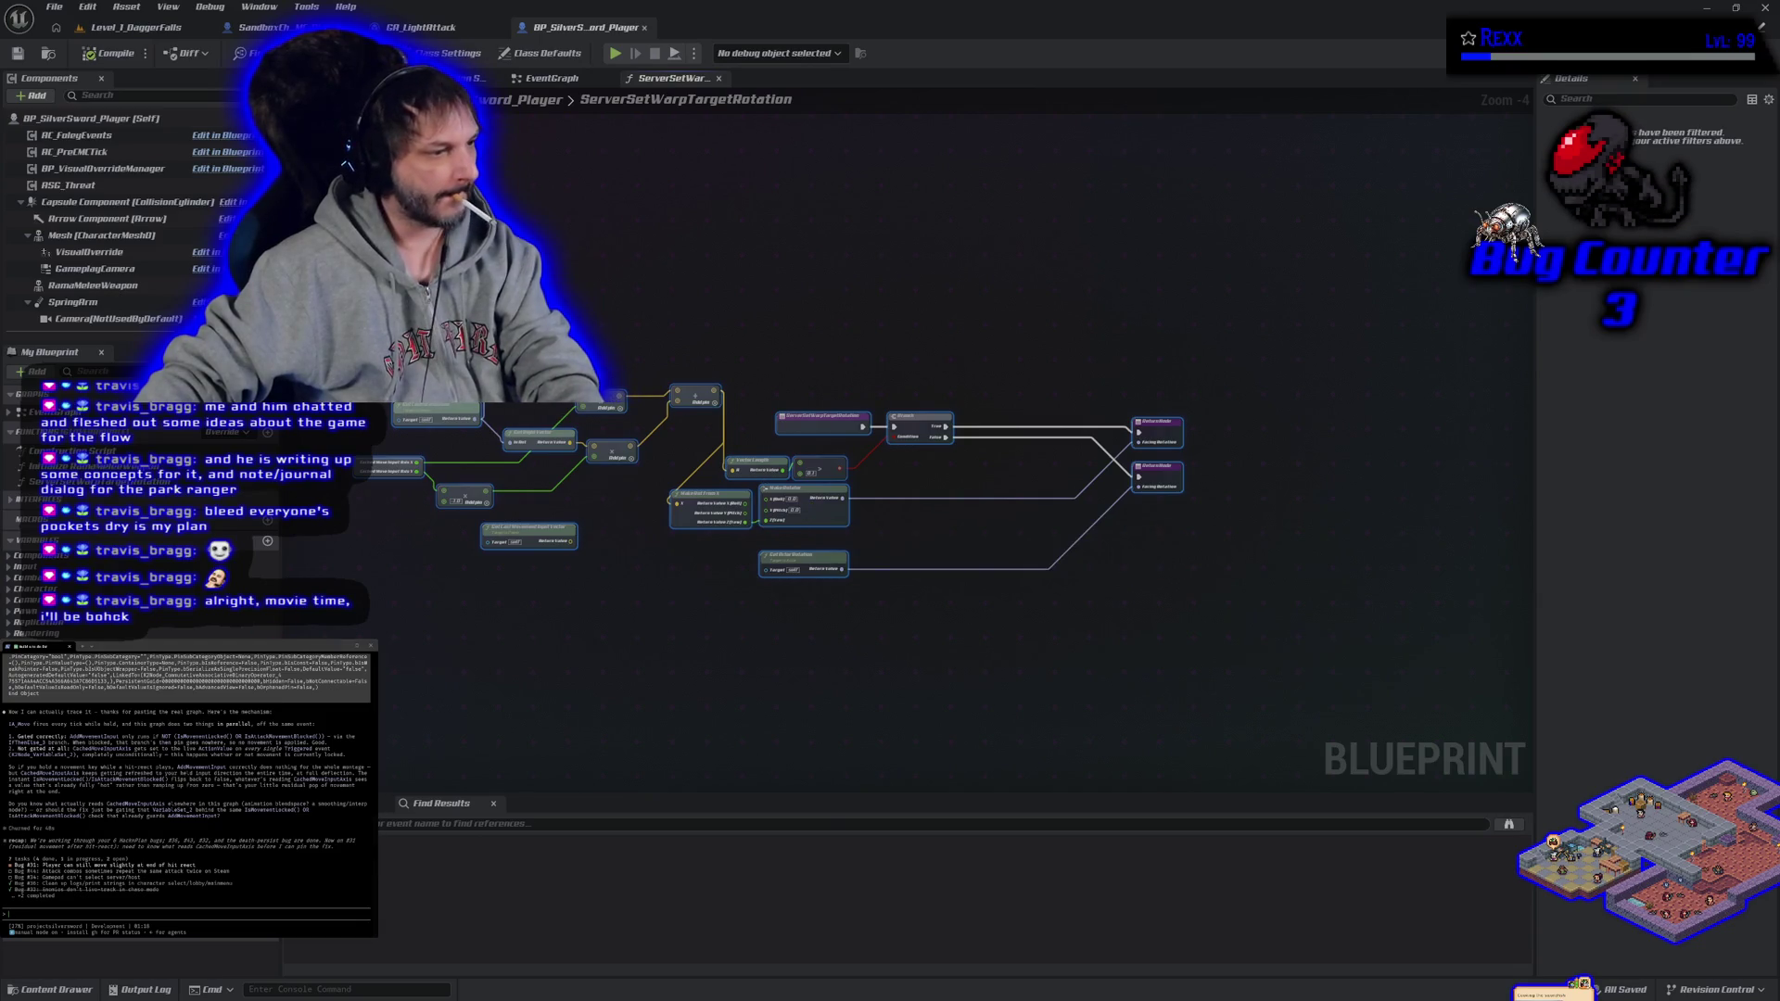
key("ctrl+v")
left_click(151, 804)
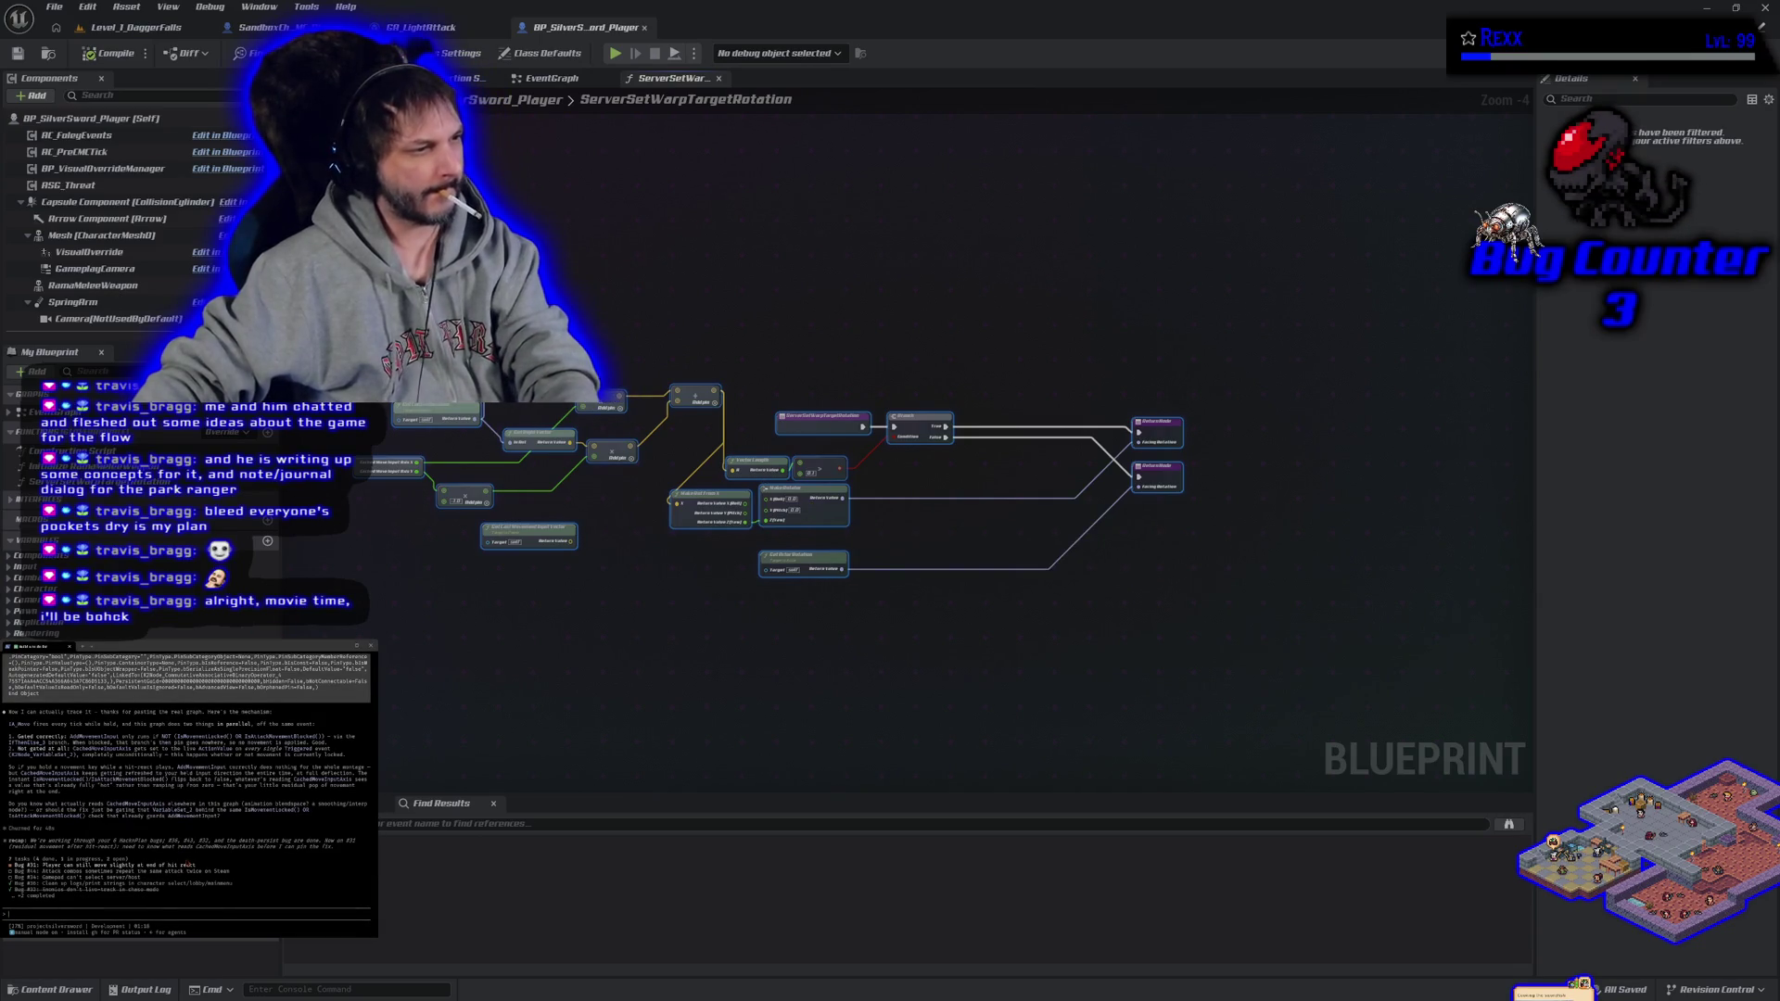
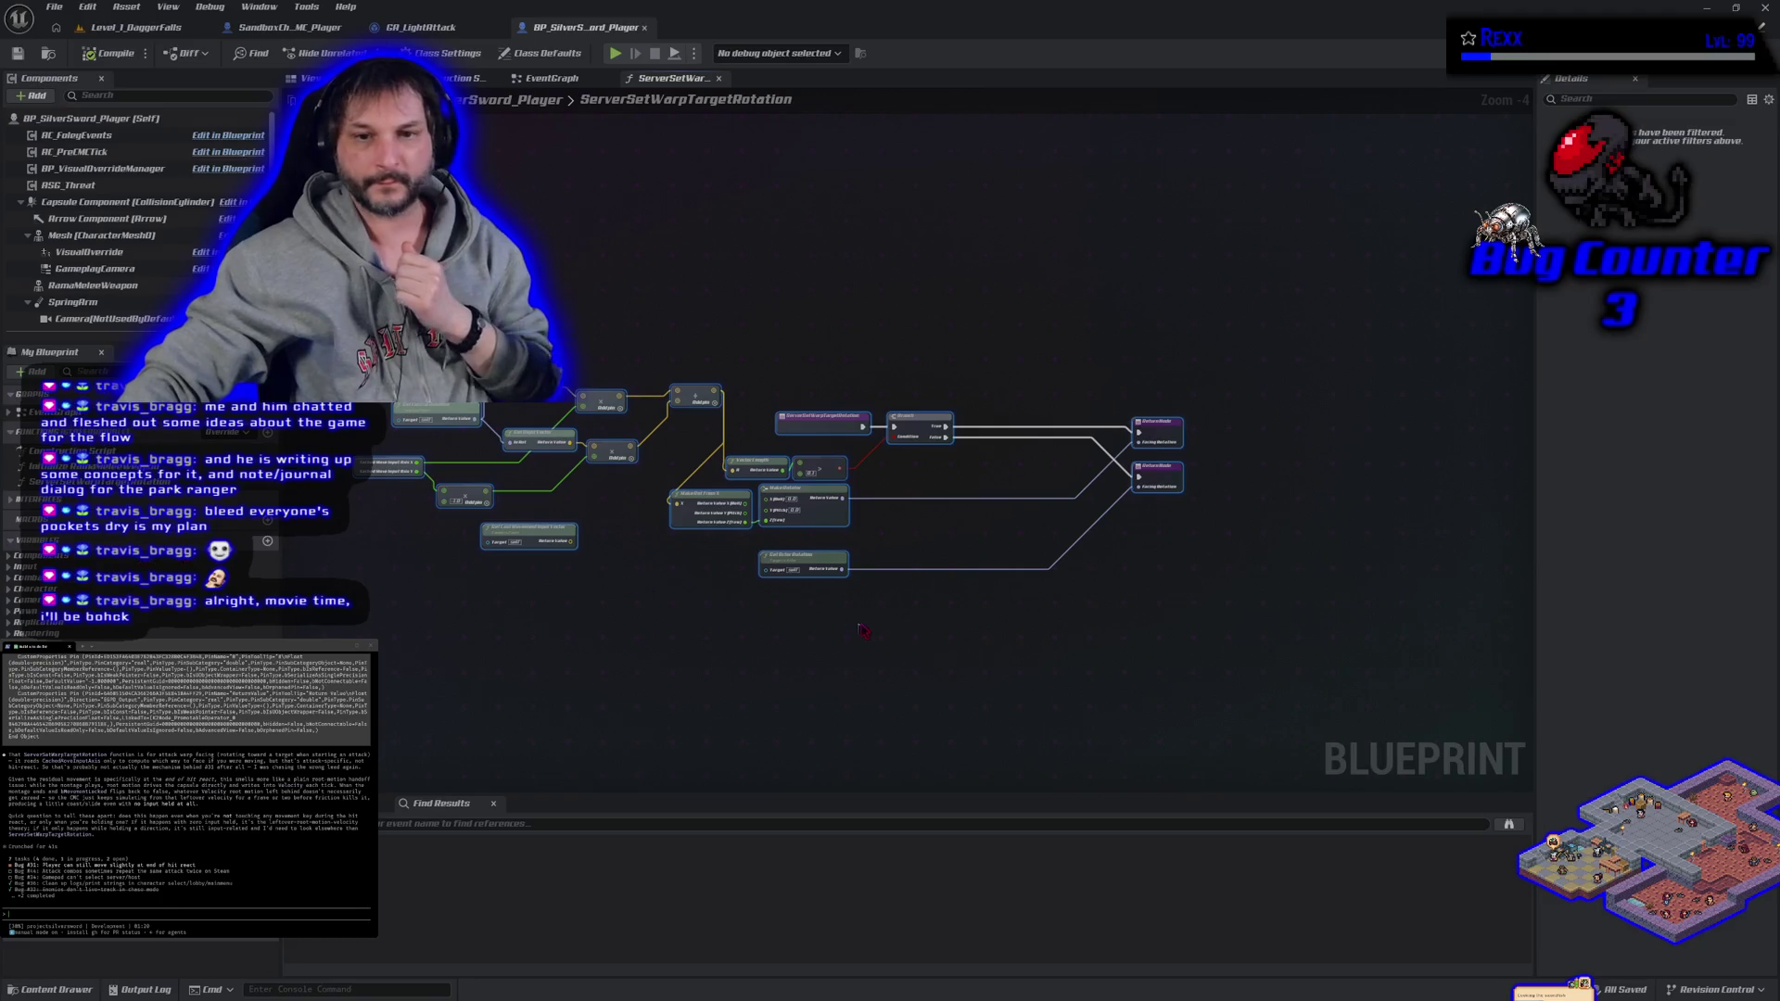
- Tell the agent the bug no longer occurs throughout the montage, only at its end
left_click(769, 609)
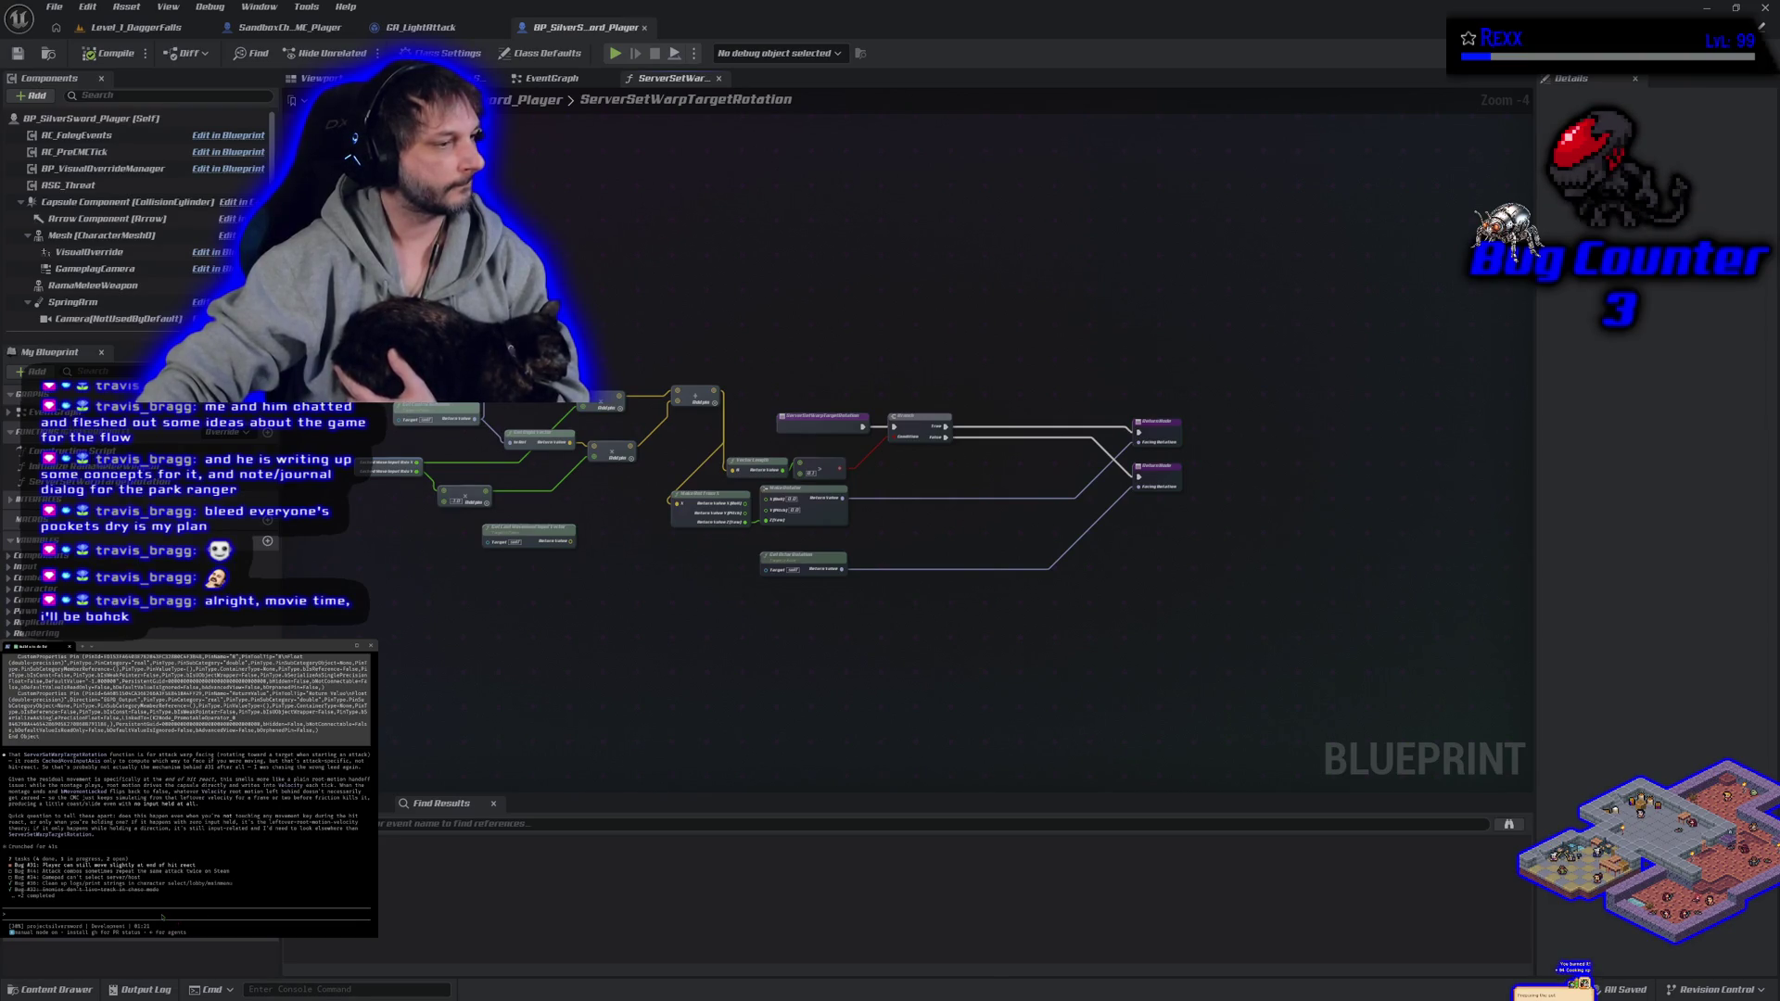
type("we atta")
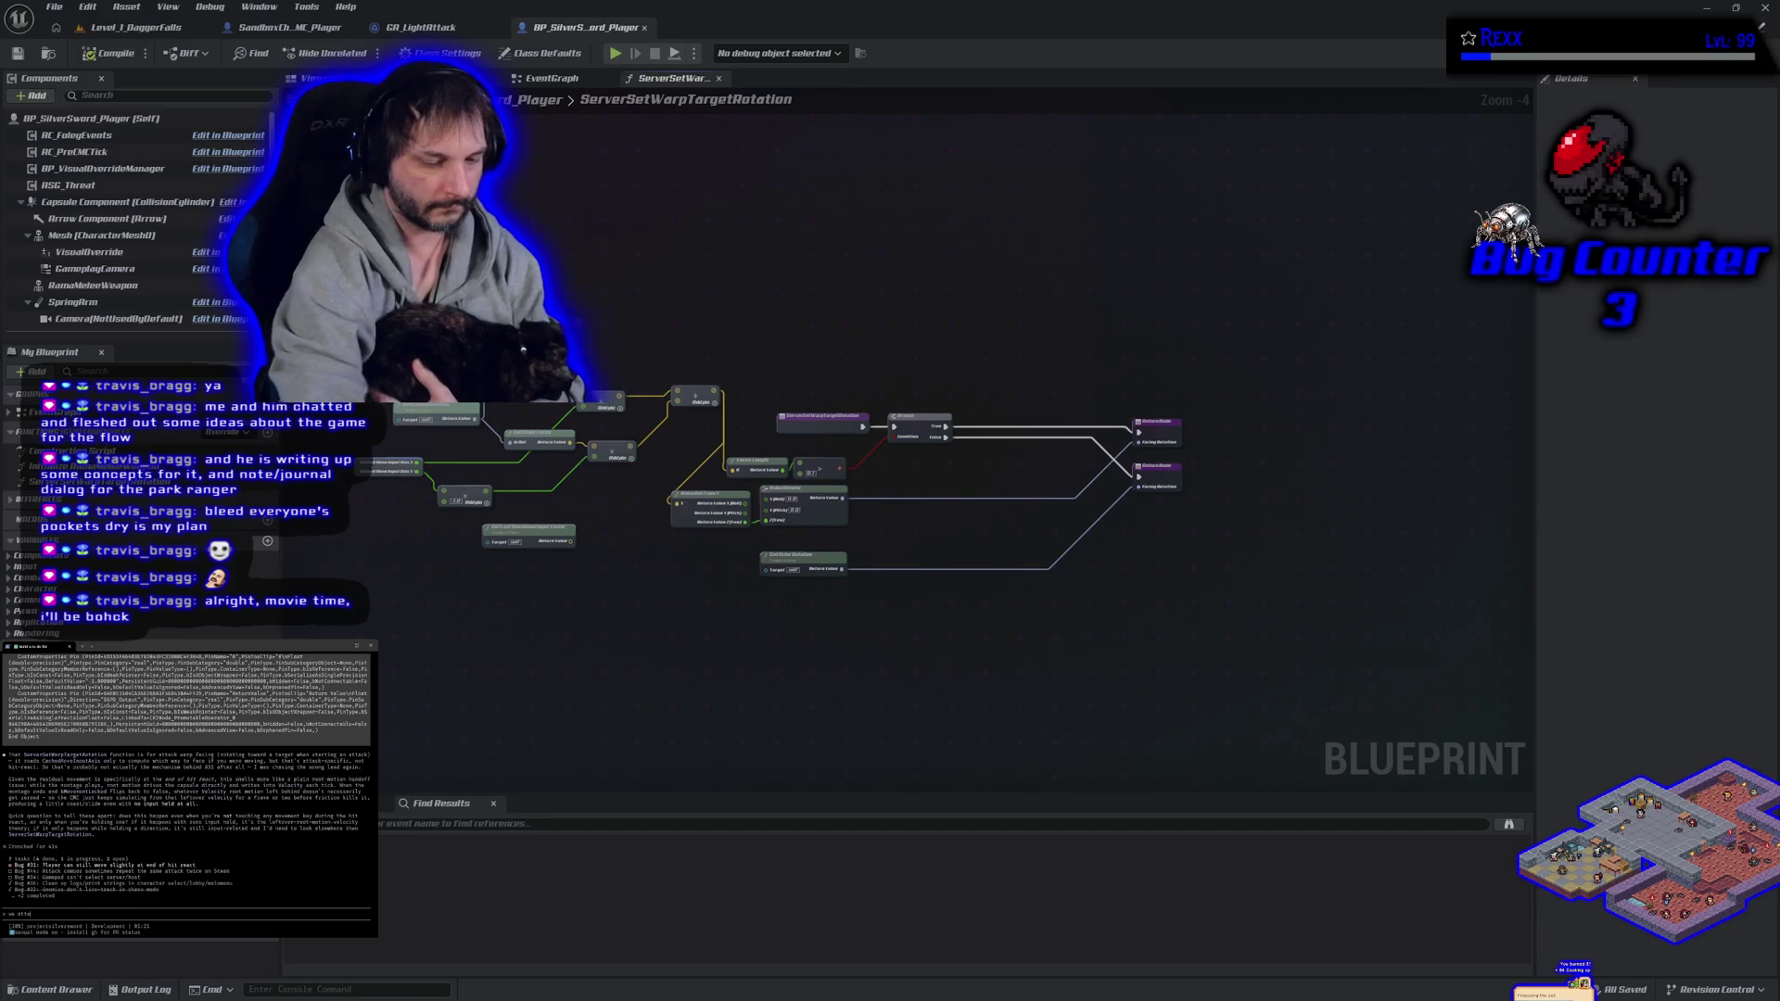
type("ed to fix this be but it was dun")
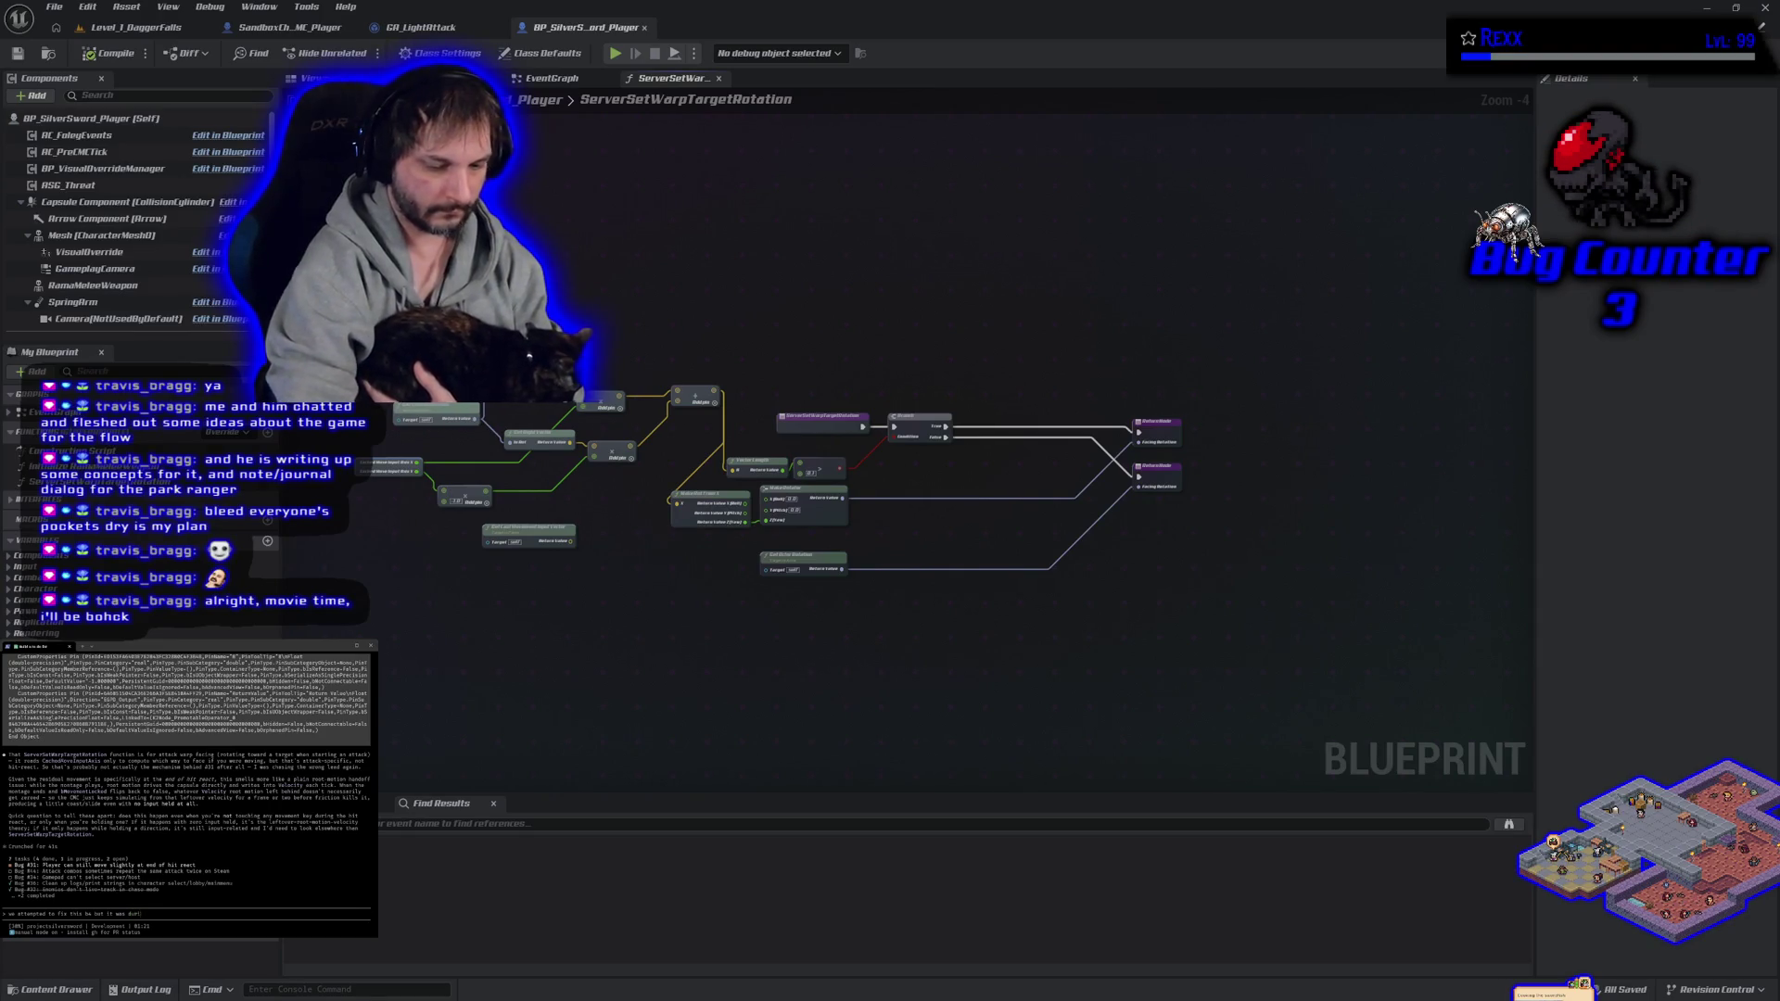
type("wi")
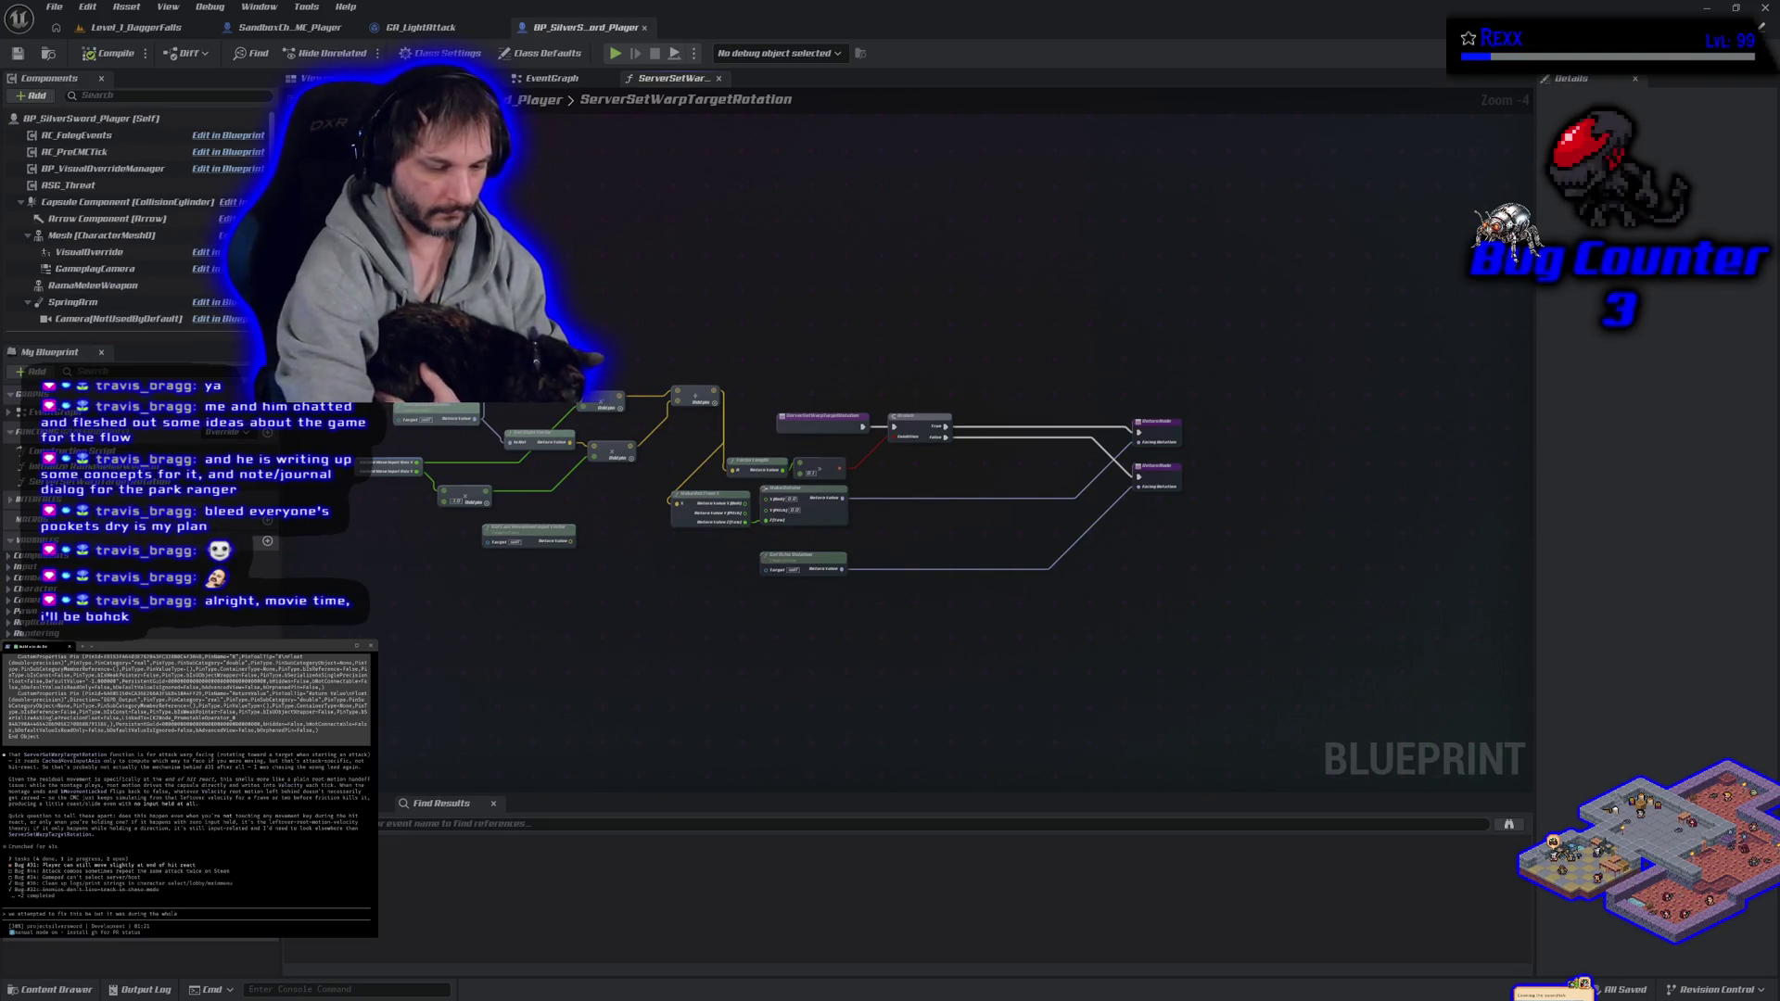
type("age")
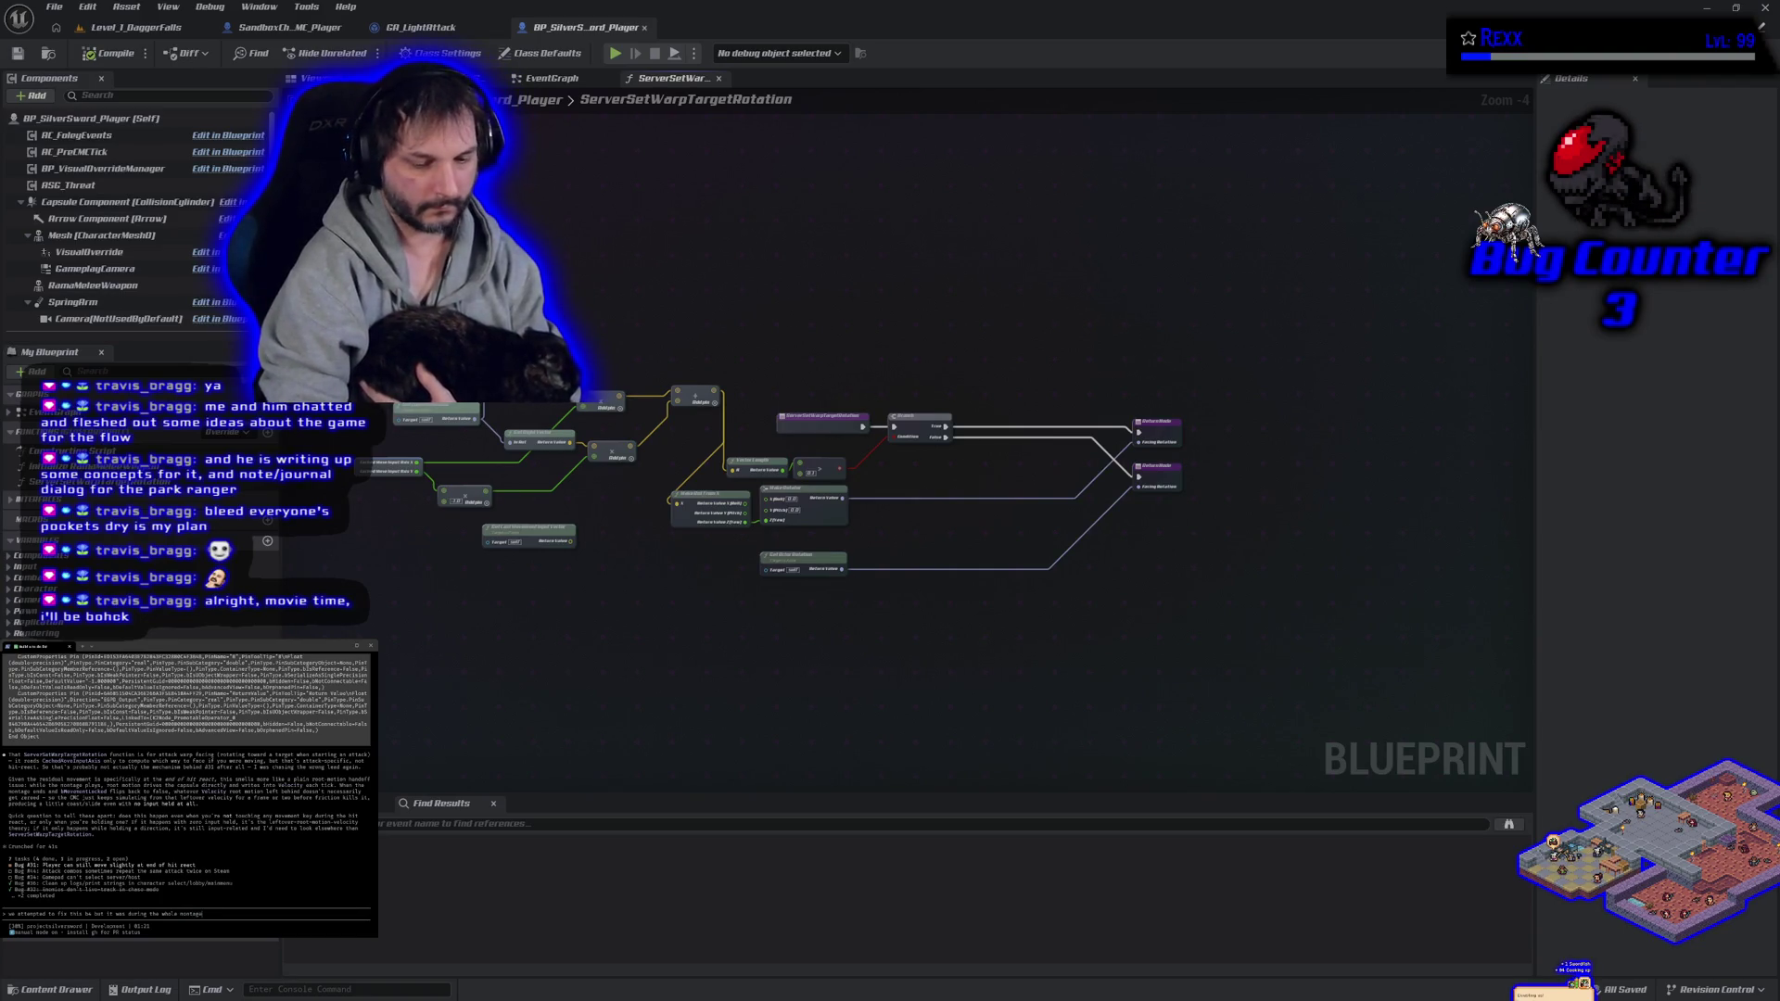
type(". now its just")
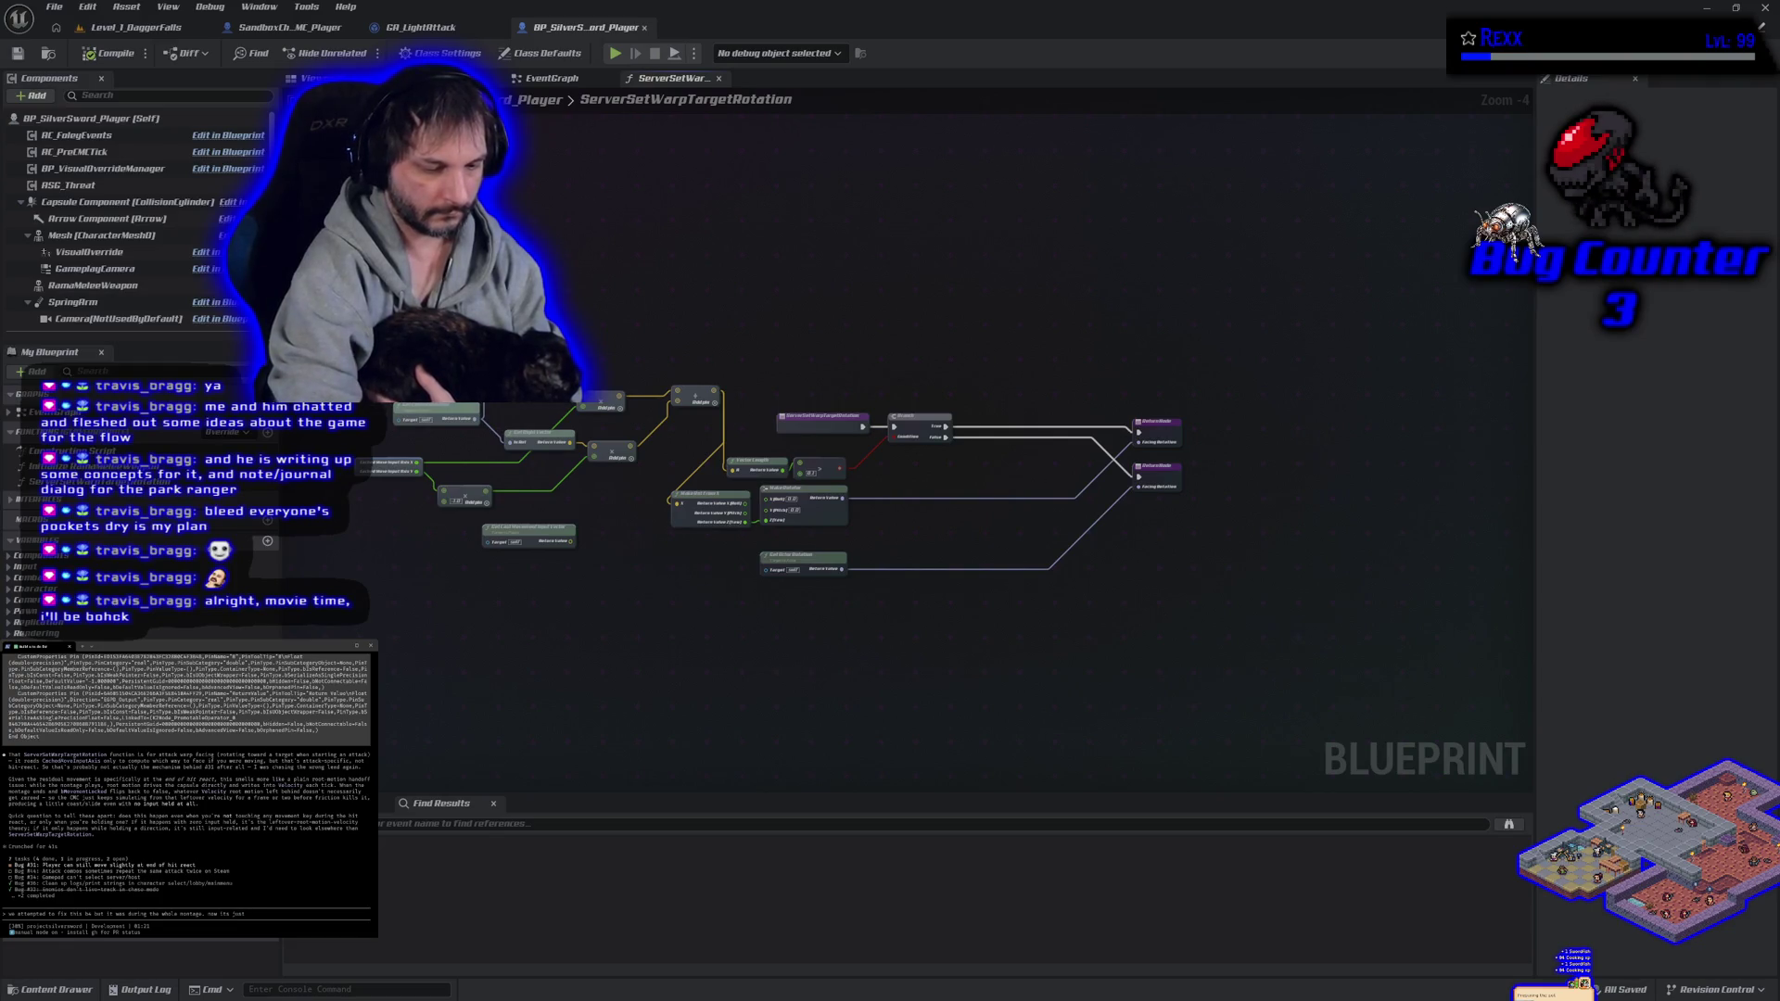
type(" at the end")
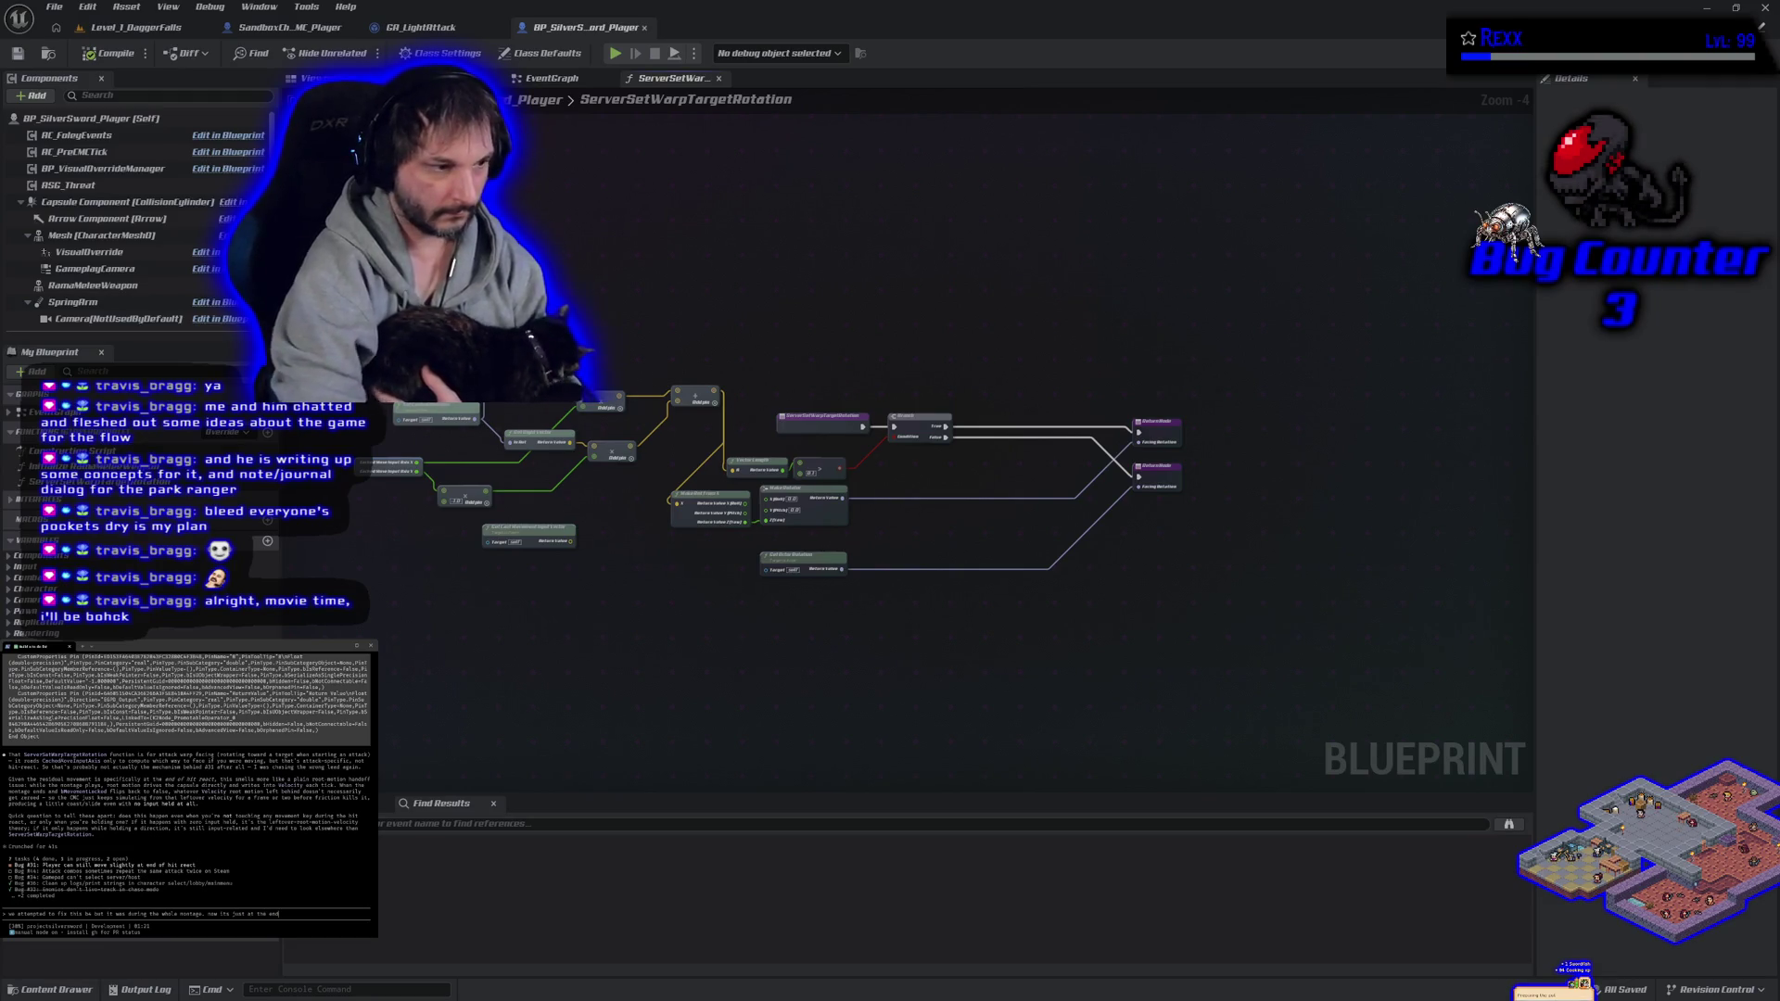
key("Return")
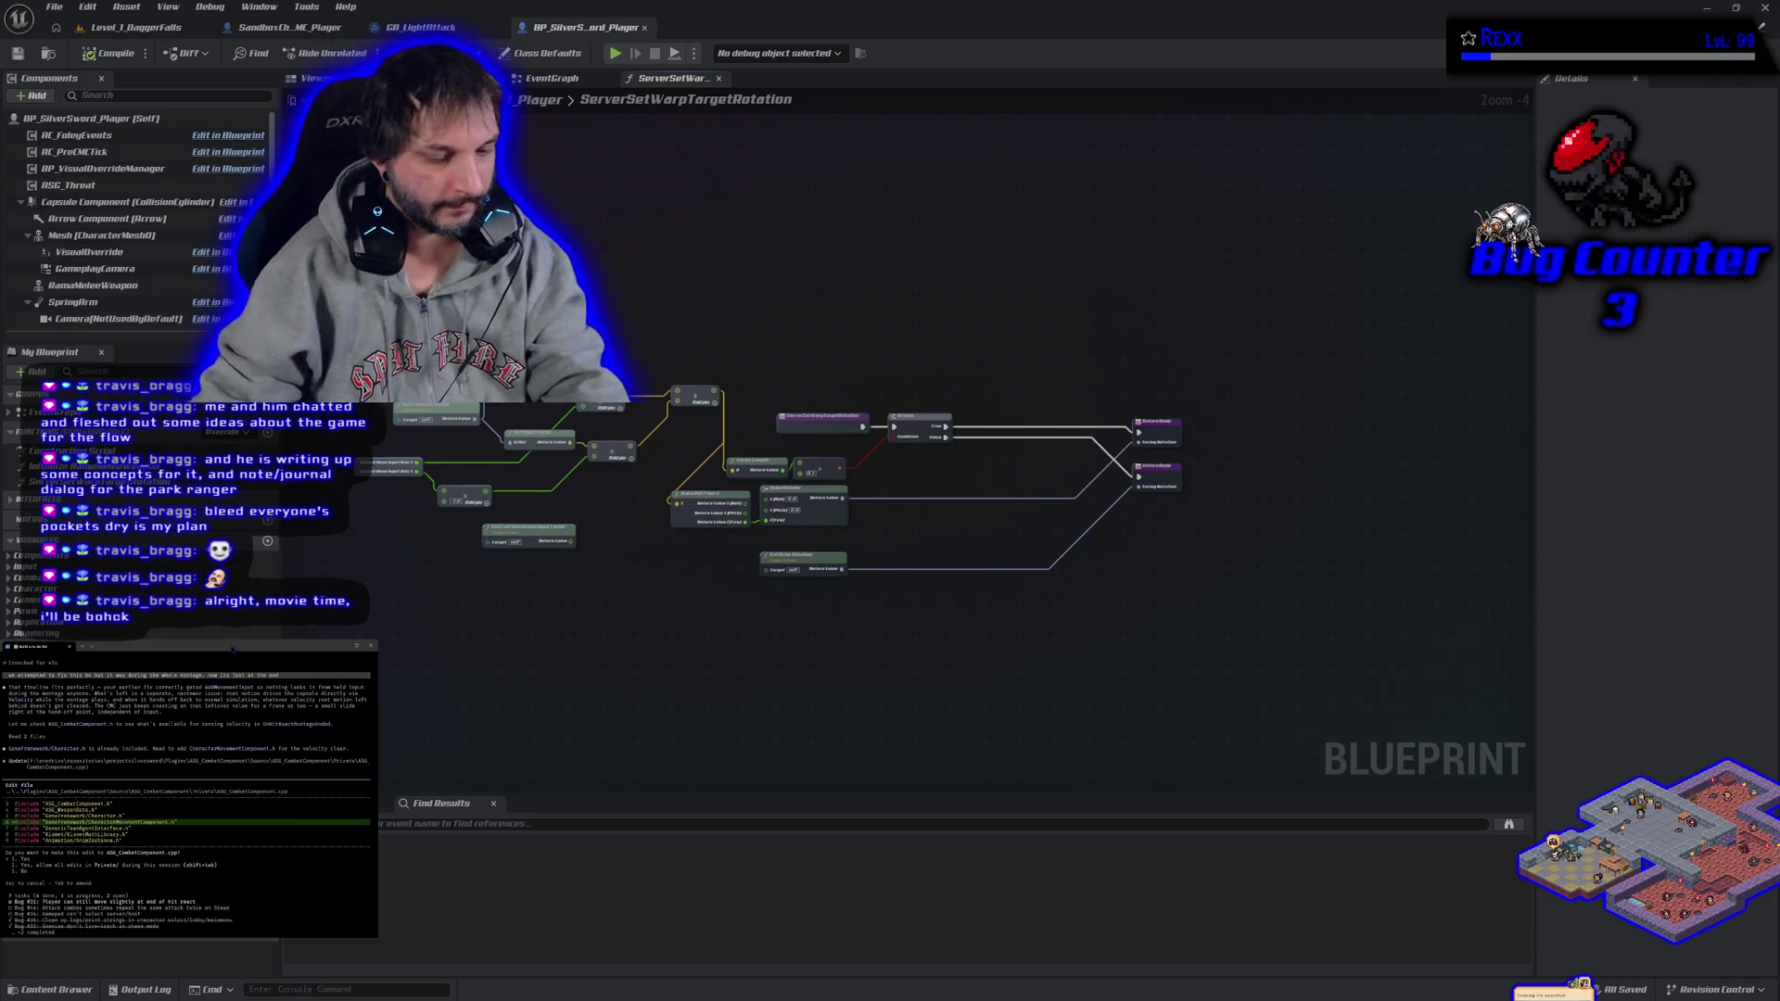
- Reject the agent's proposed edit and ask it 'what are you trying to do'
key("Escape")
type("what are you trying to do")
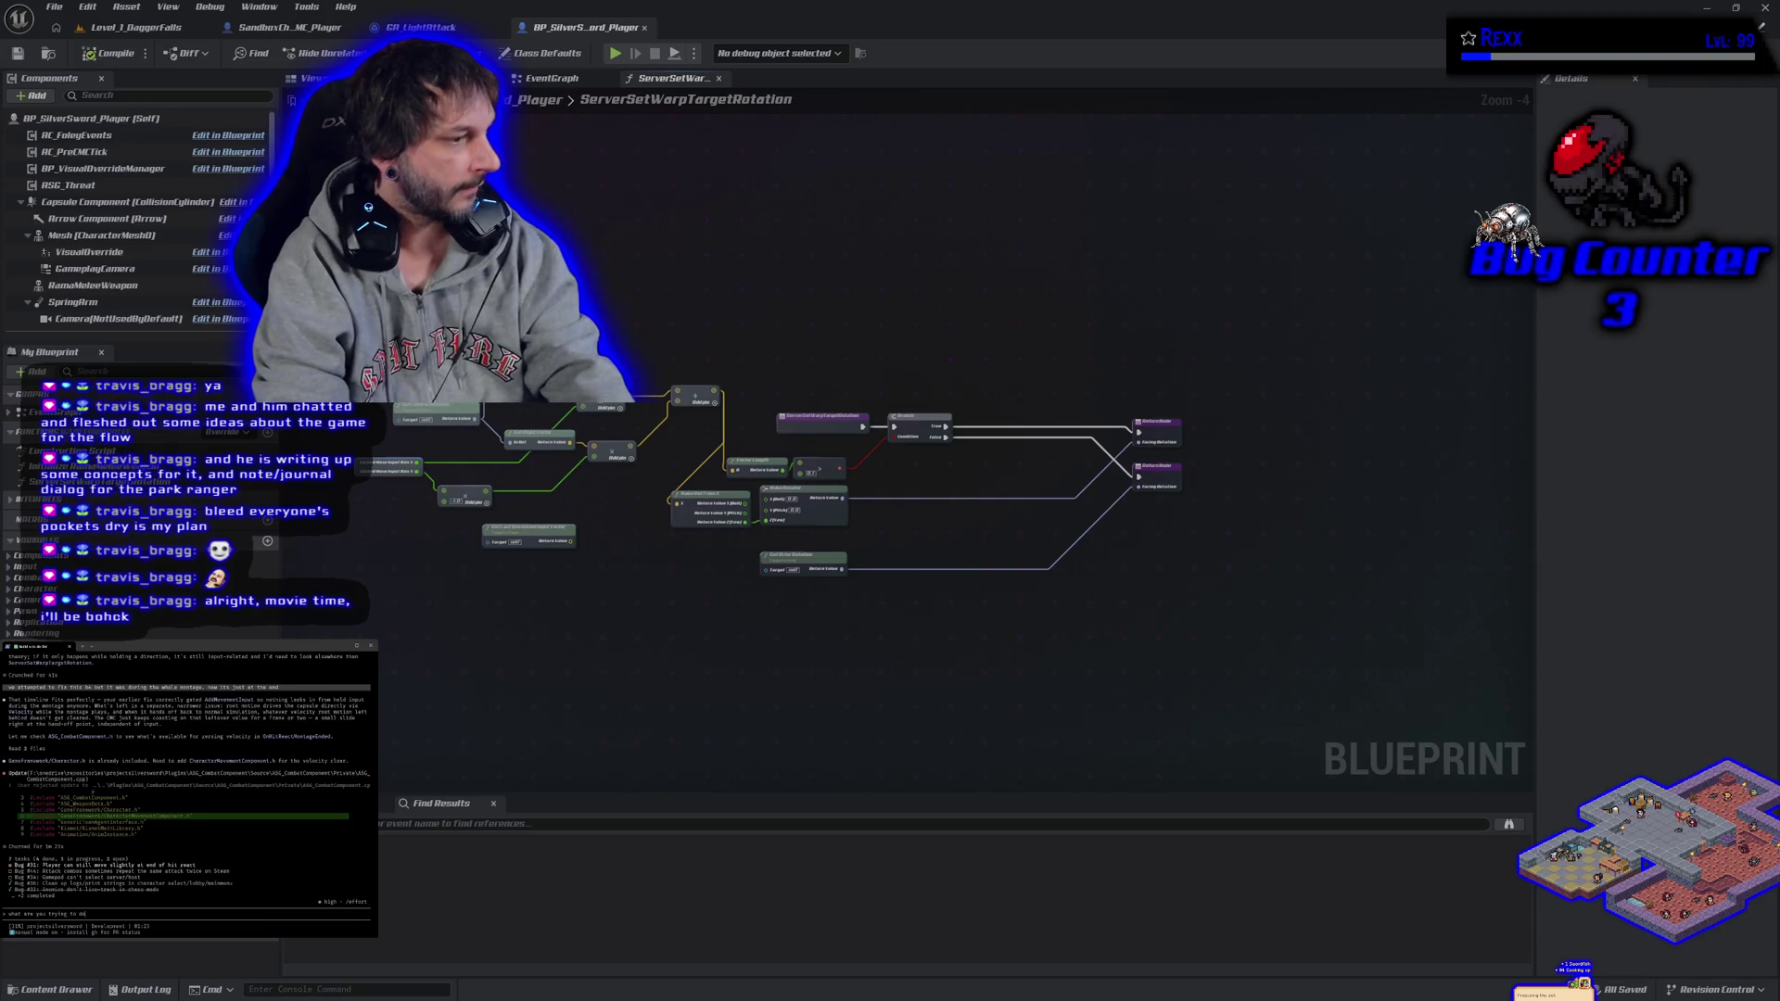
key("Return")
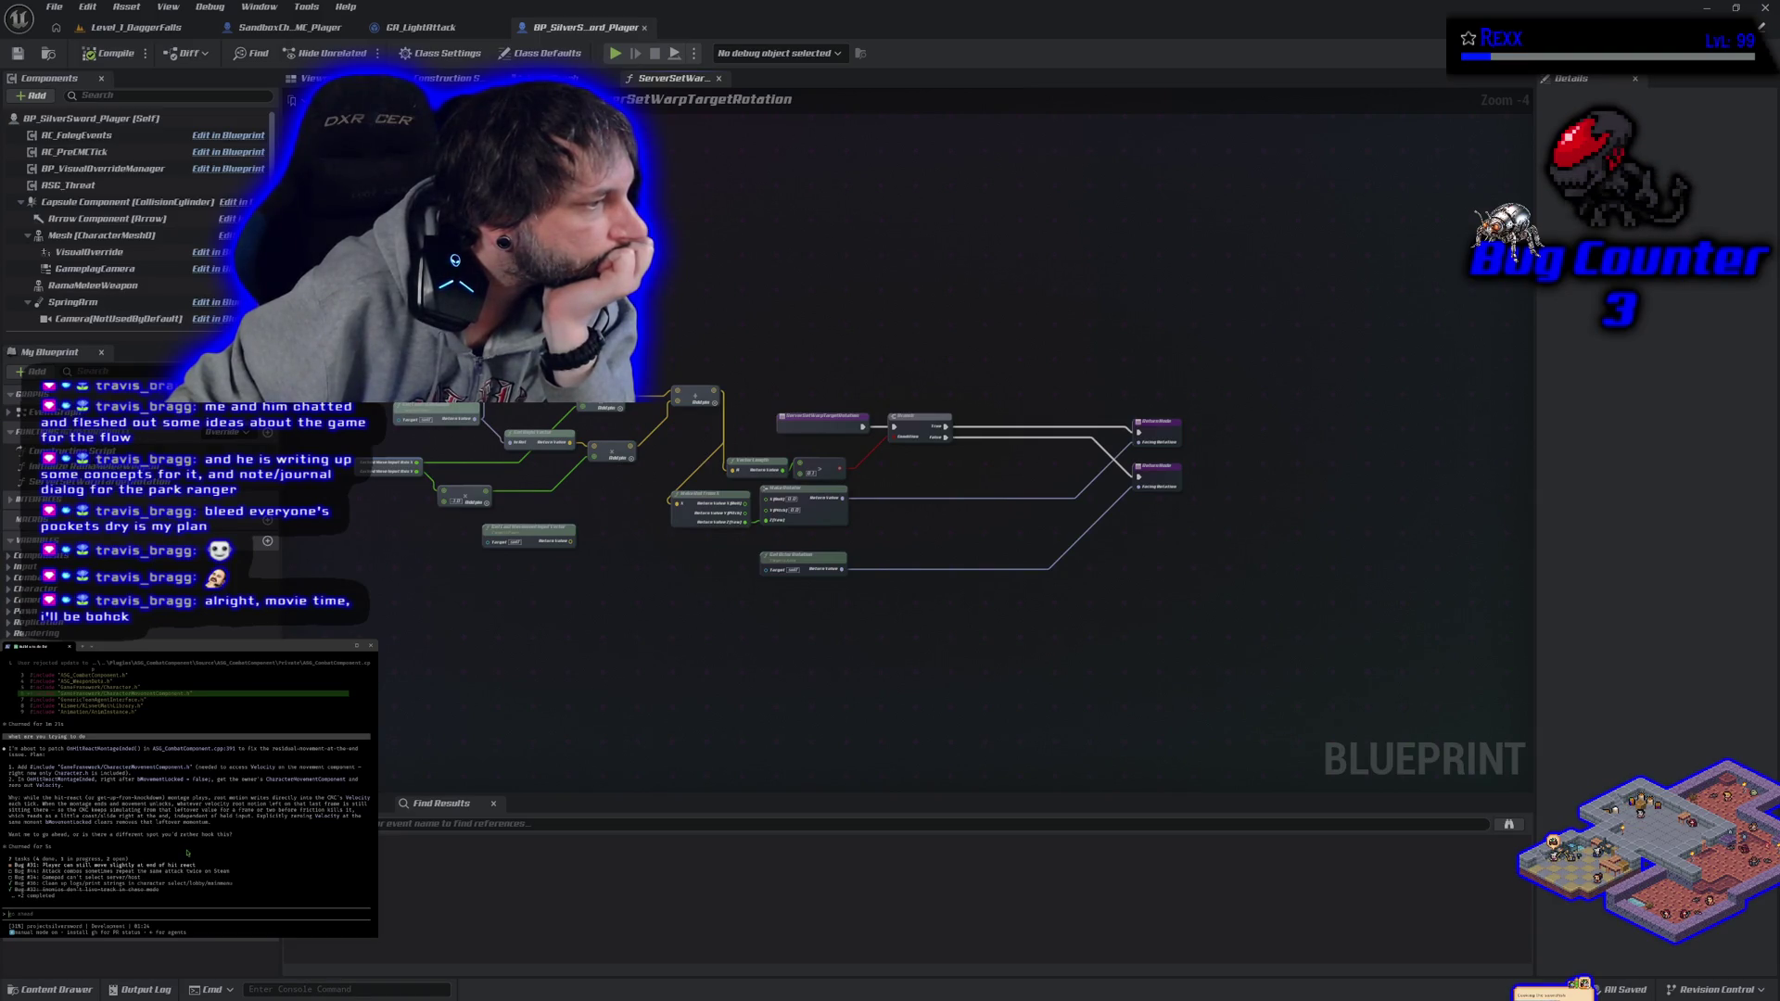
key("alt+Tab")
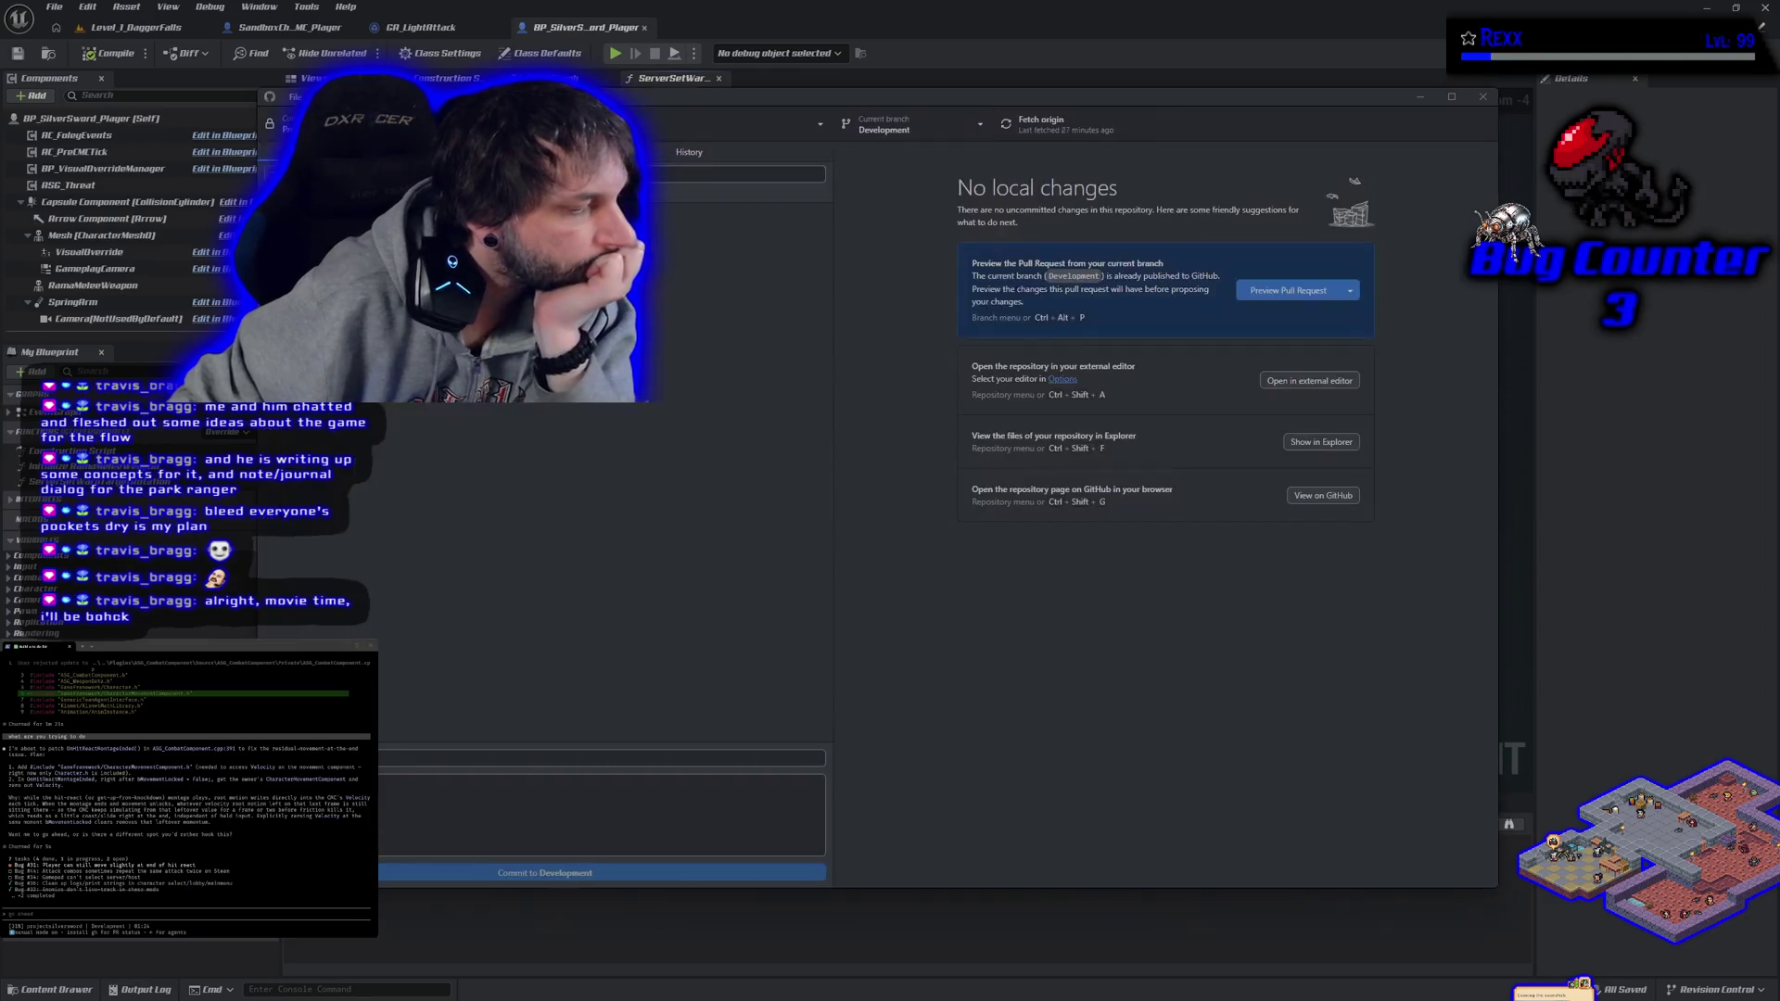
key("alt+Tab")
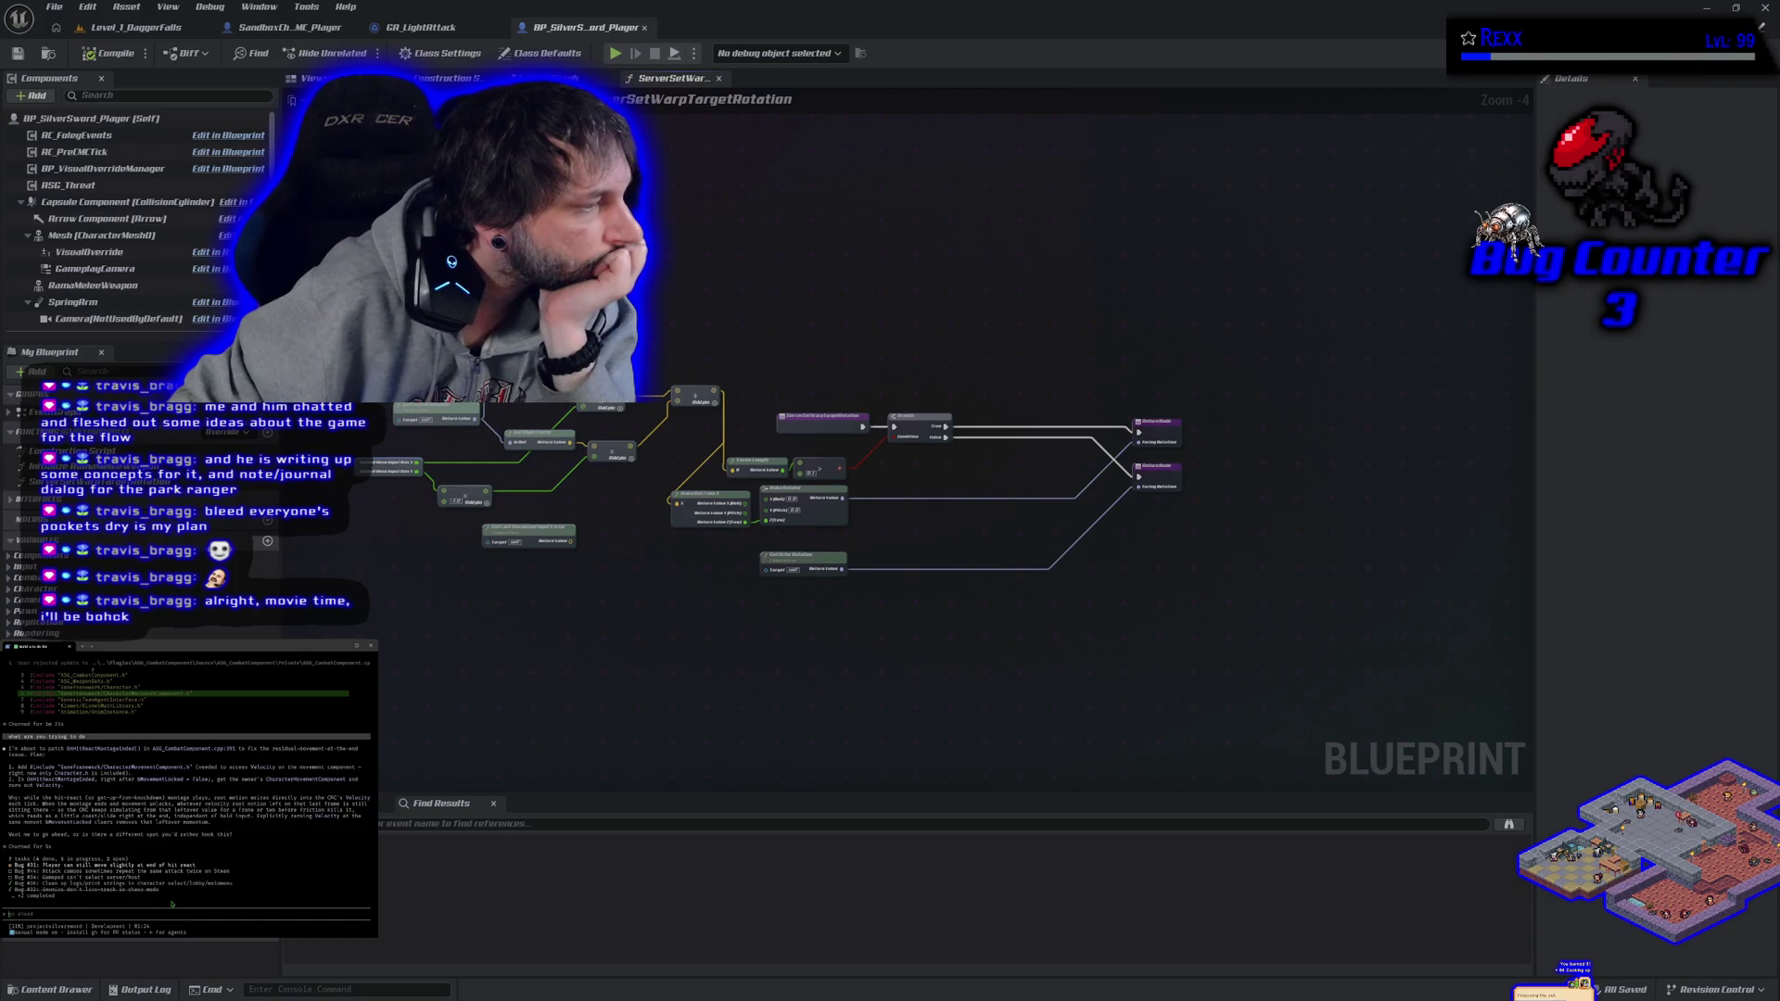
- Clarify to the agent that the problem only appears while holding input
type("i only d")
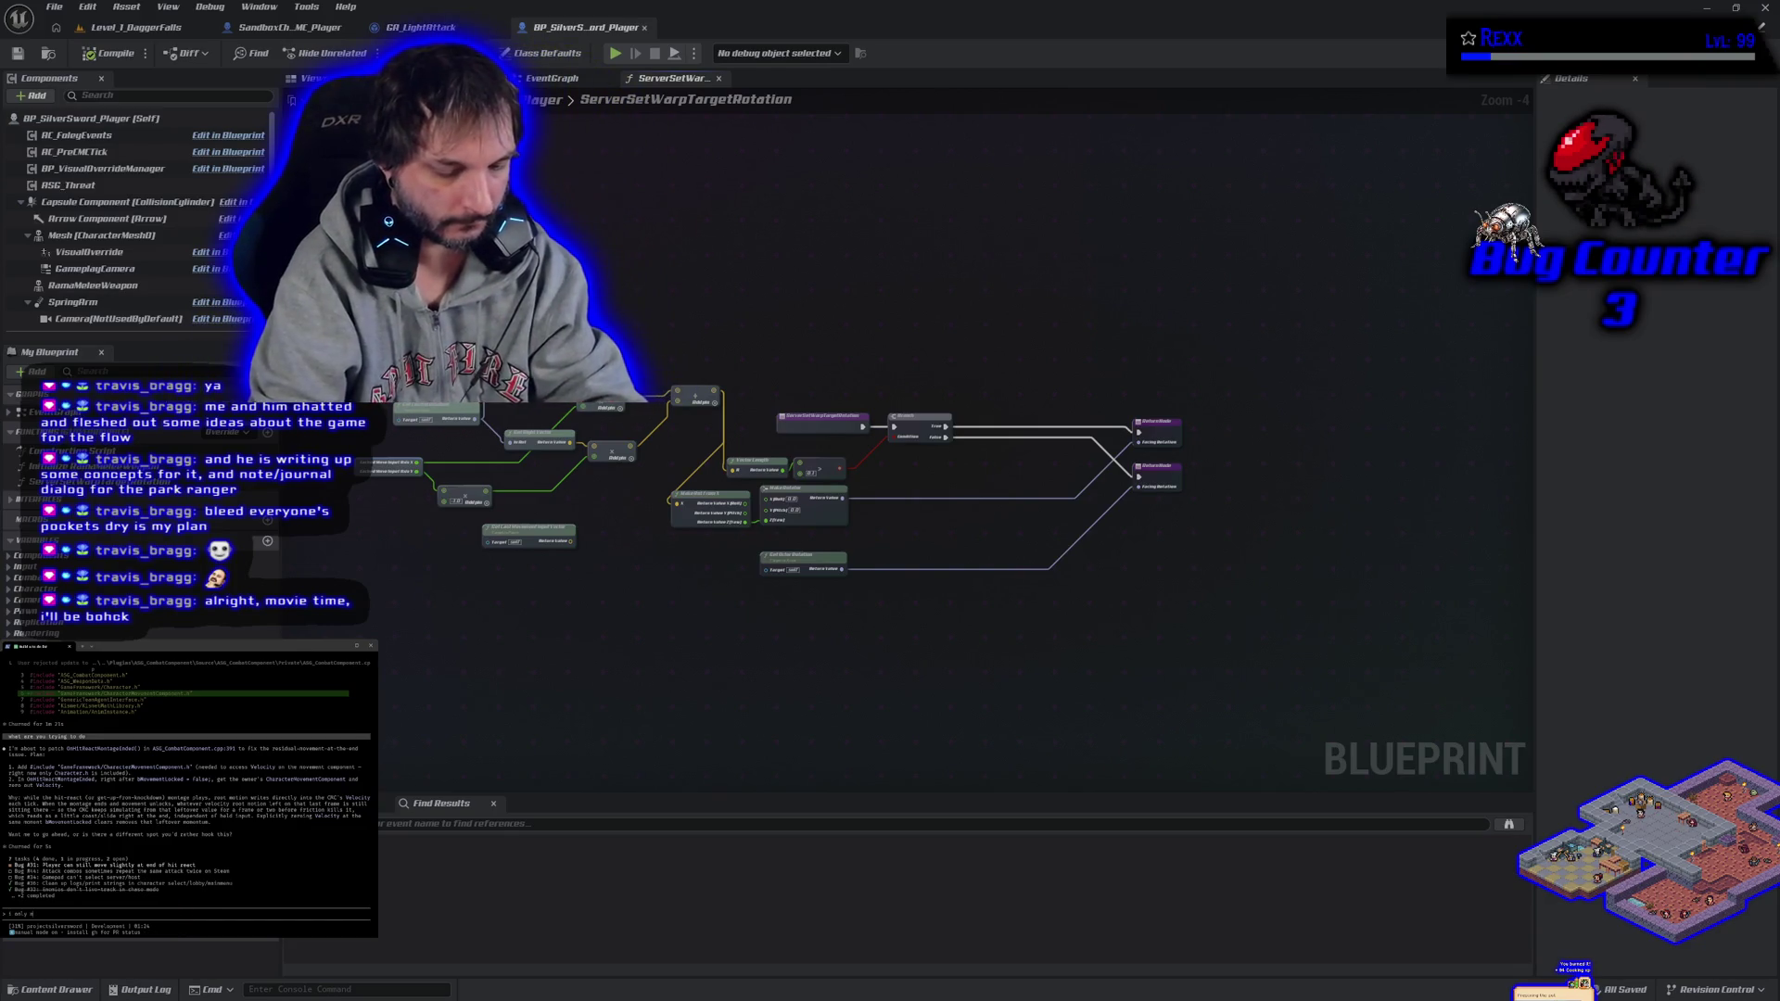
type("ice")
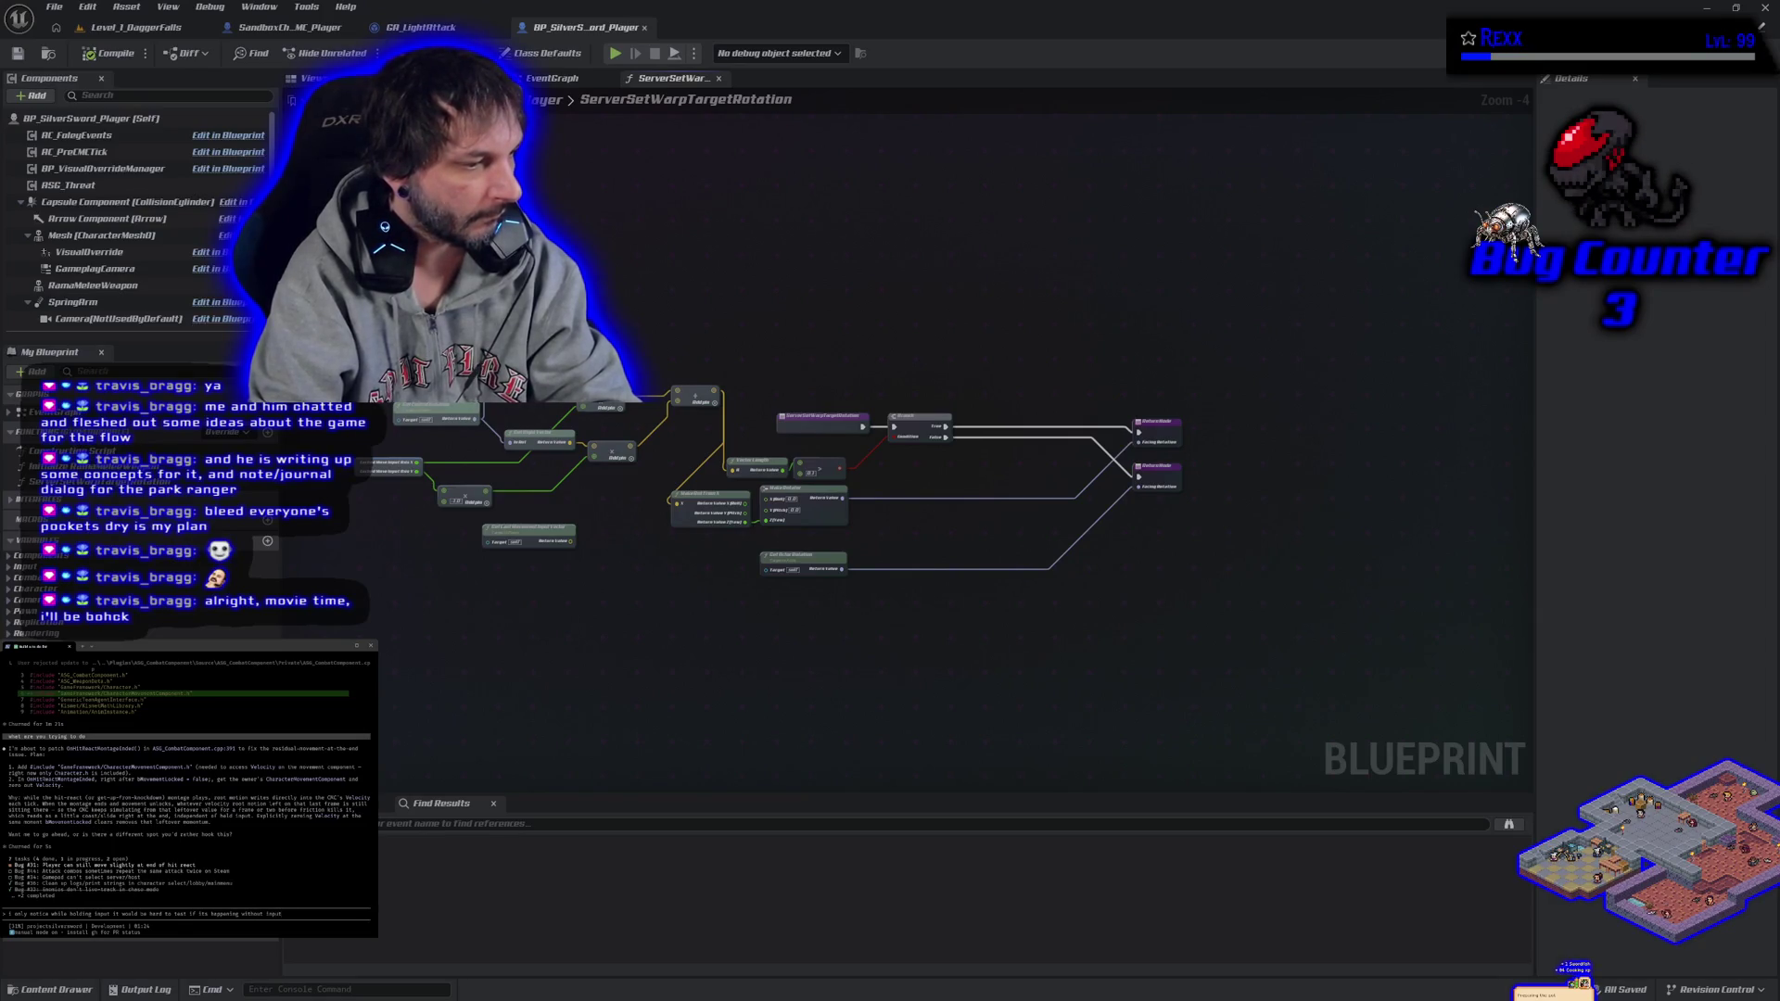
key("Return")
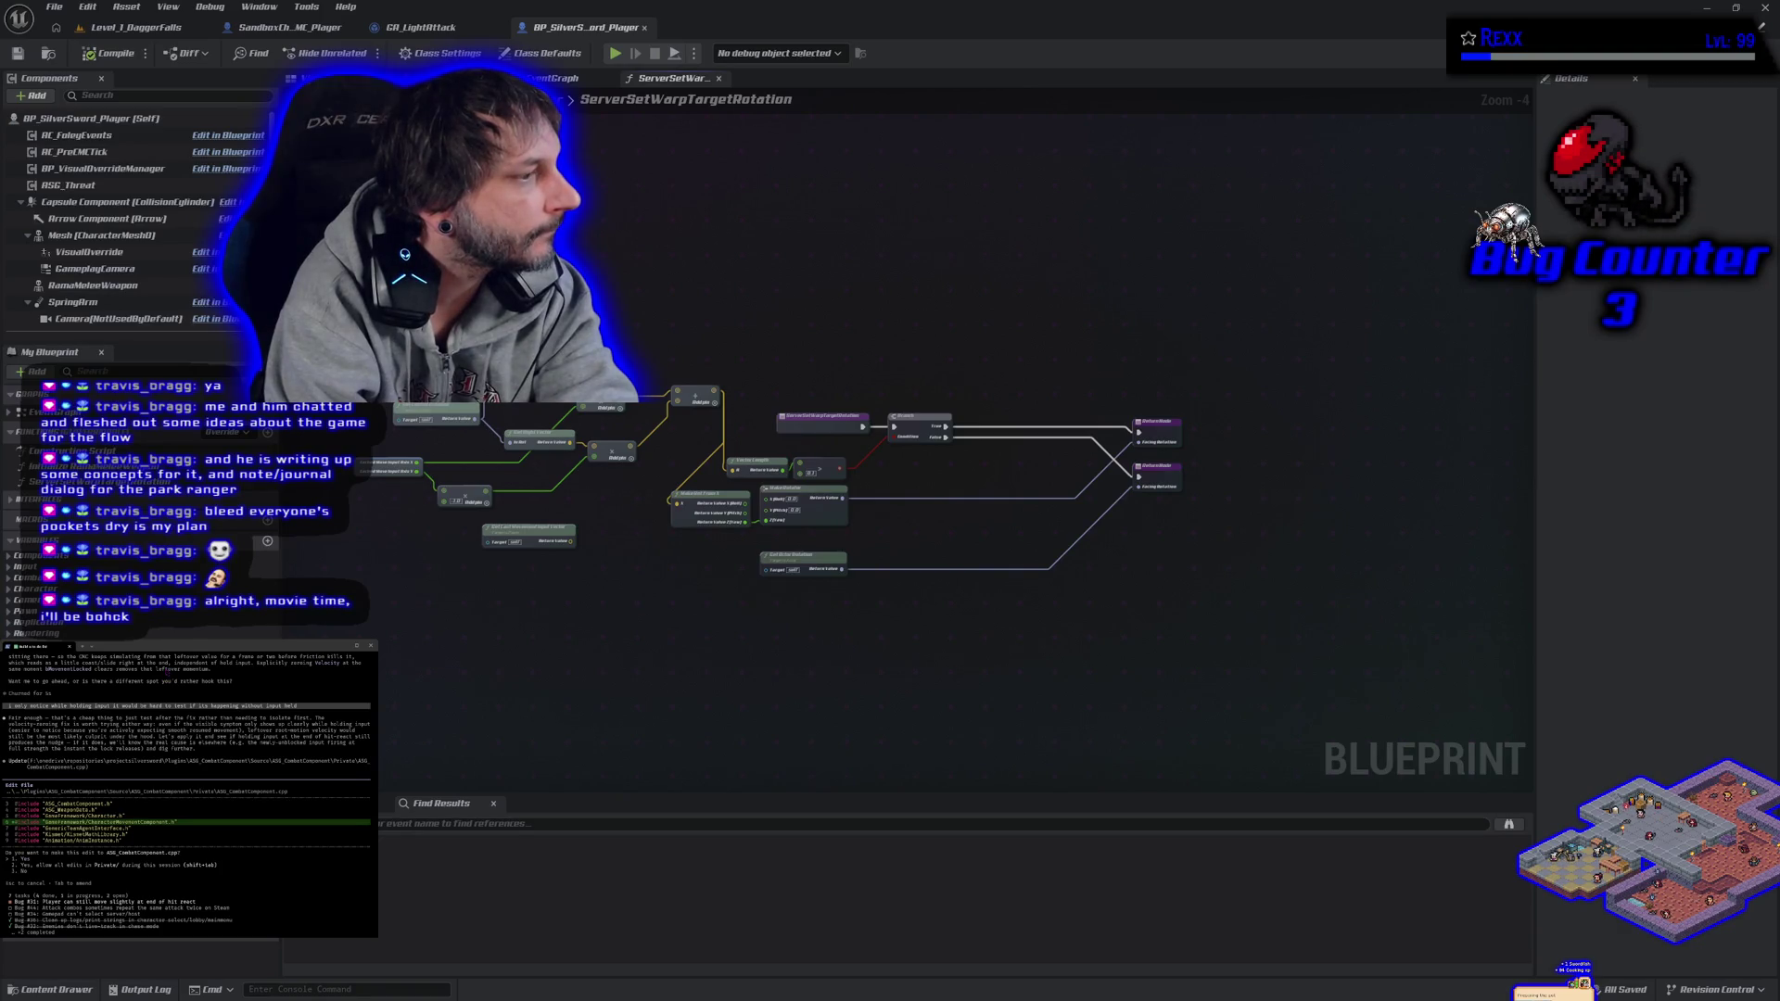
- Approve the one-line and eleven-line edits, then ask the agent to mark it done with commit info
key("Return")
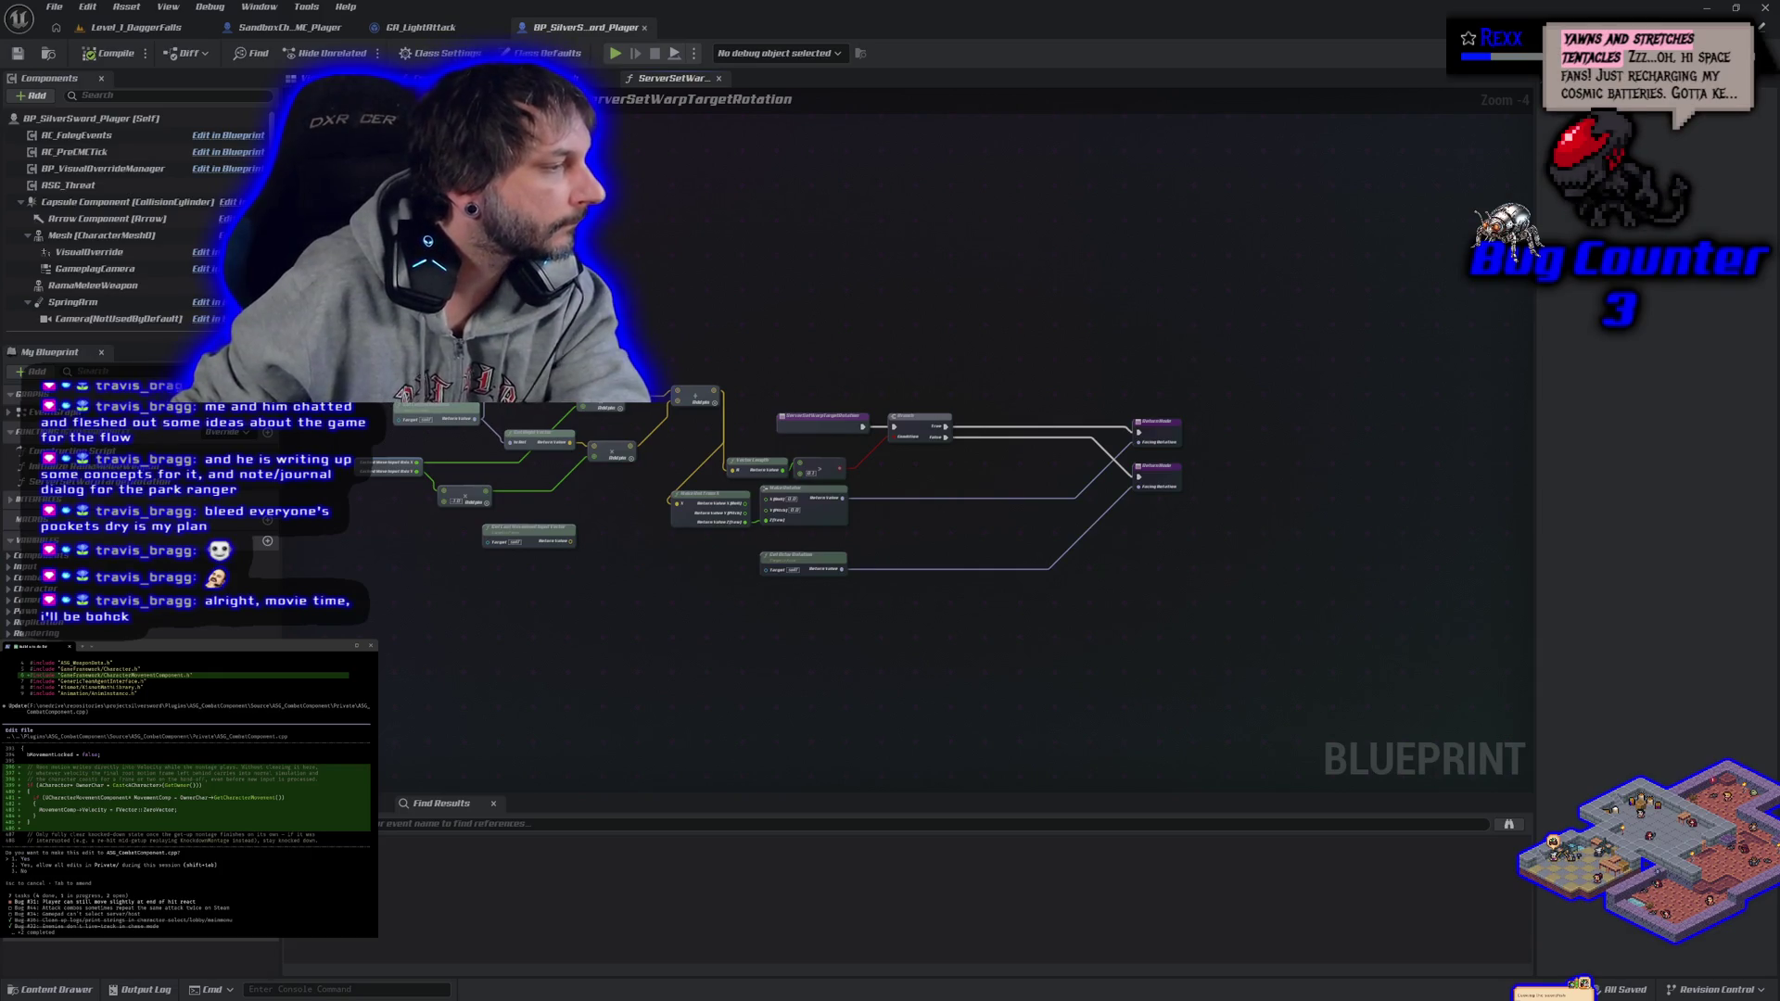
scroll(185, 740, "up", 3)
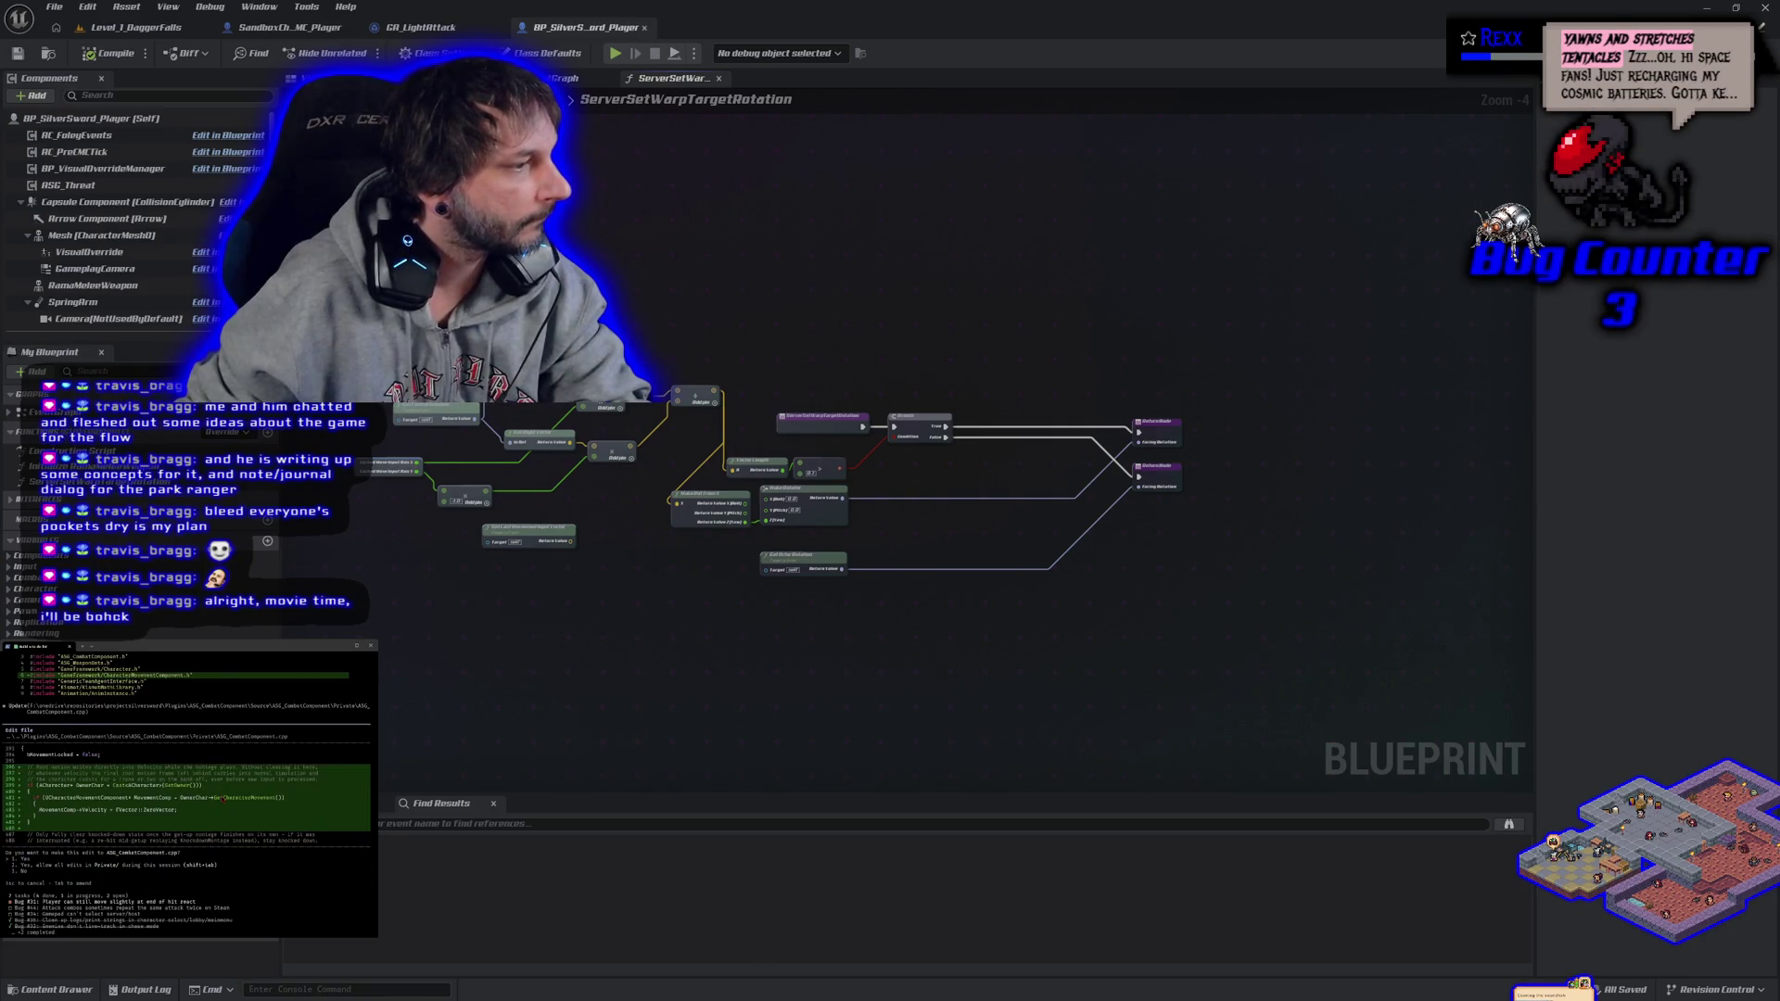
key("Return")
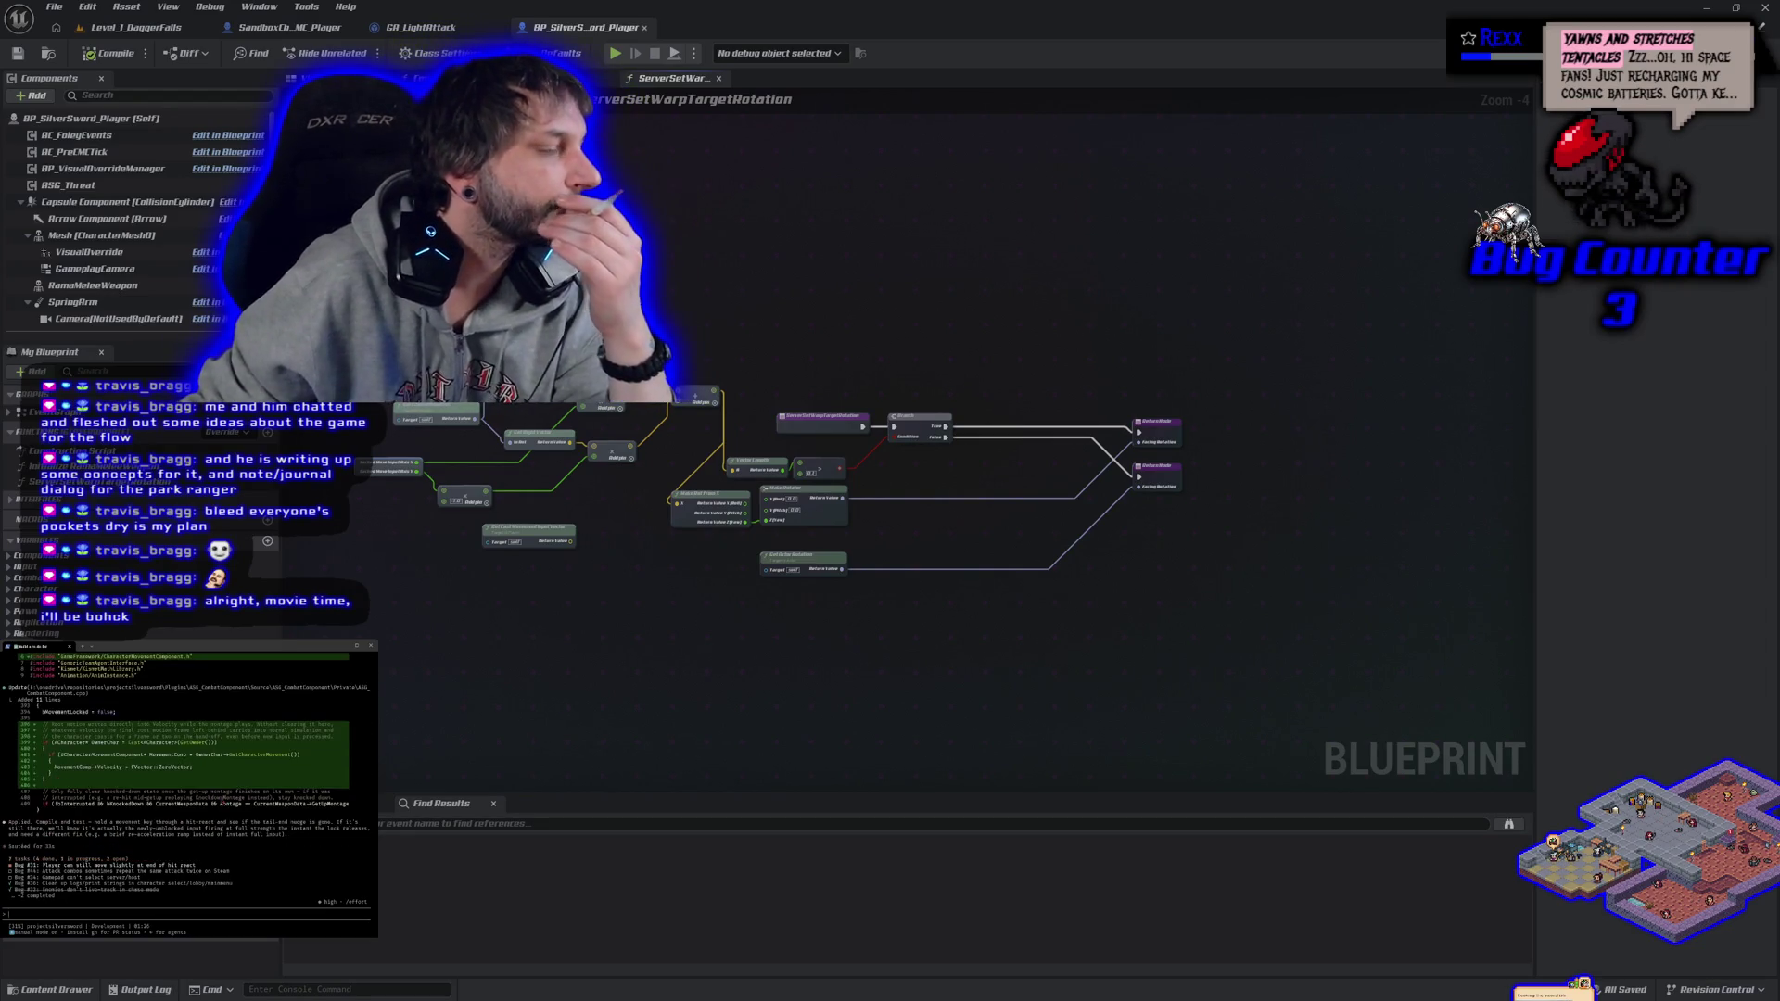
type("compiled and working, mark it done and give me commit info")
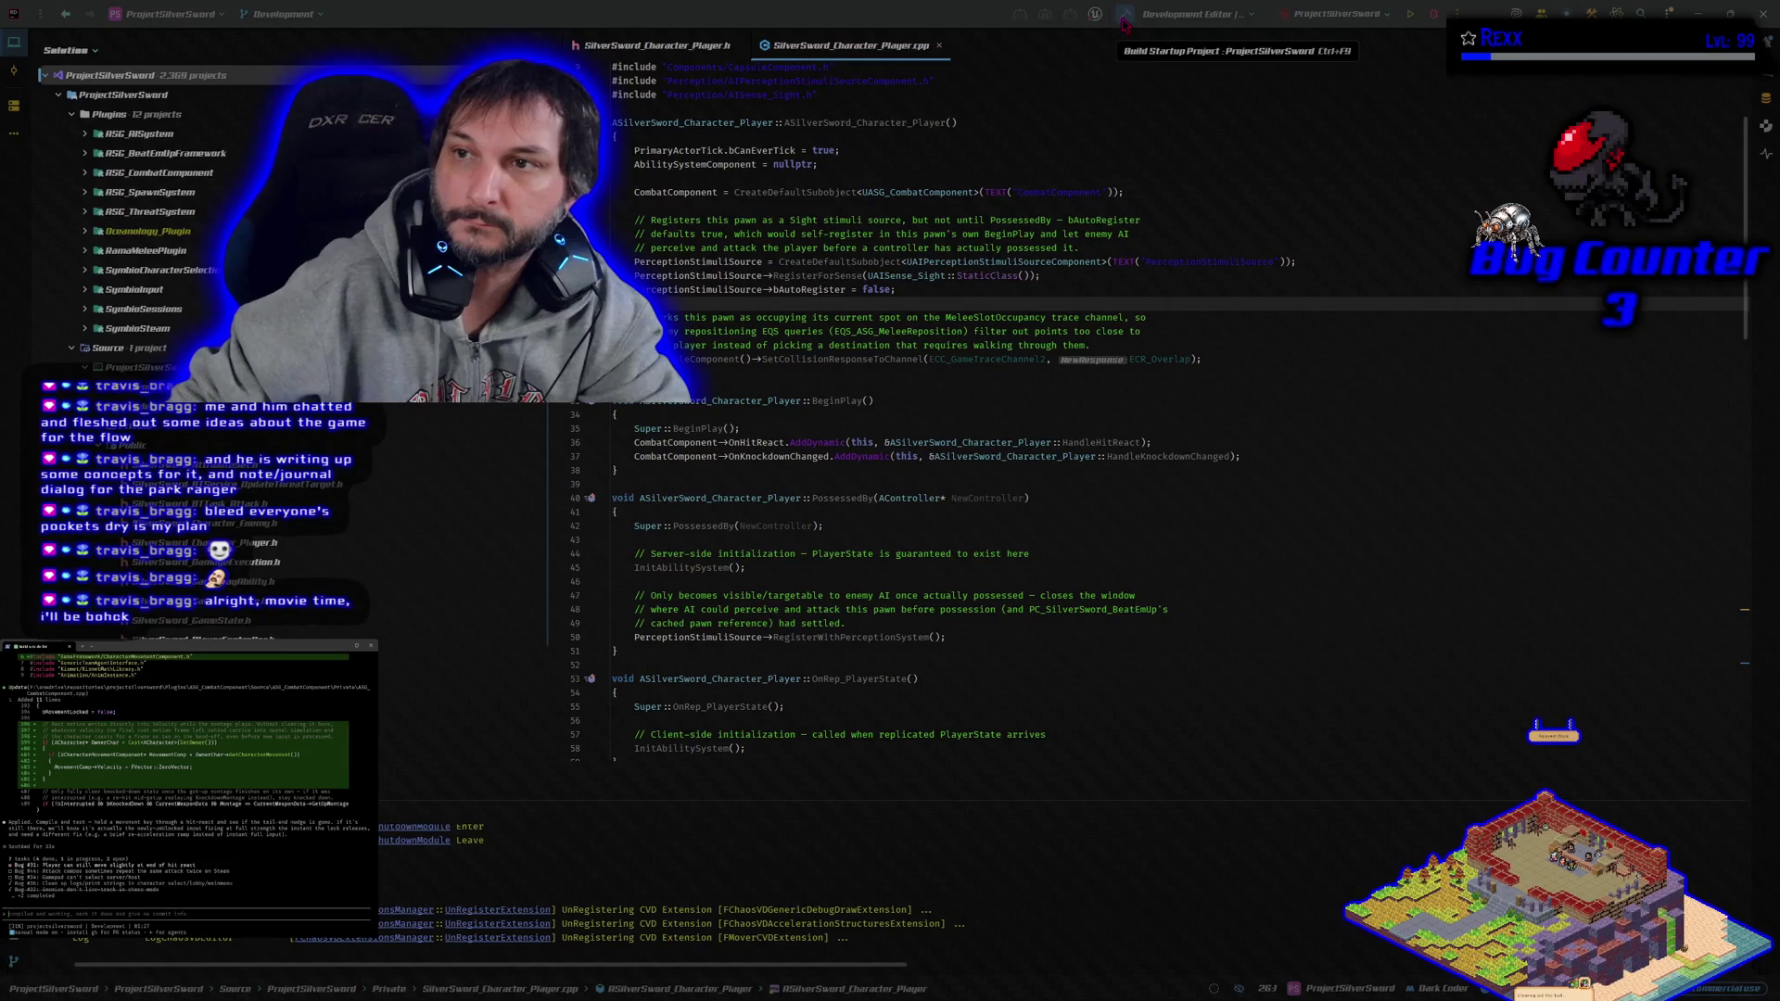
left_click(1123, 20)
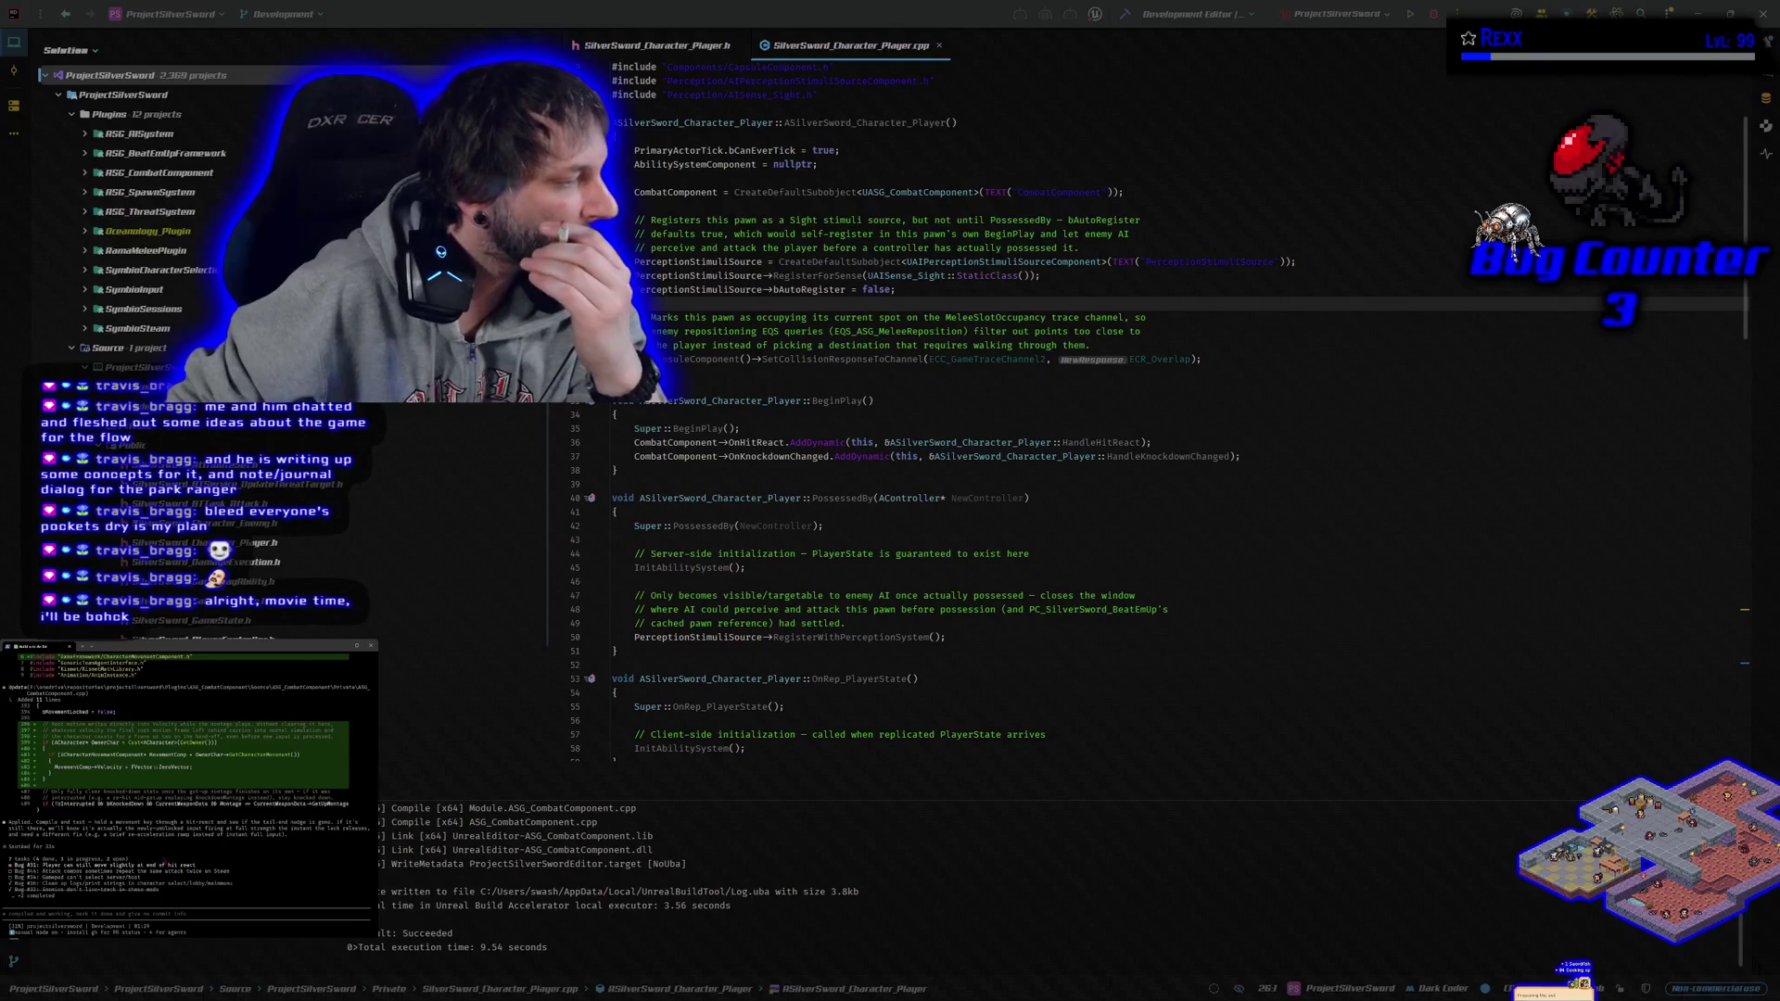
- Start the rebuilt project in Unreal Editor under Rider's debugger
left_click(1434, 16)
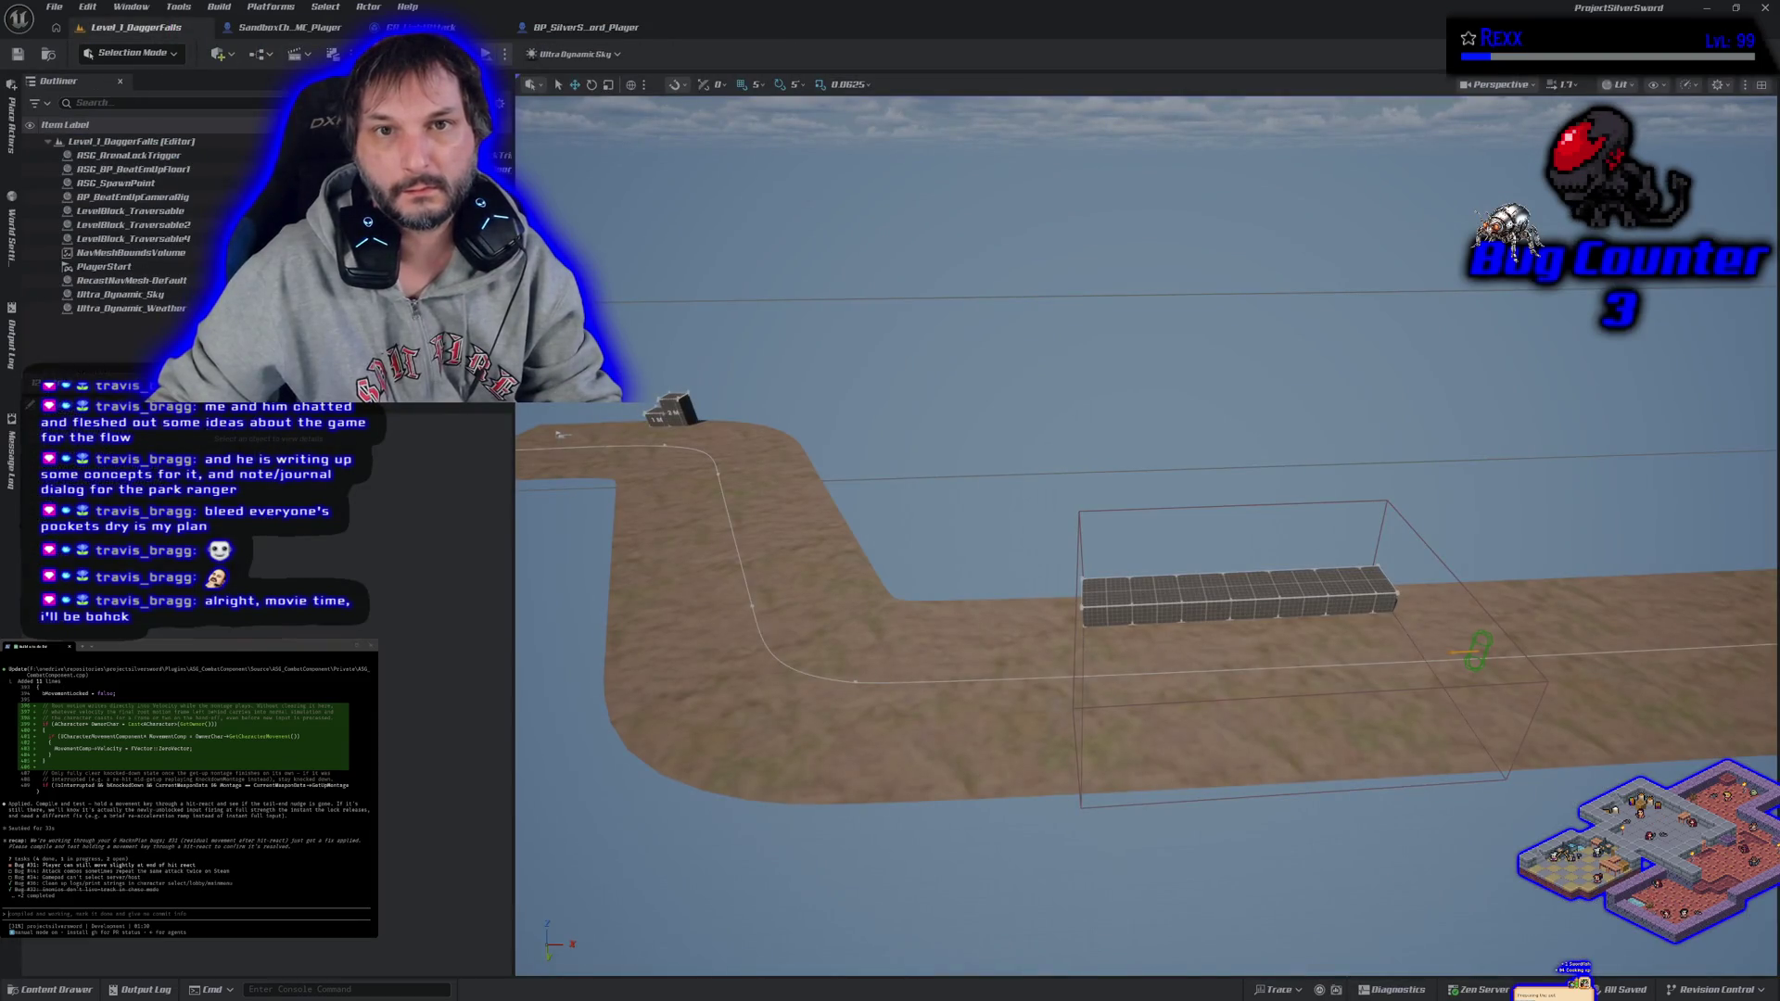
- Start a Play-In-Editor session of Level_1_DaggerFalls
key("alt+p")
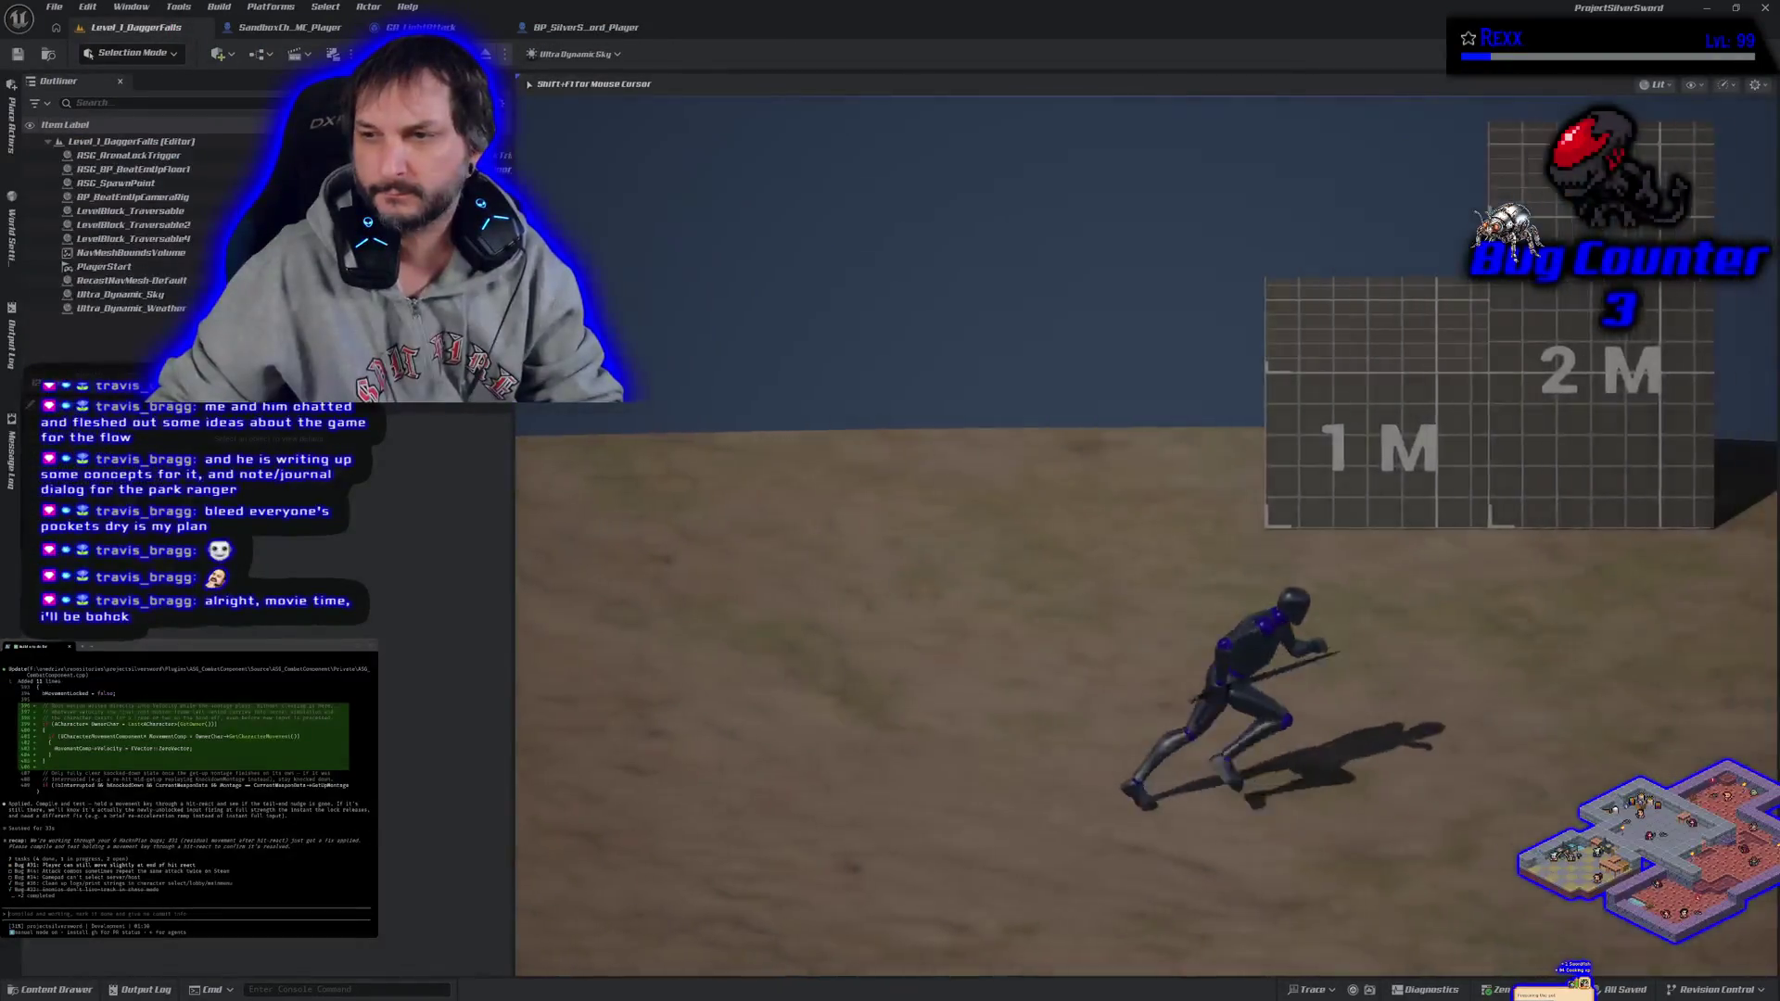
- Run the character across the terrain and fight the white-and-red enemy swordsmen
key("w")
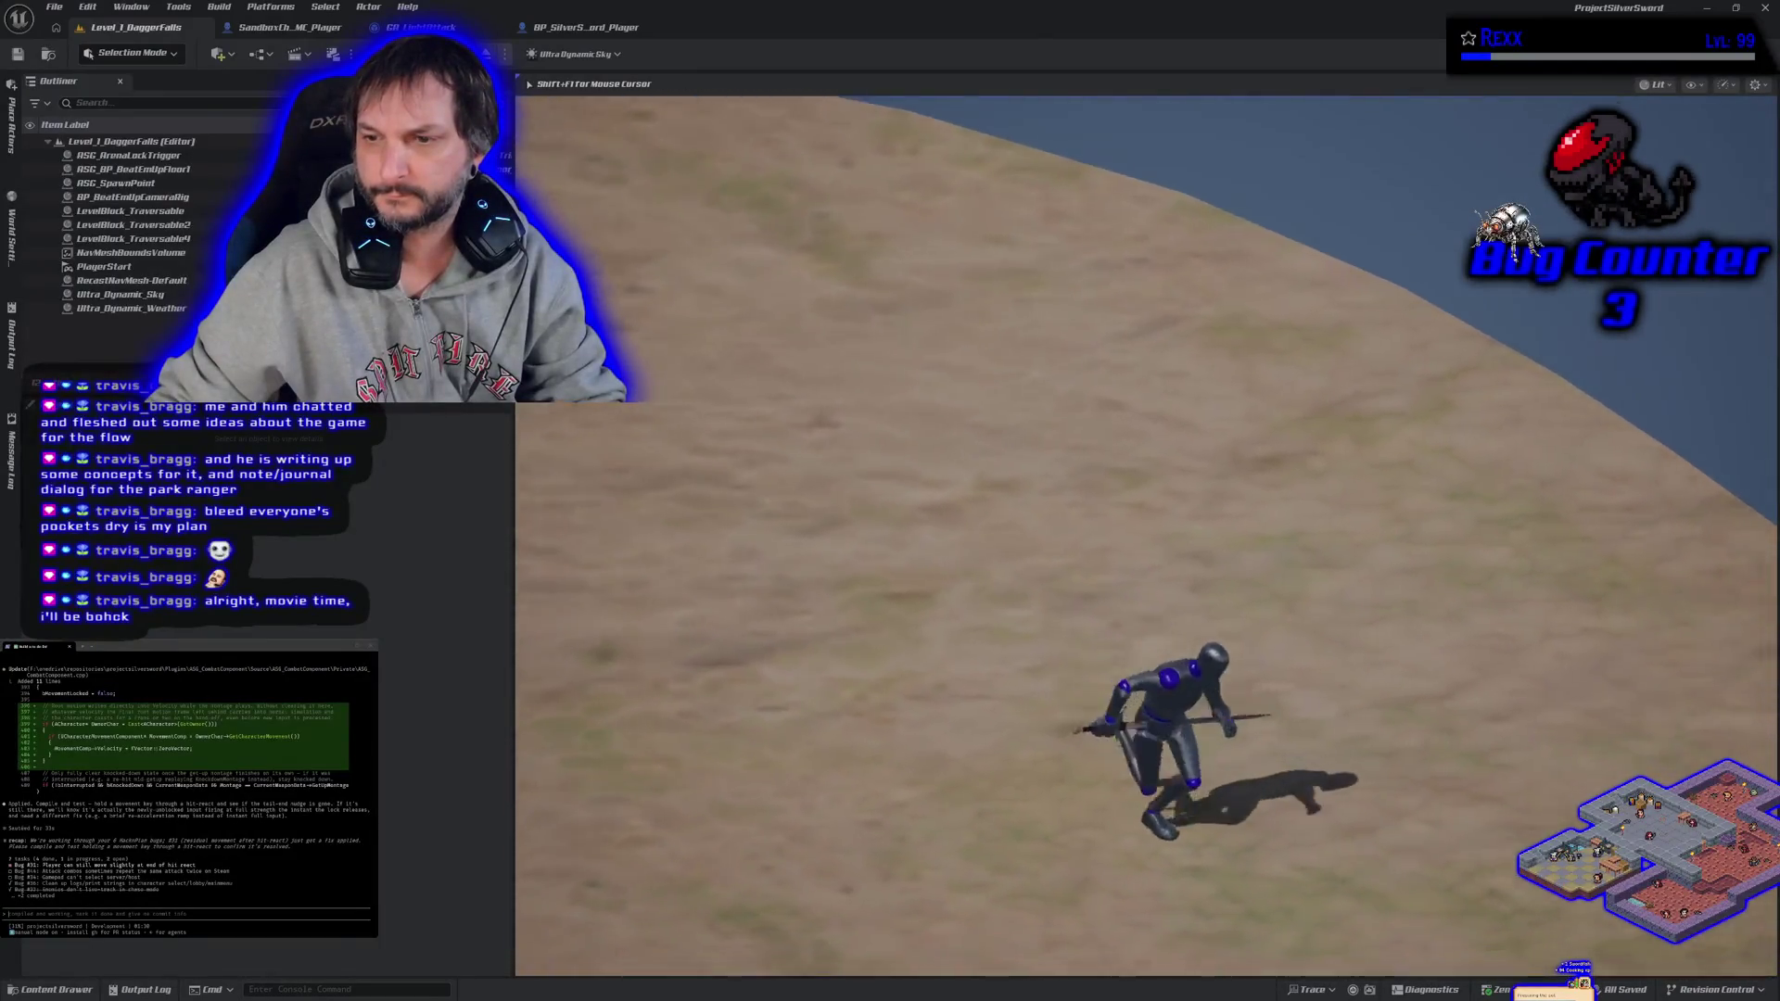
key("d")
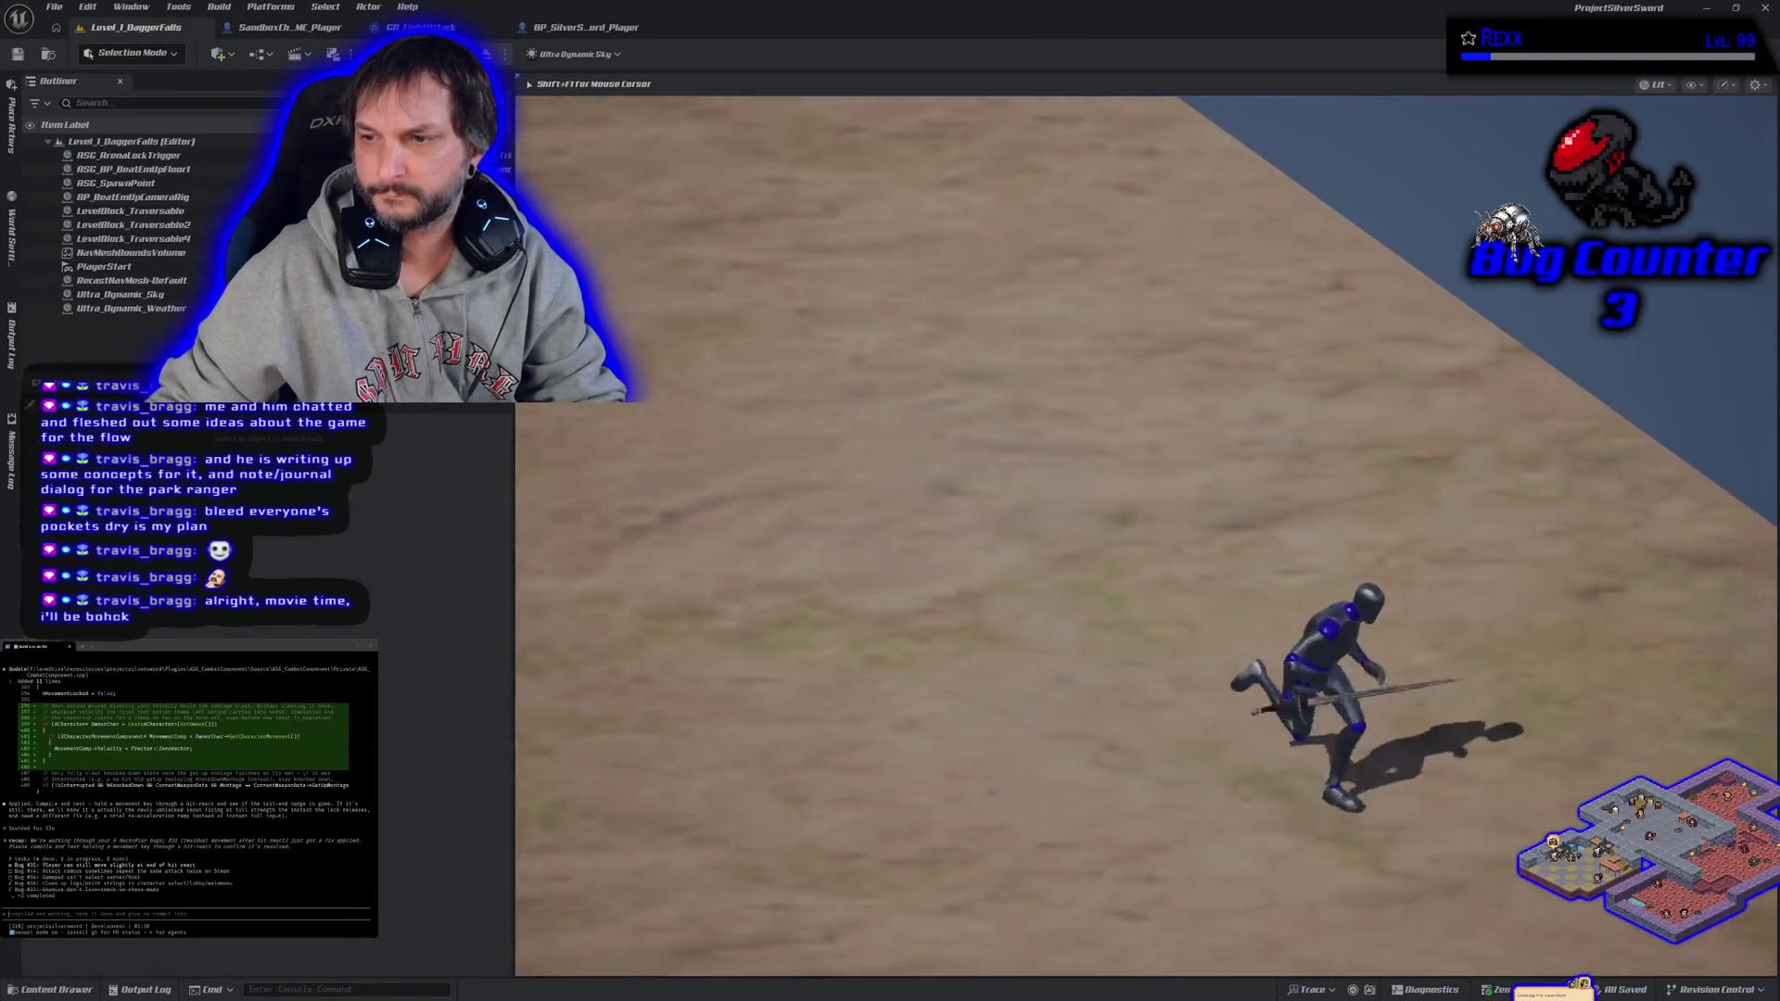
key("a")
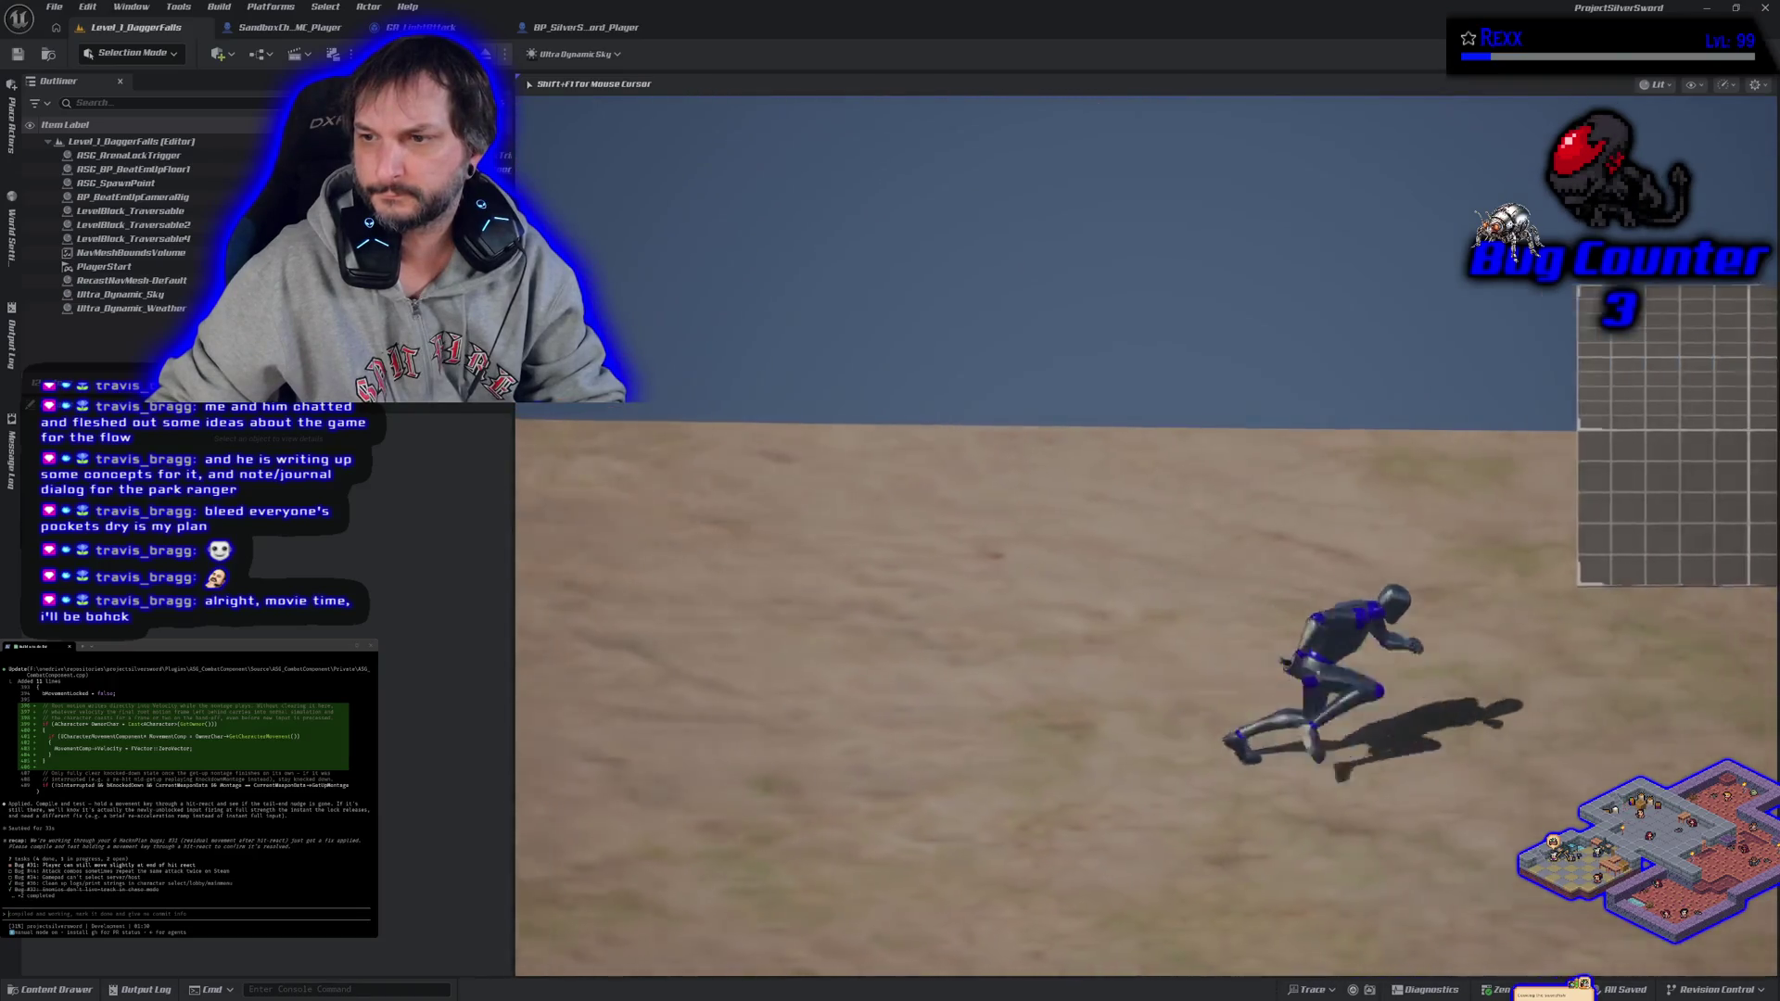
key("s")
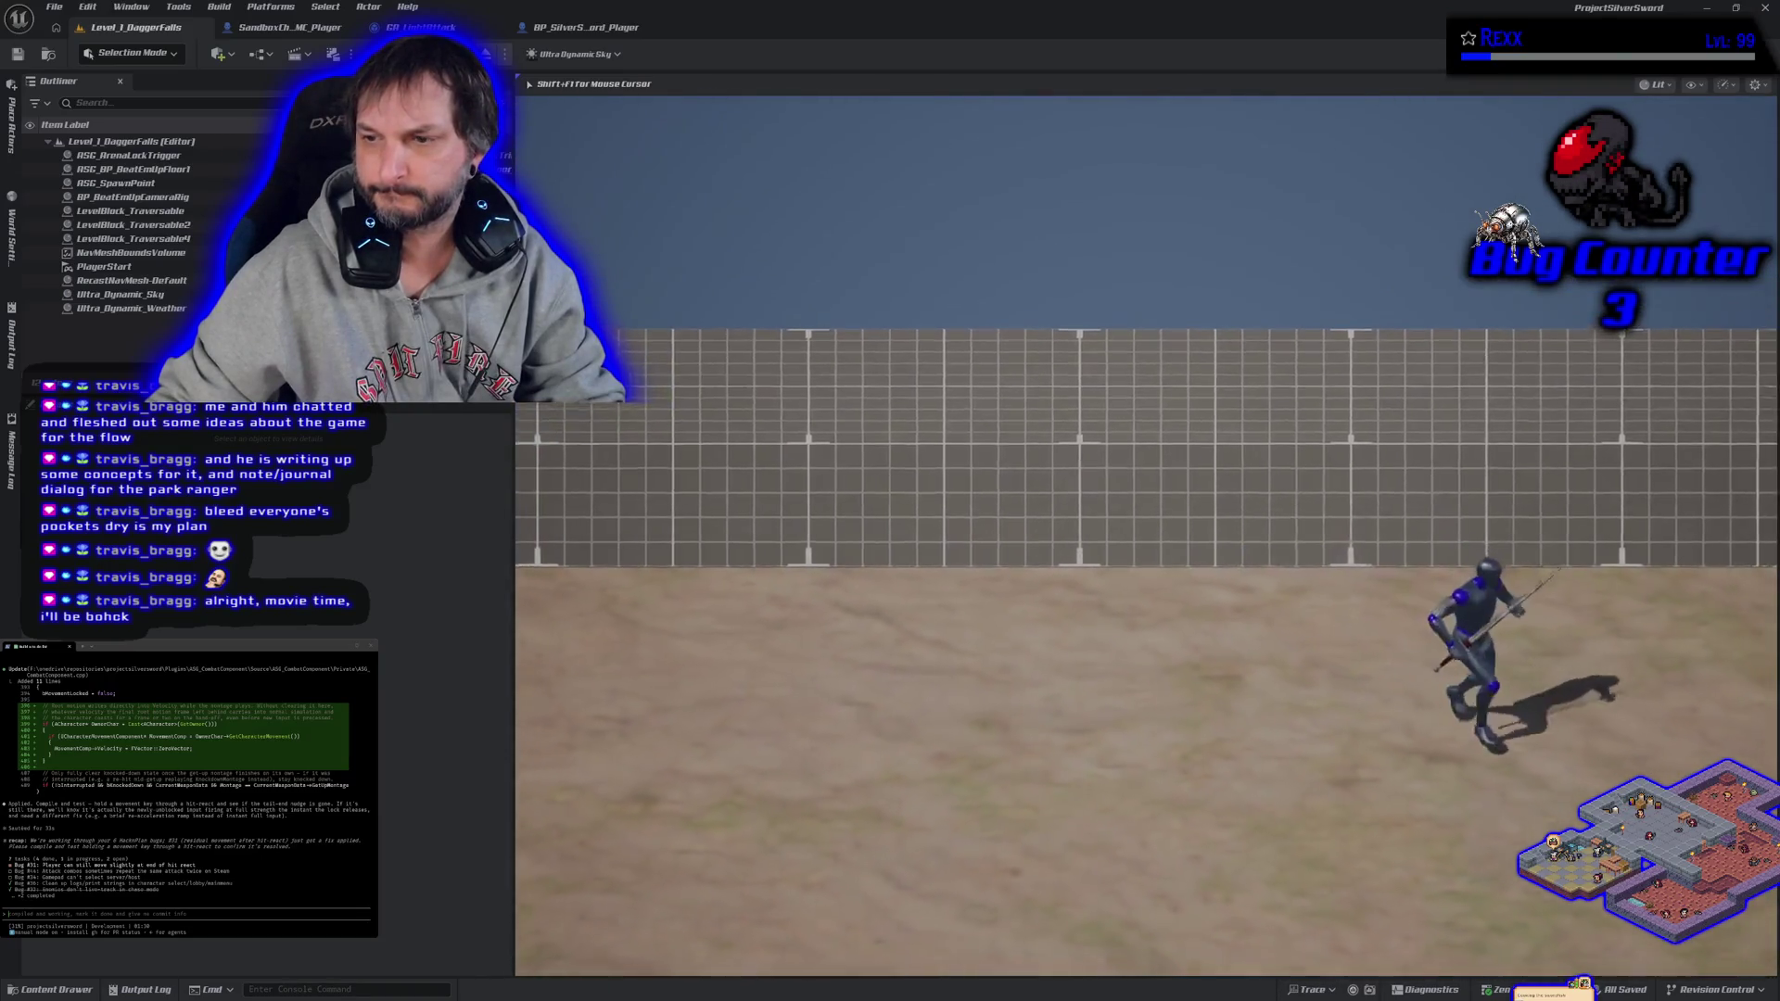
key("a")
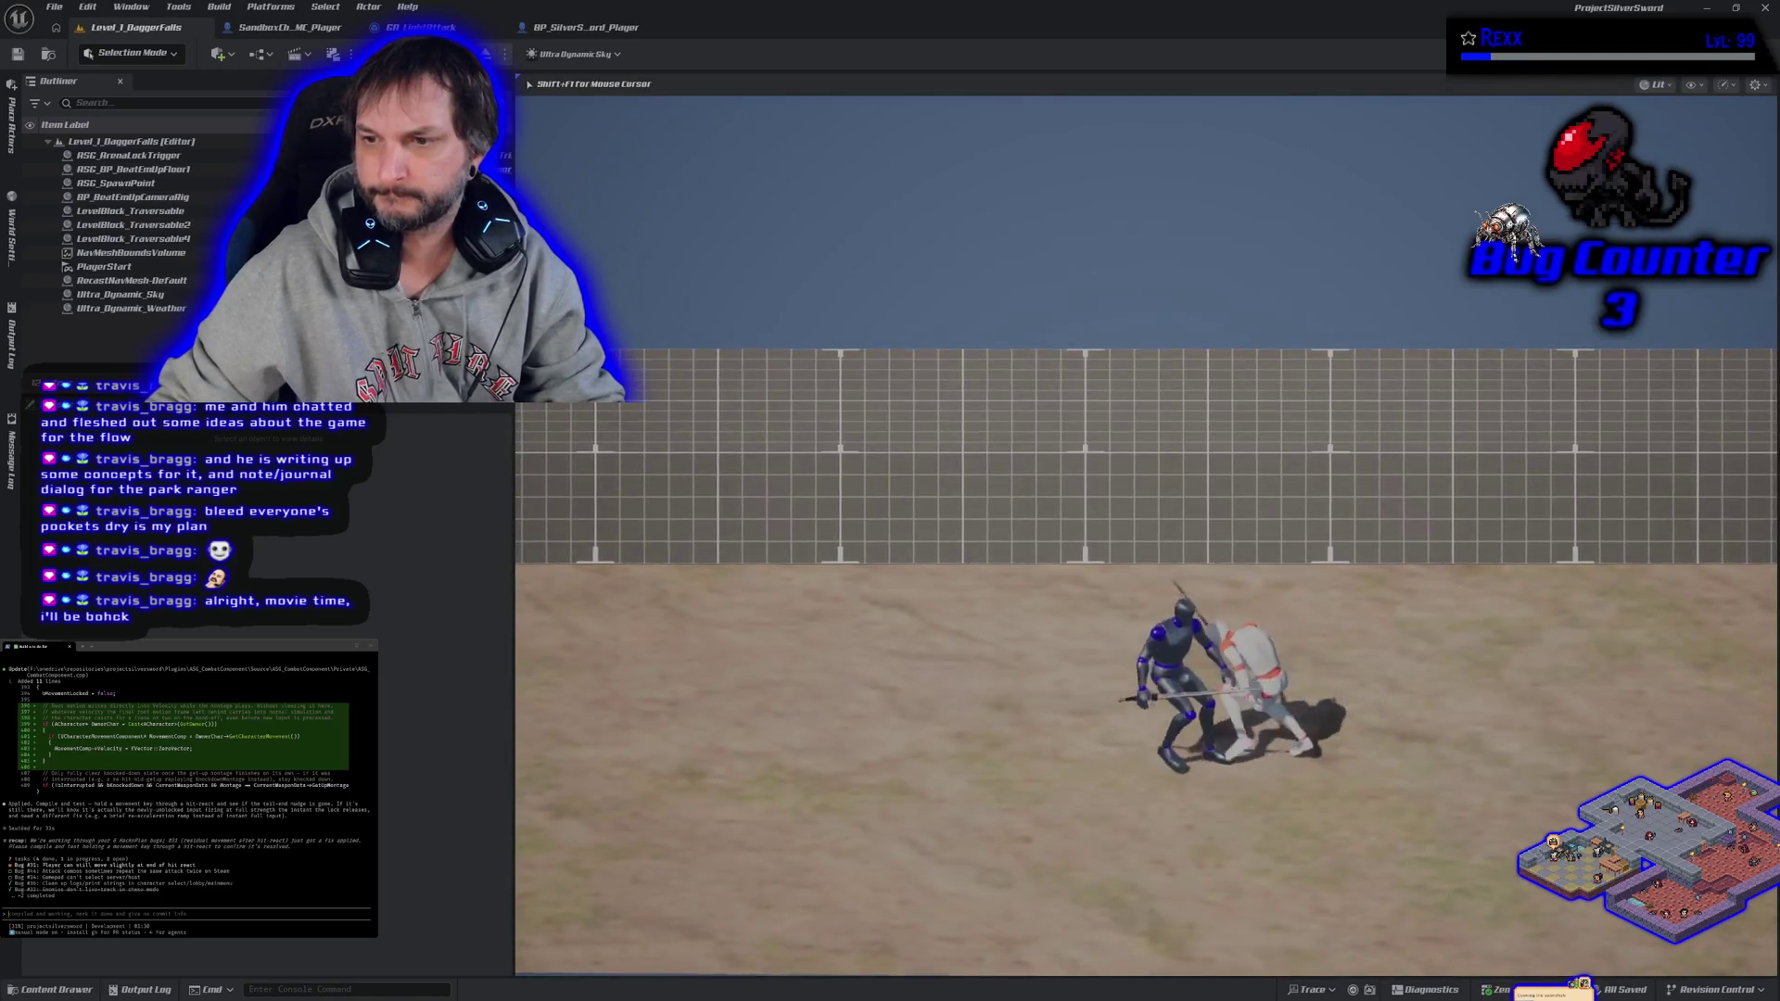
key("a")
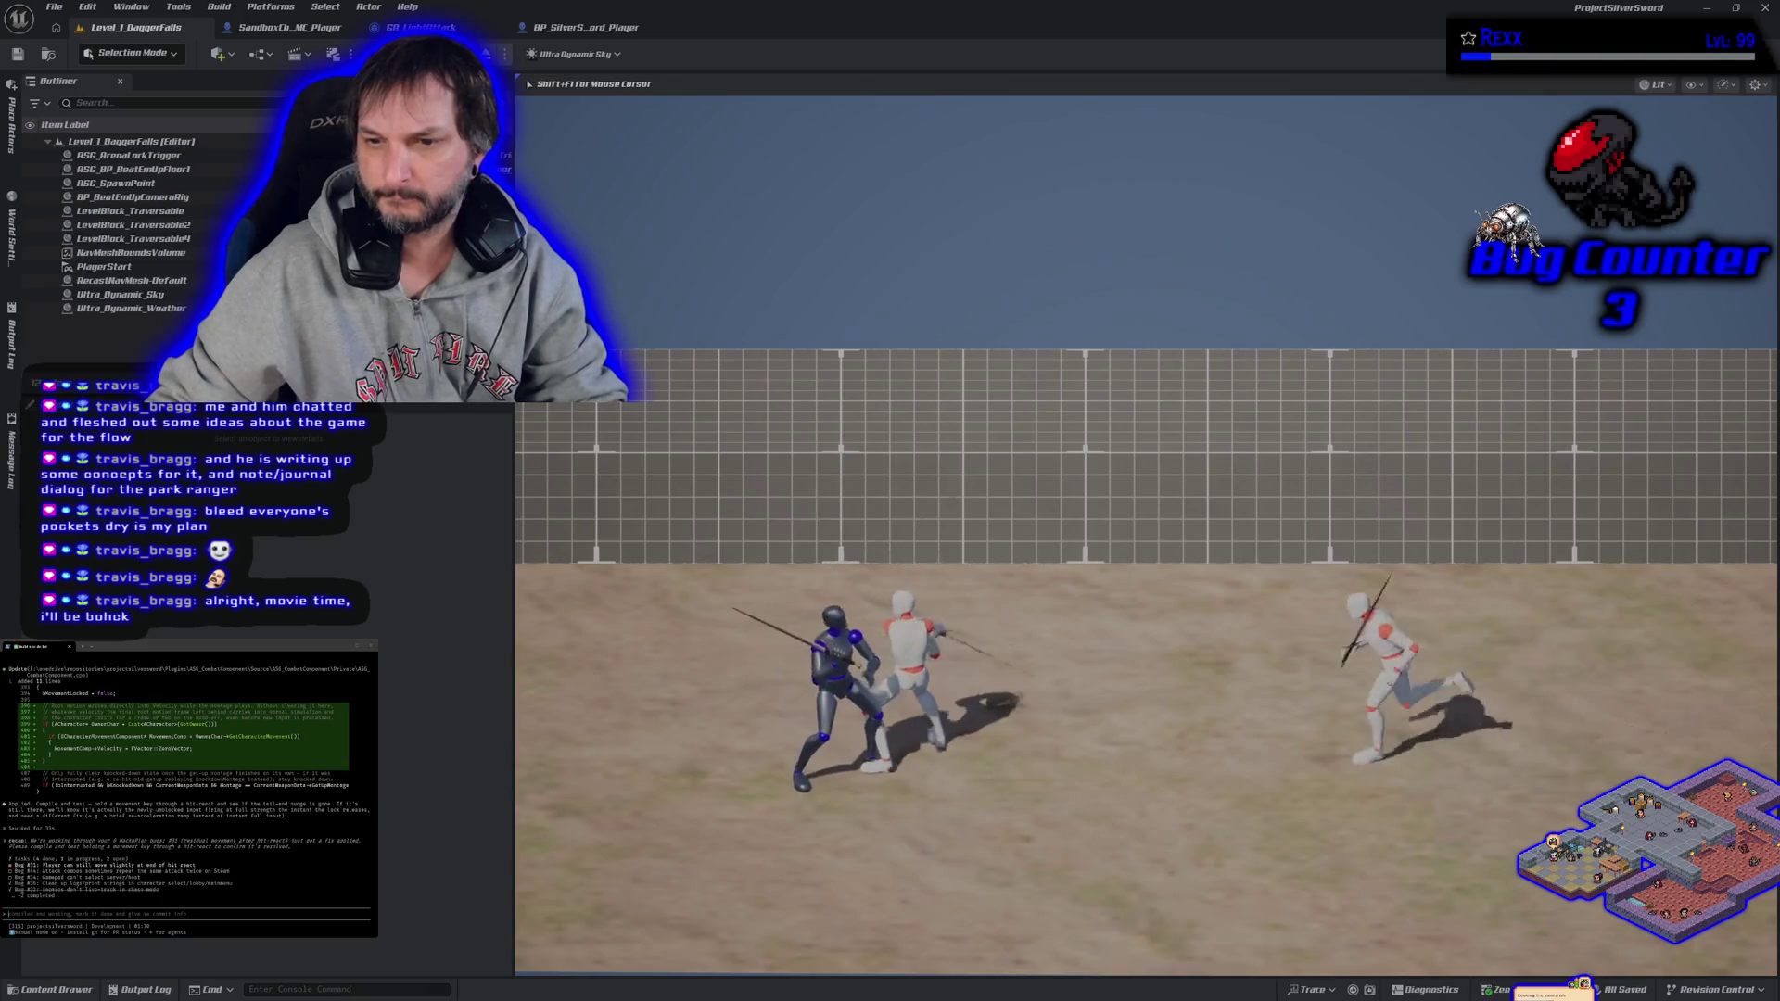
key("d")
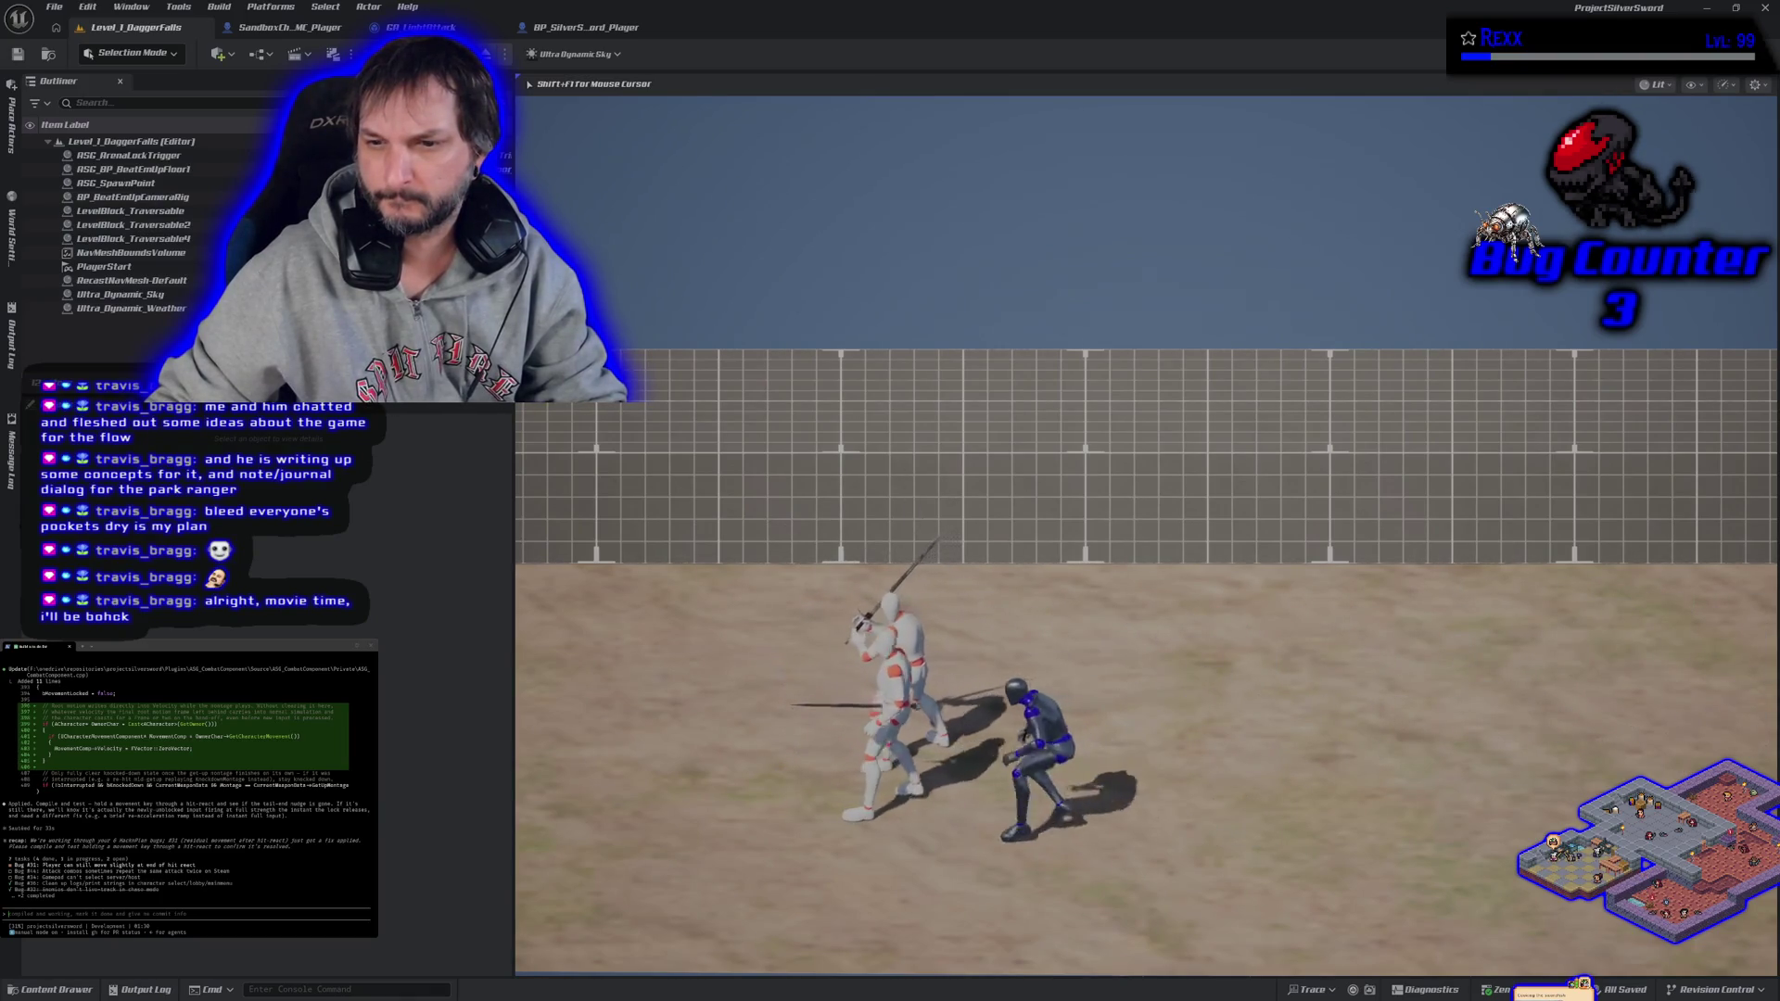
key("a")
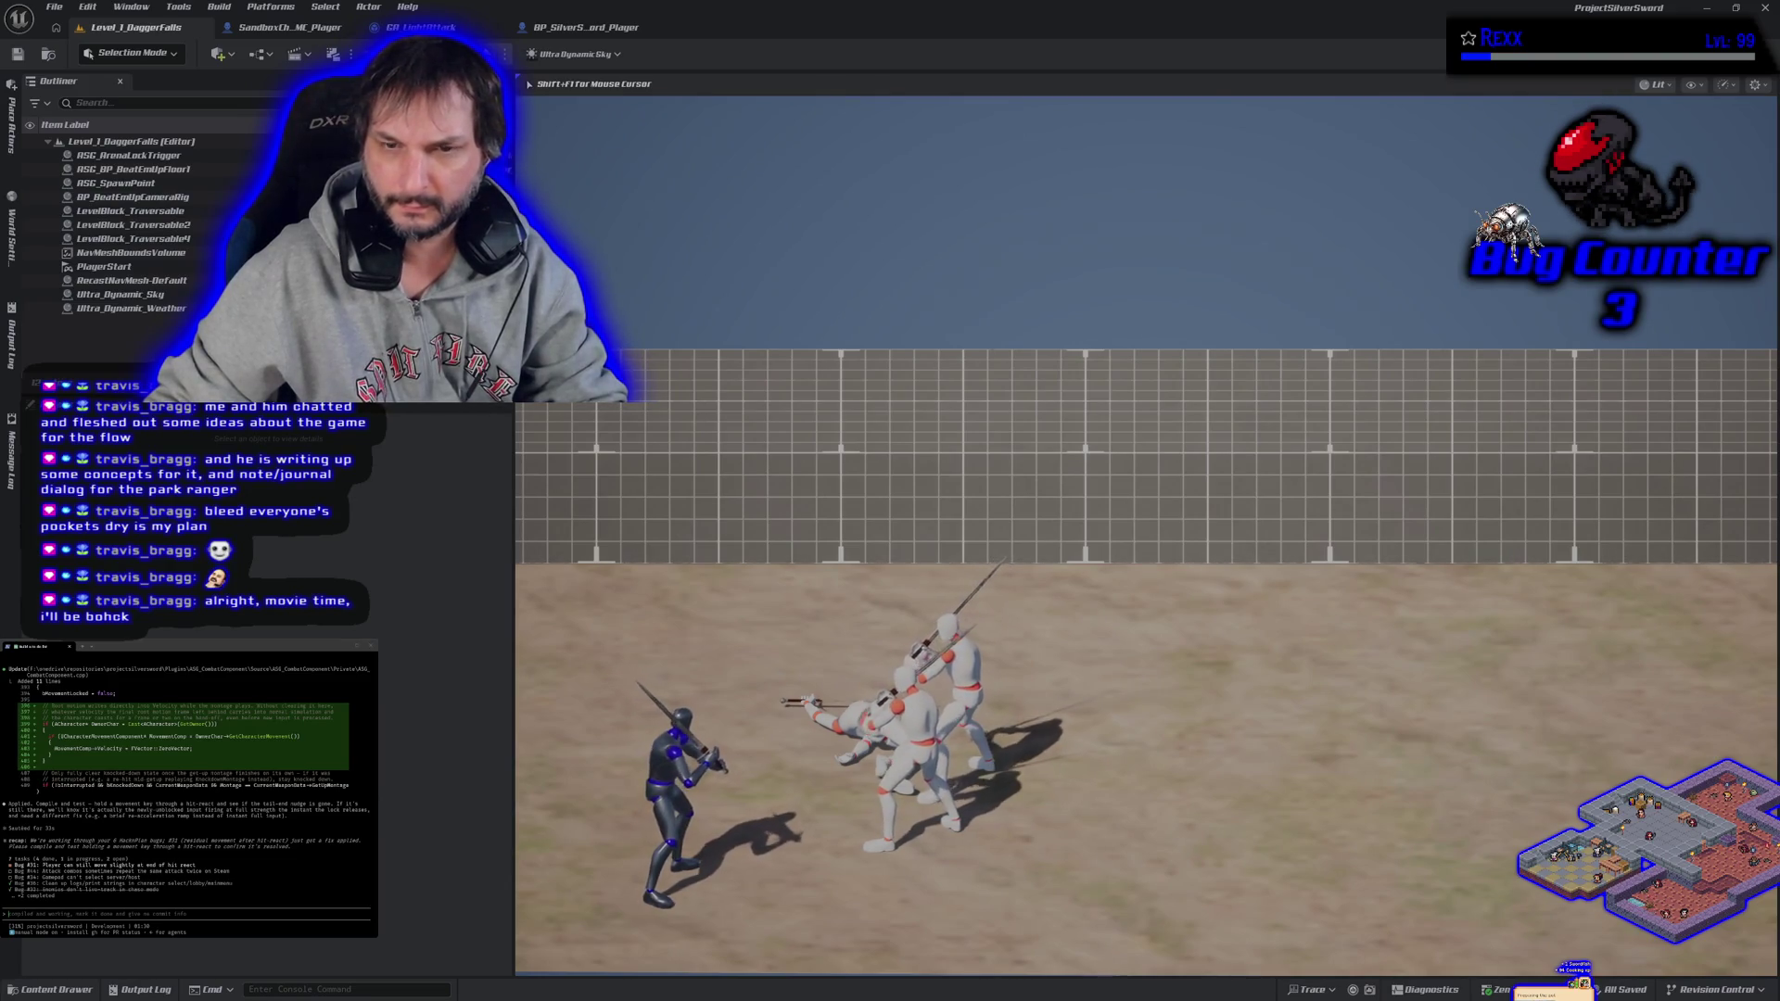
- Restart the level from the pause menu, then end the play session
key("Escape")
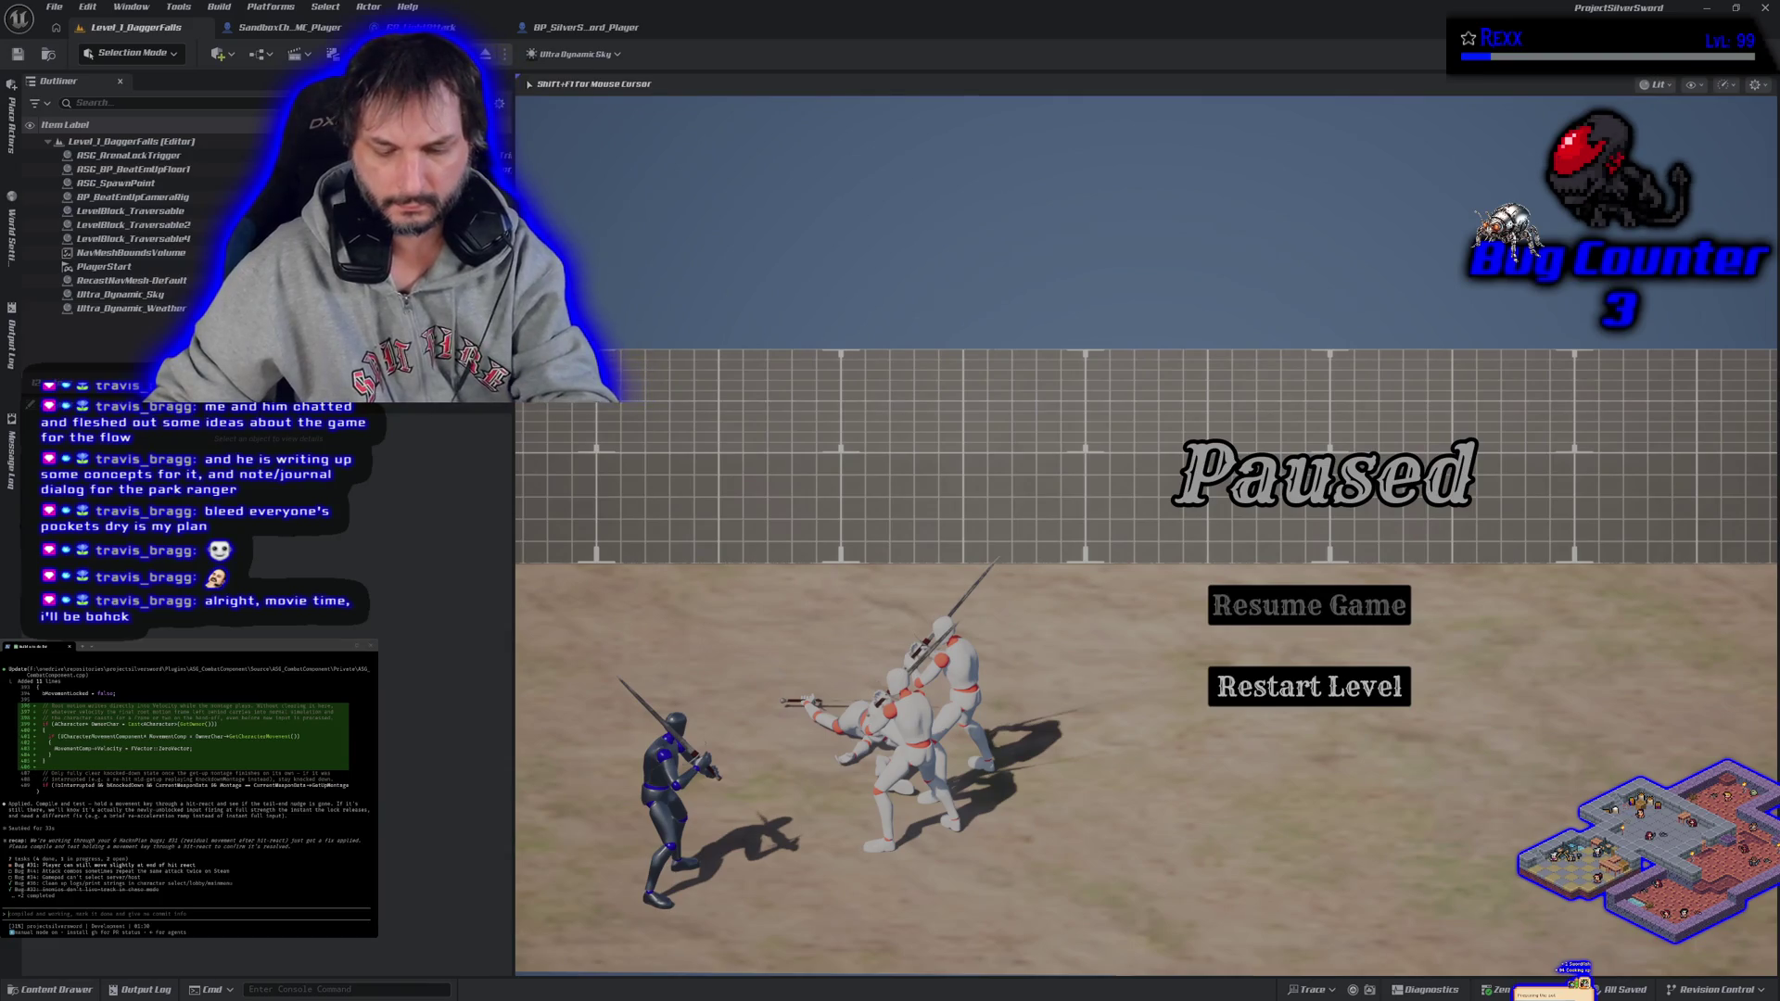
left_click(1308, 686)
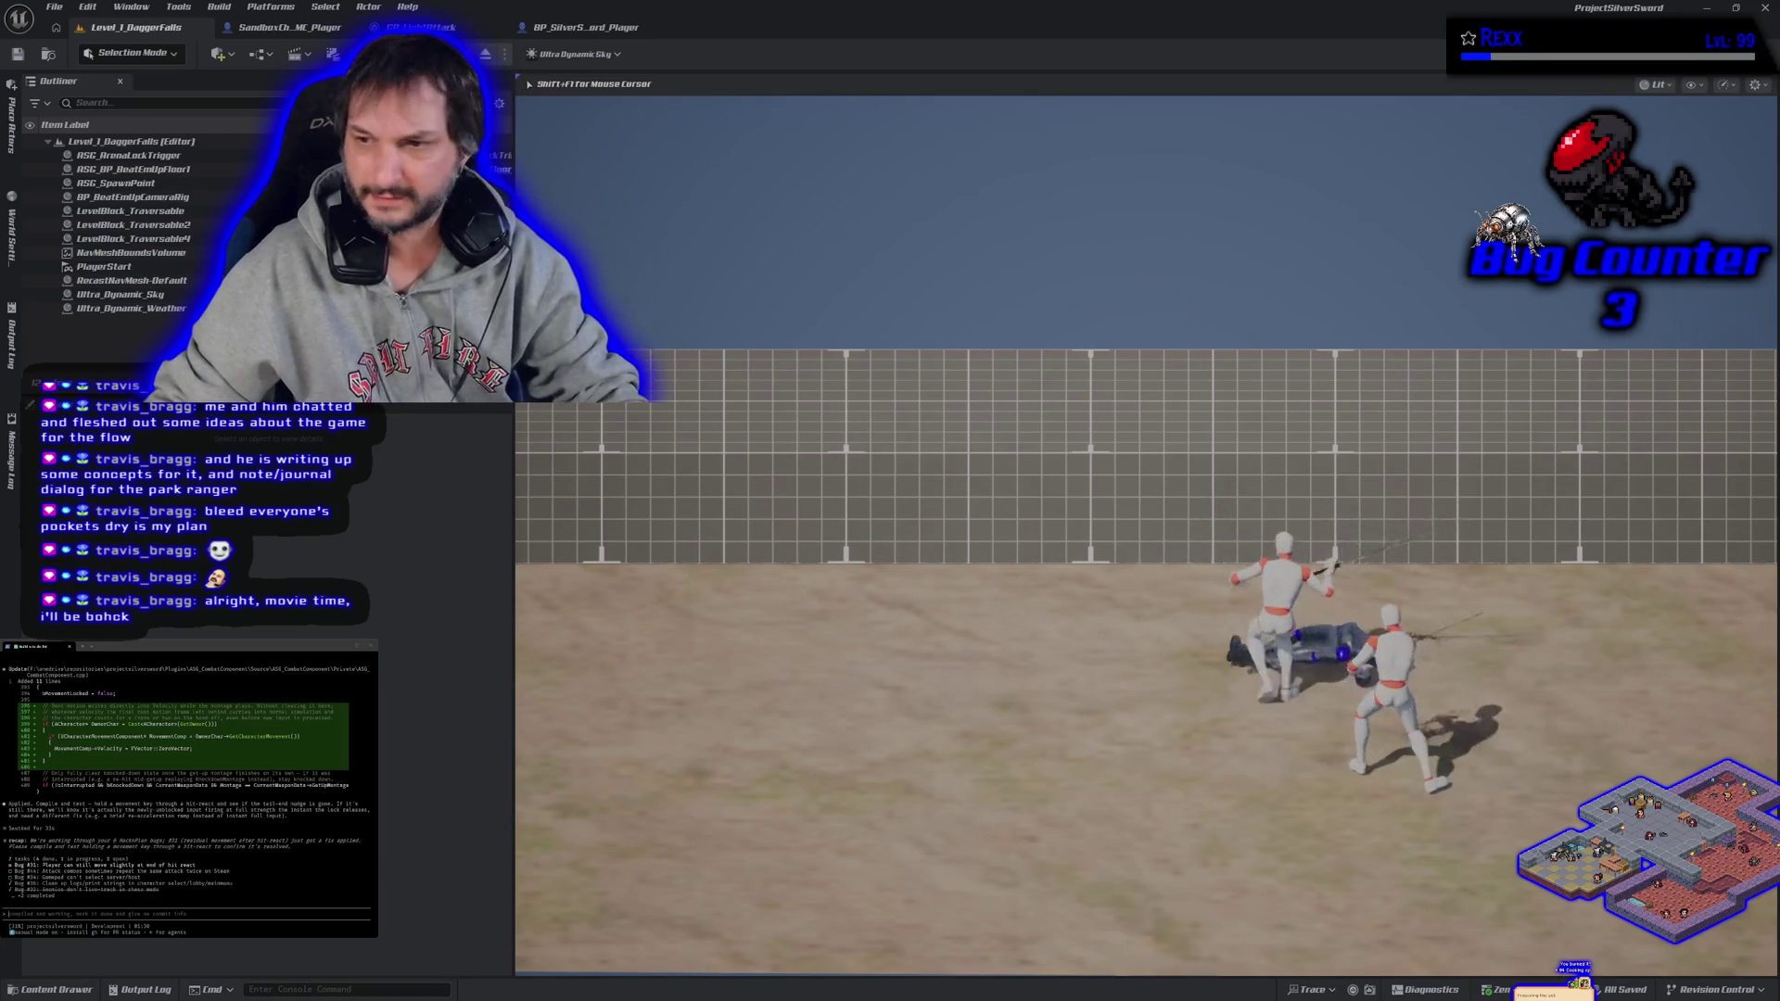
key("Escape")
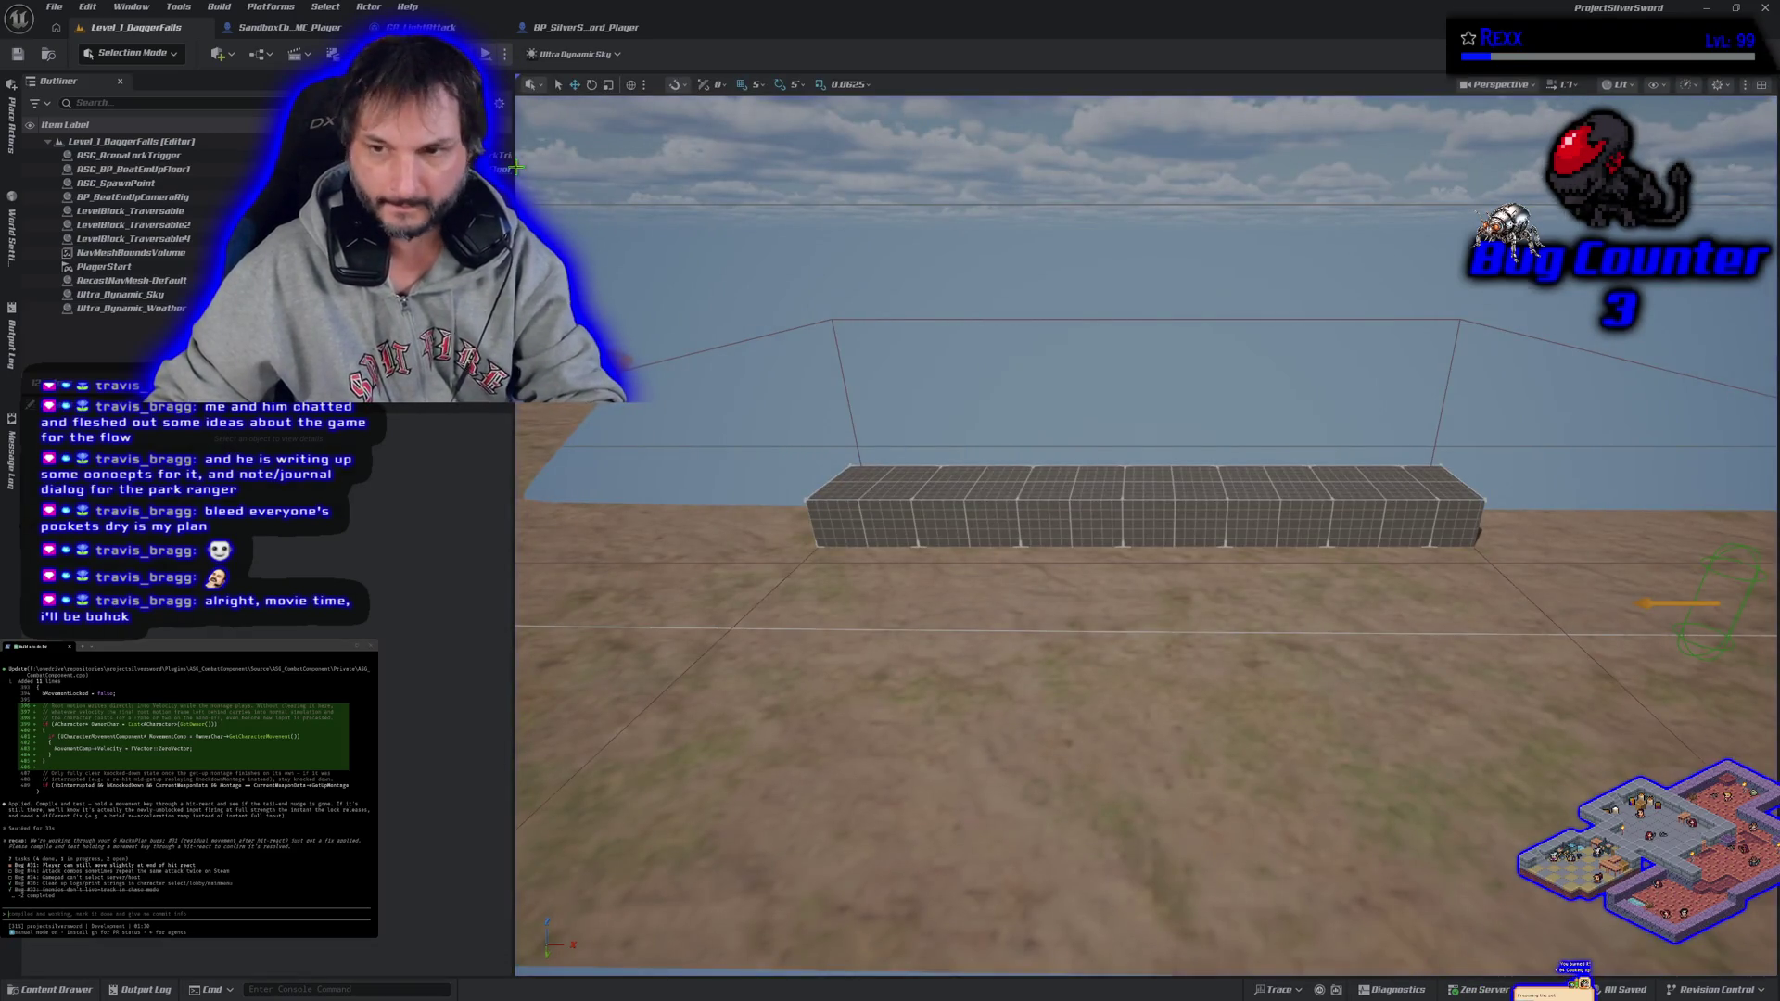
key("alt+p")
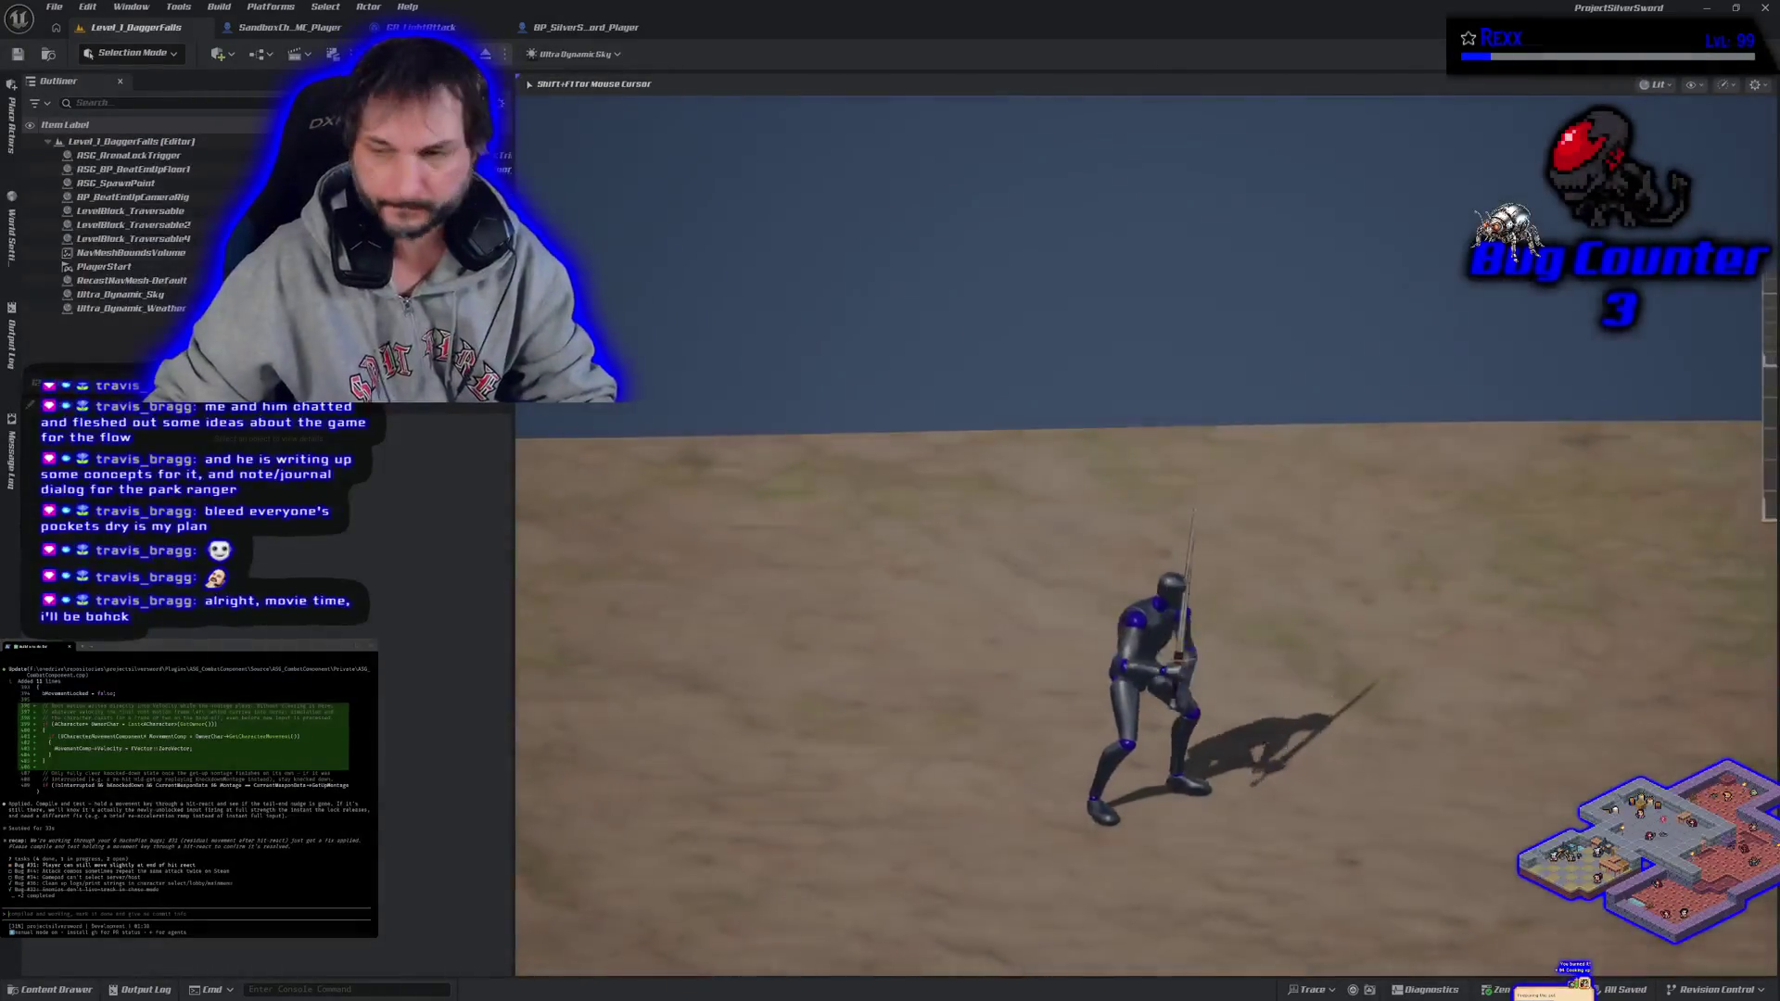
key("d")
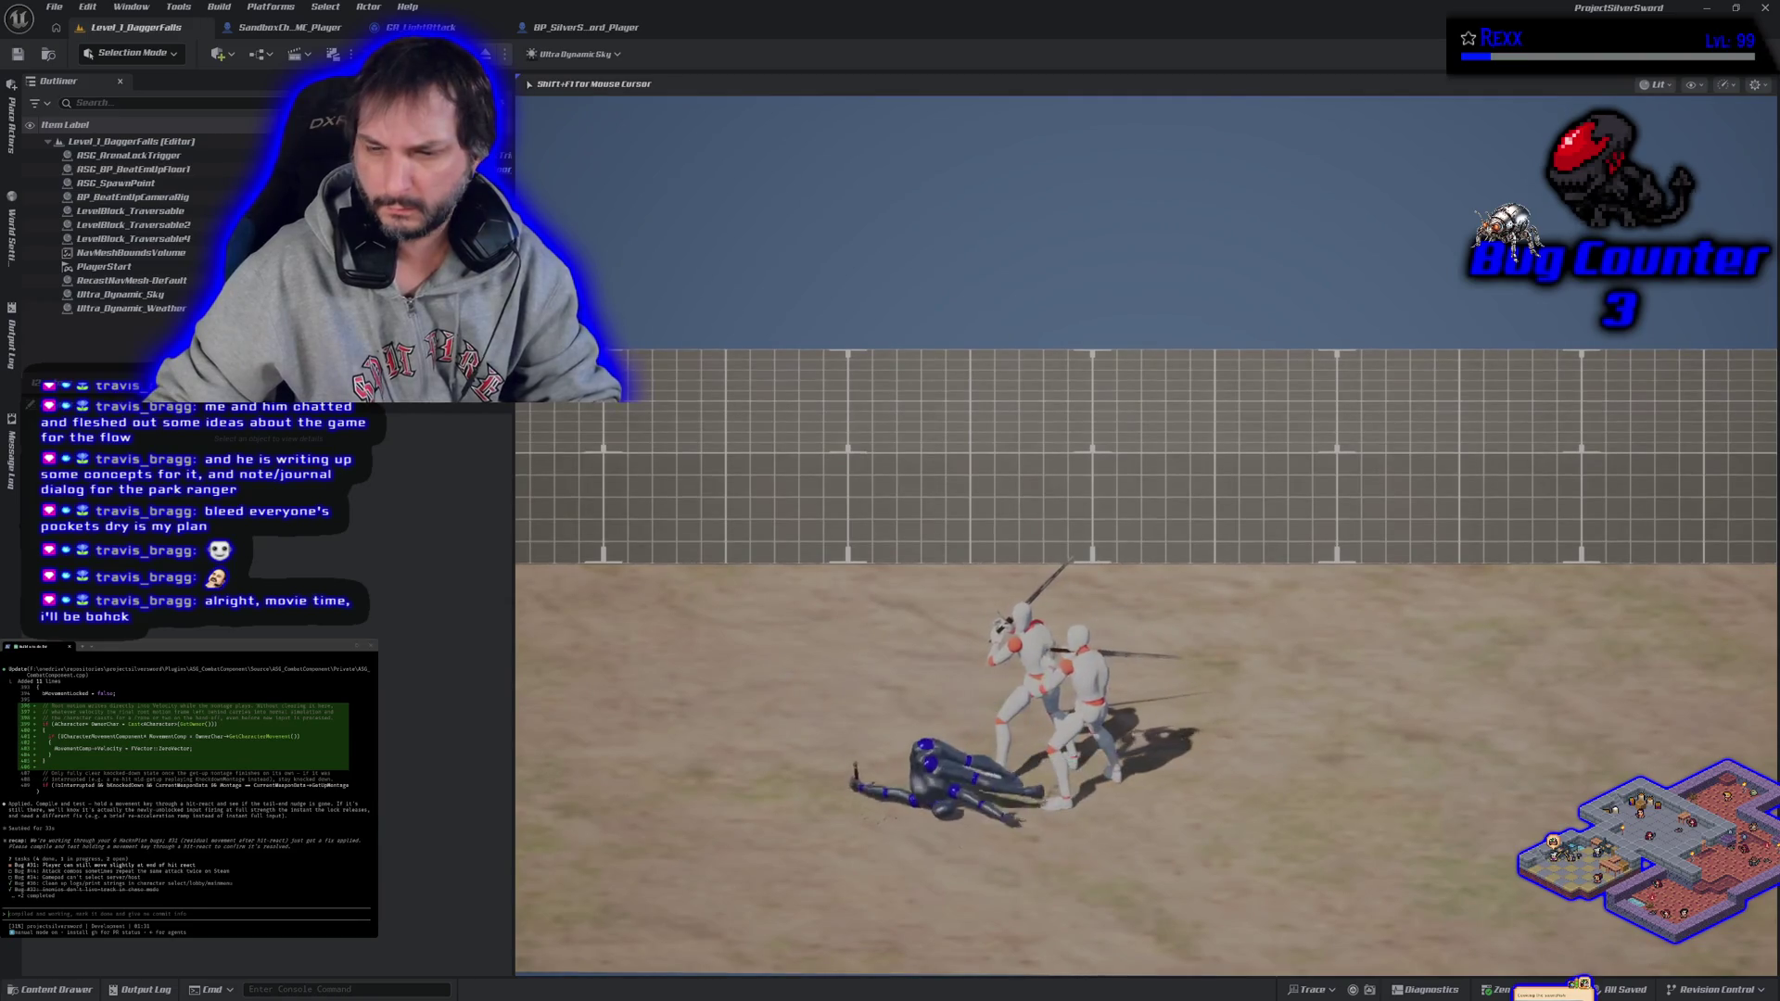
key("Escape")
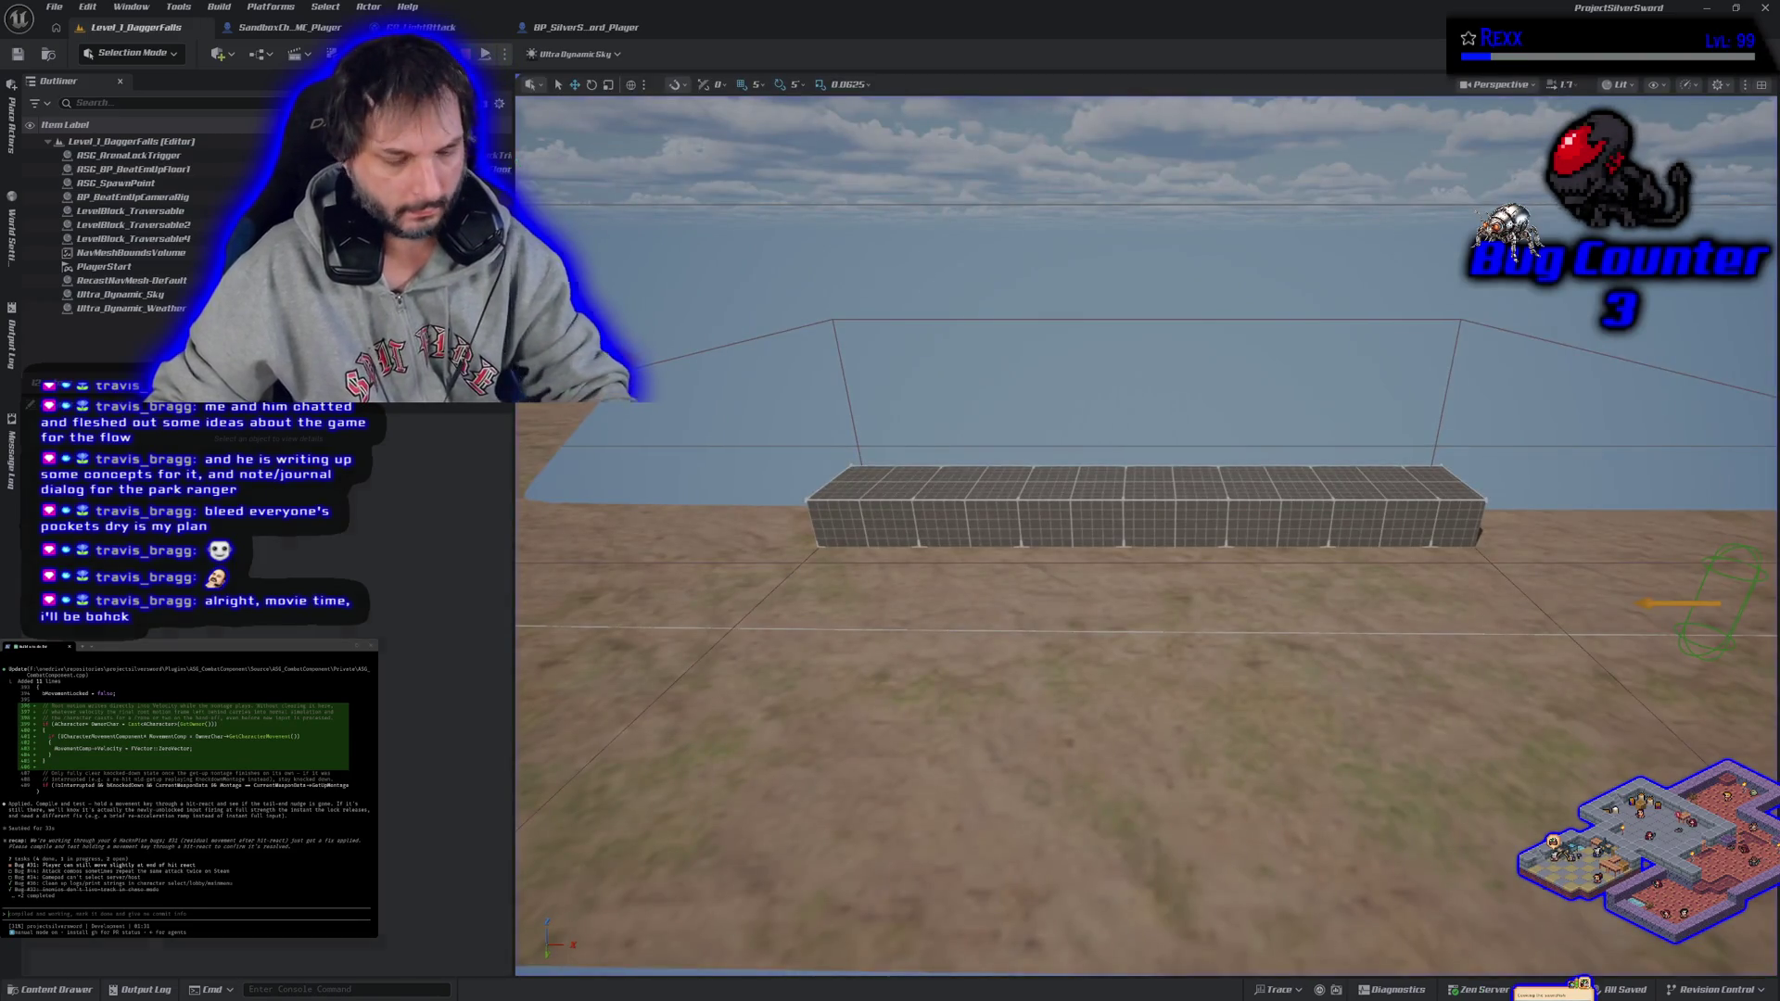
key("alt+p")
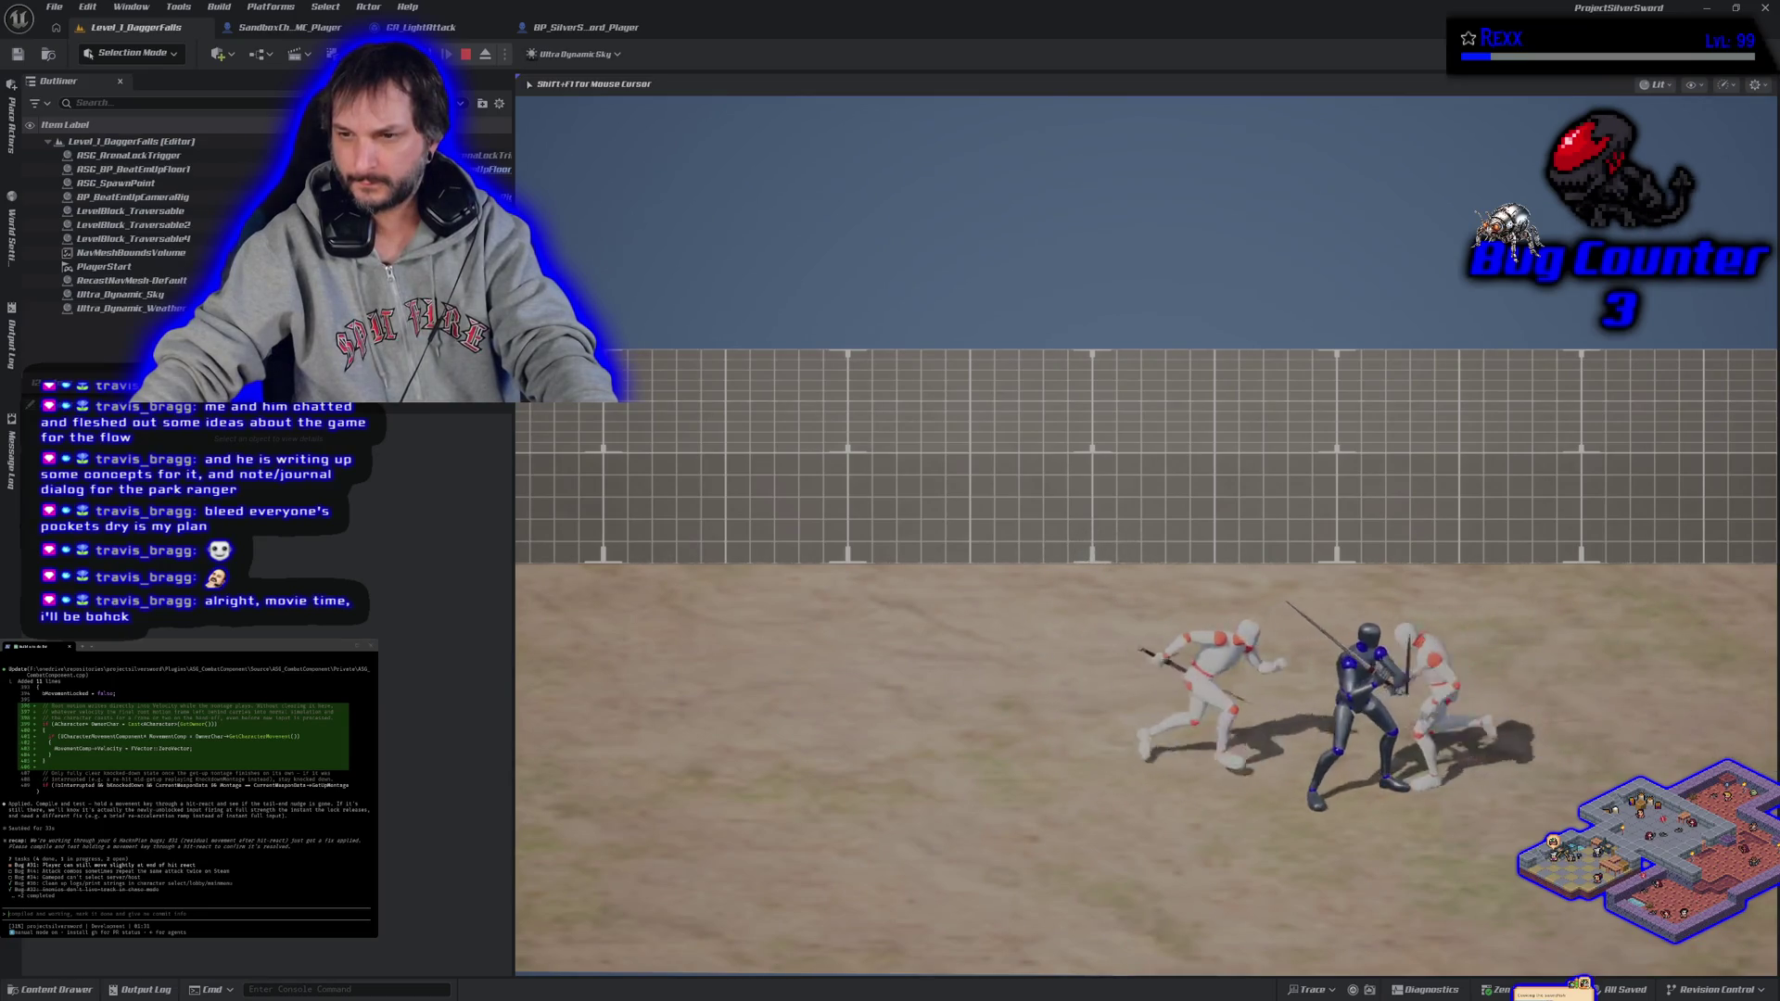
key("Escape")
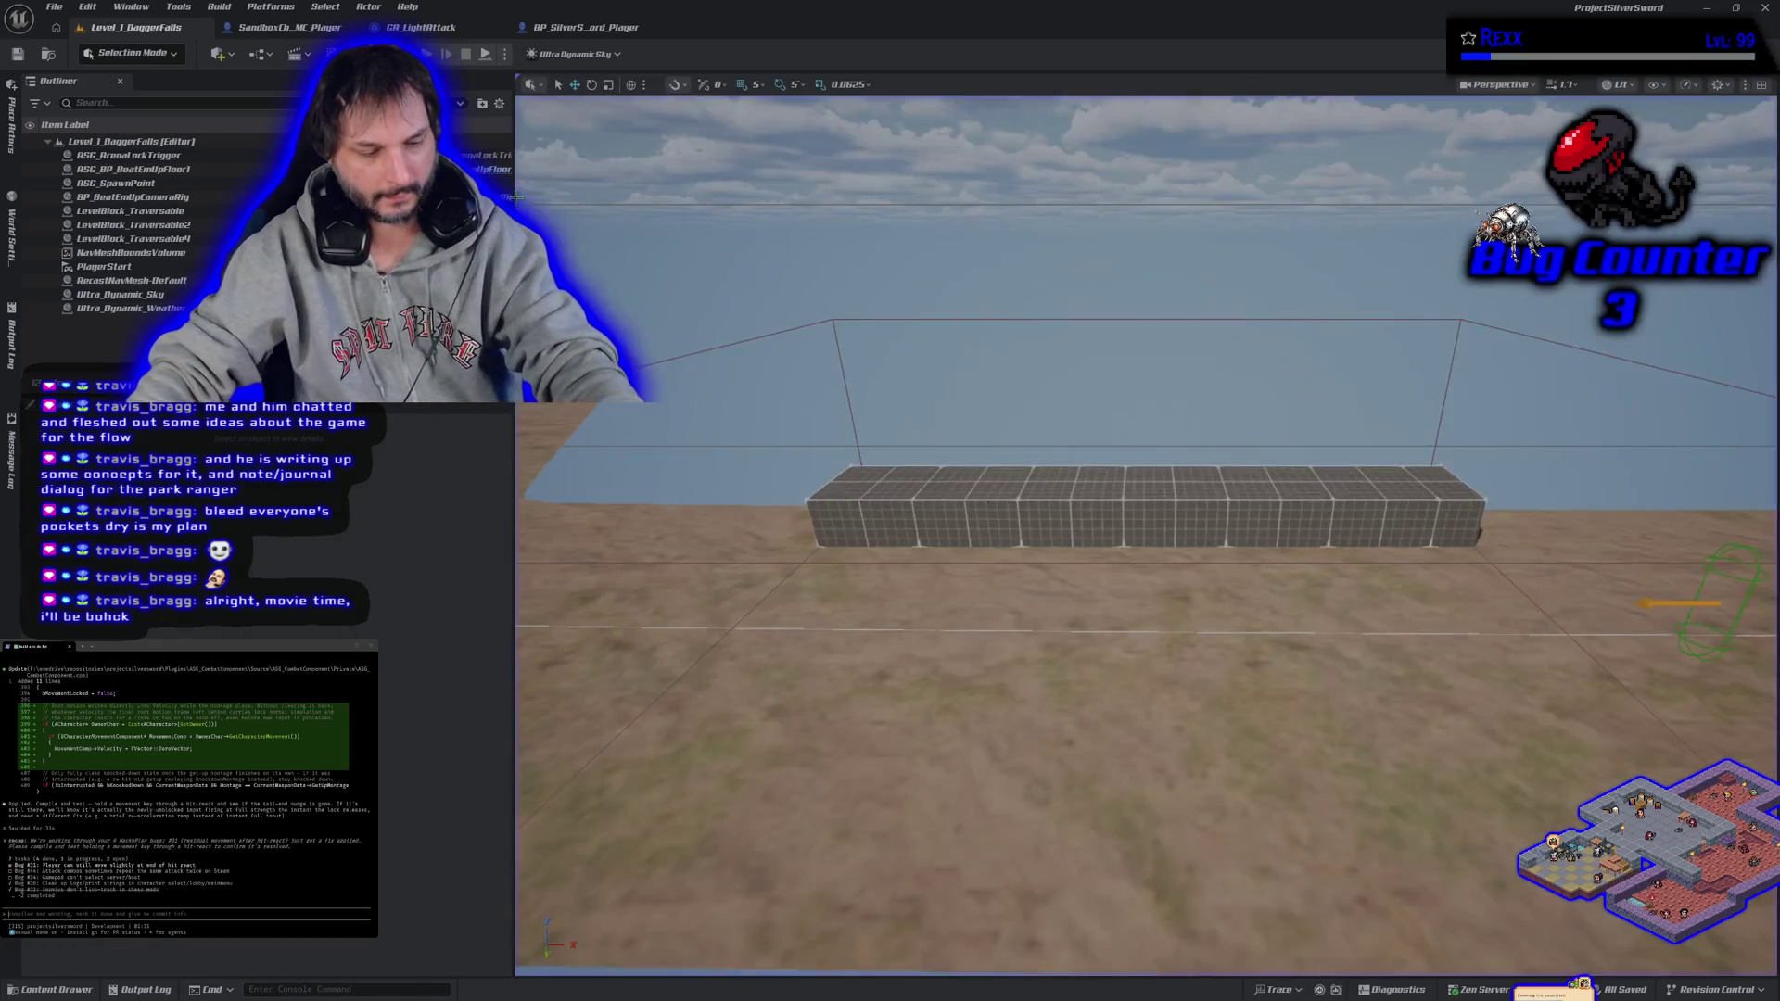
key("alt+p")
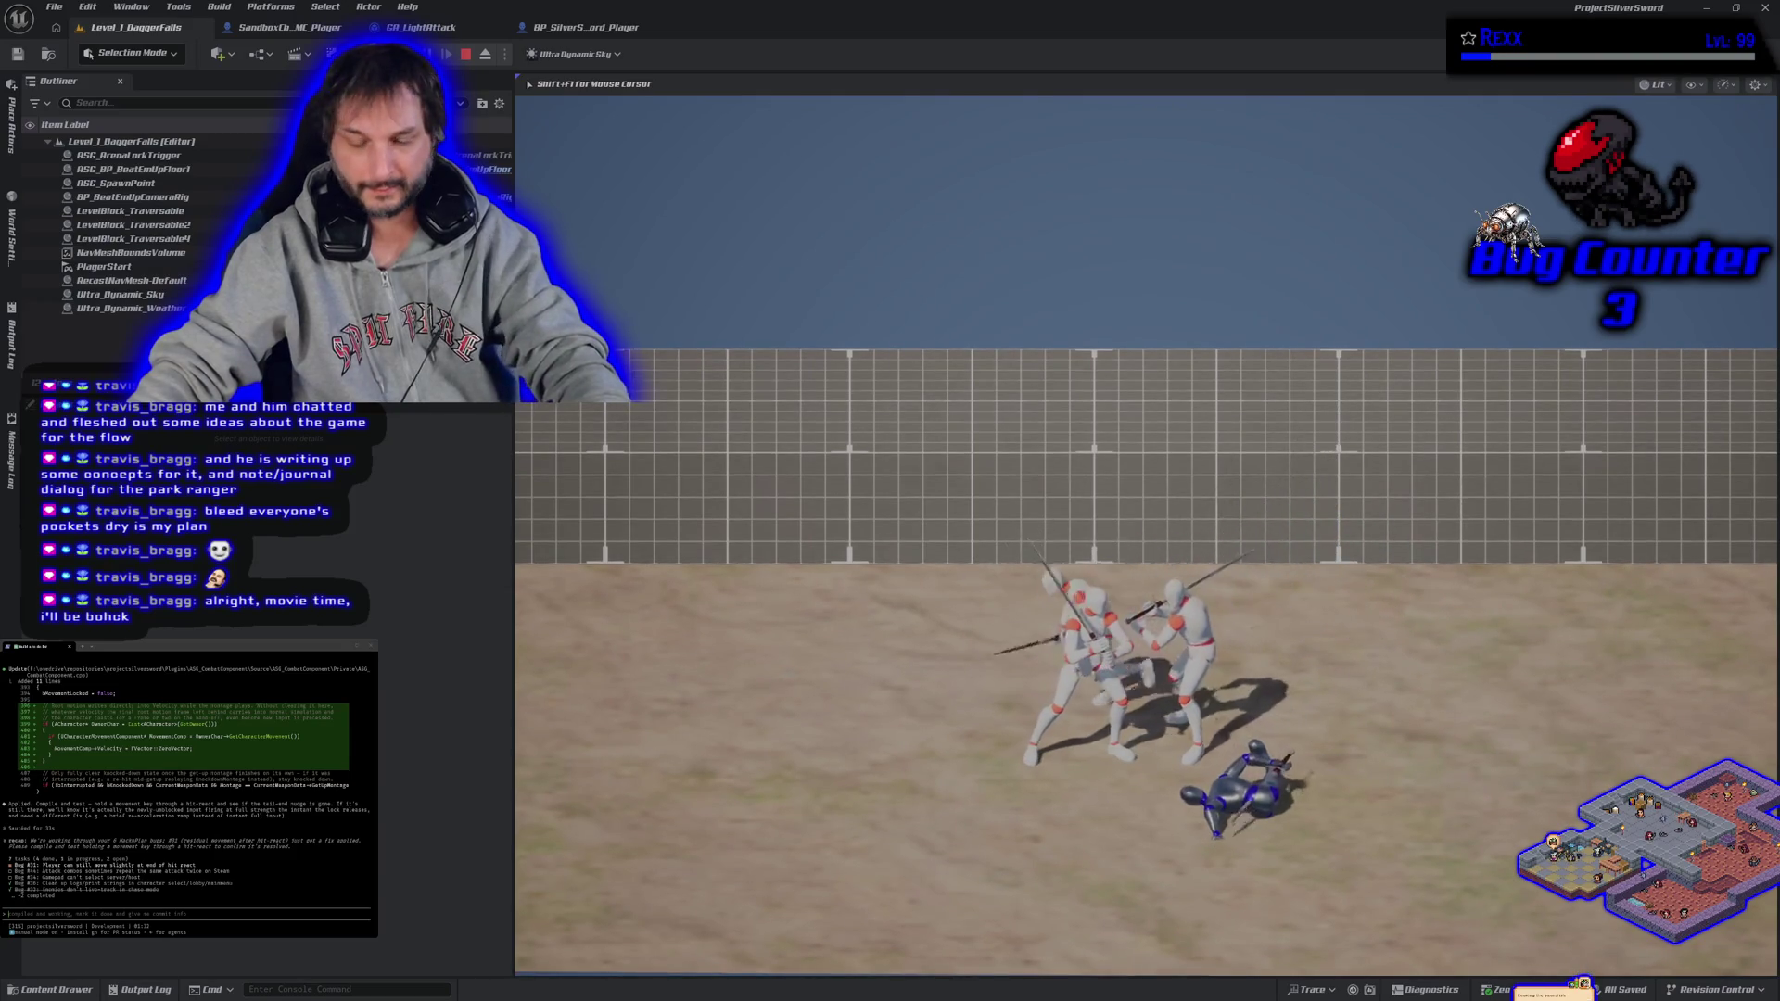
key("Escape")
key("alt+p")
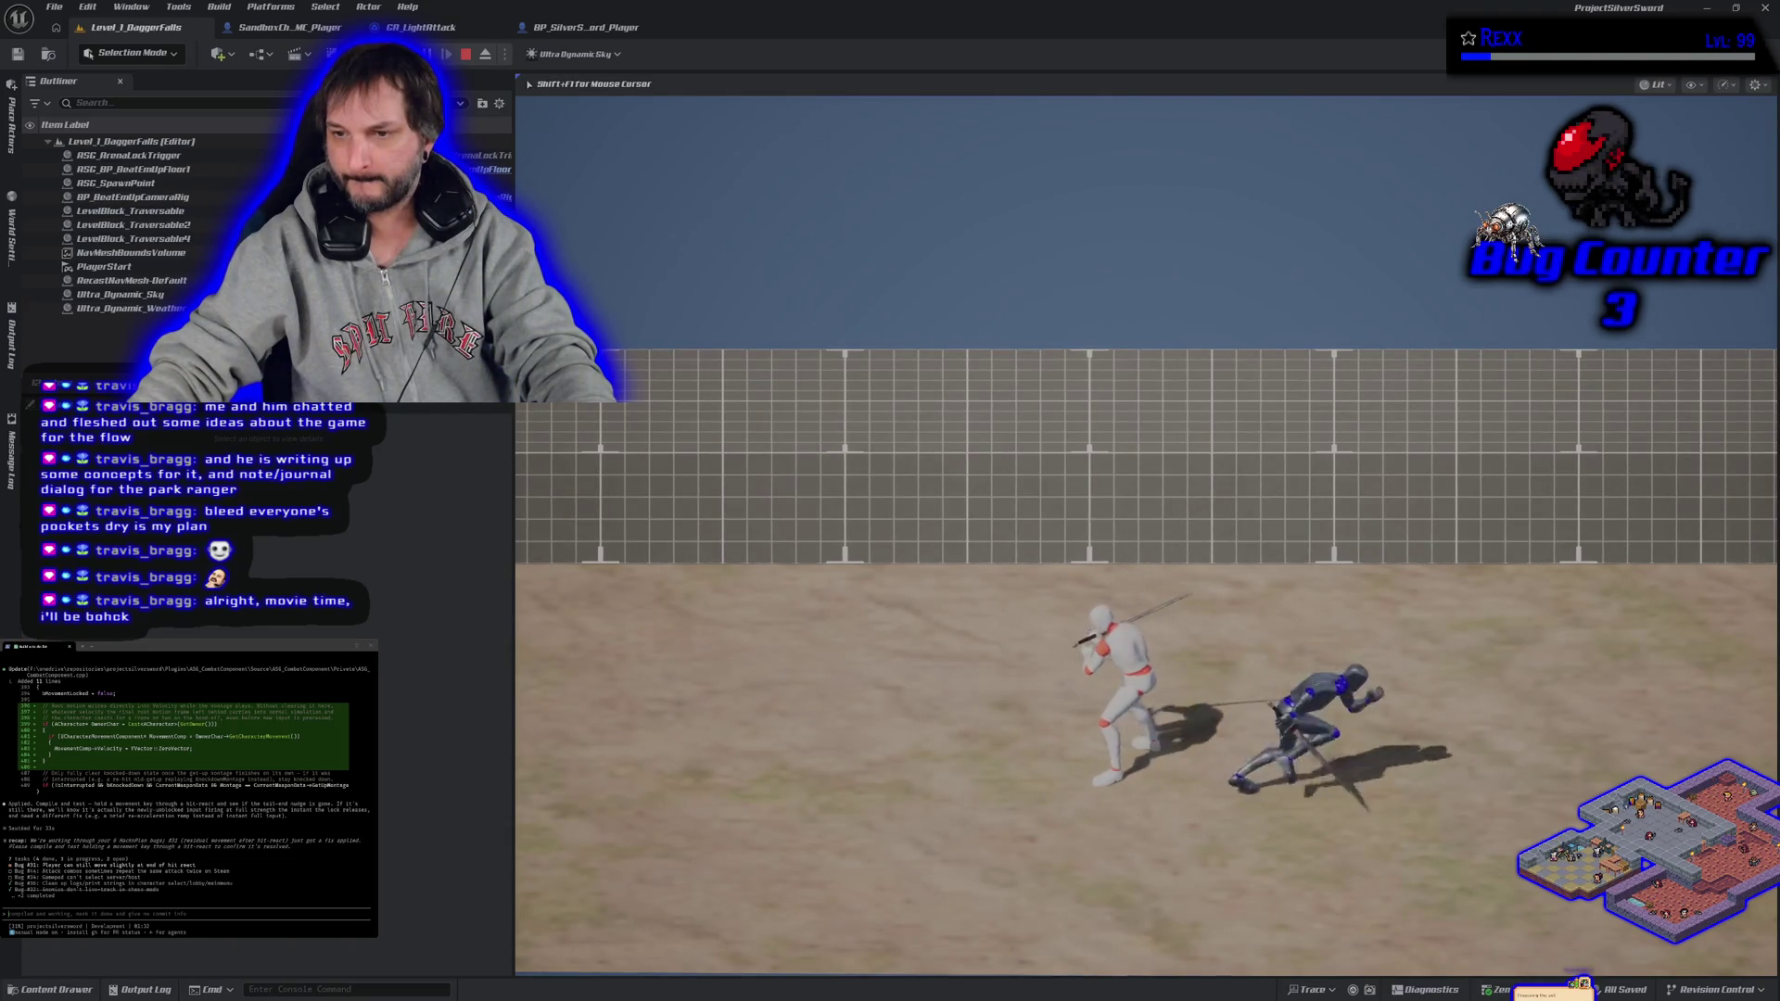
key("Escape")
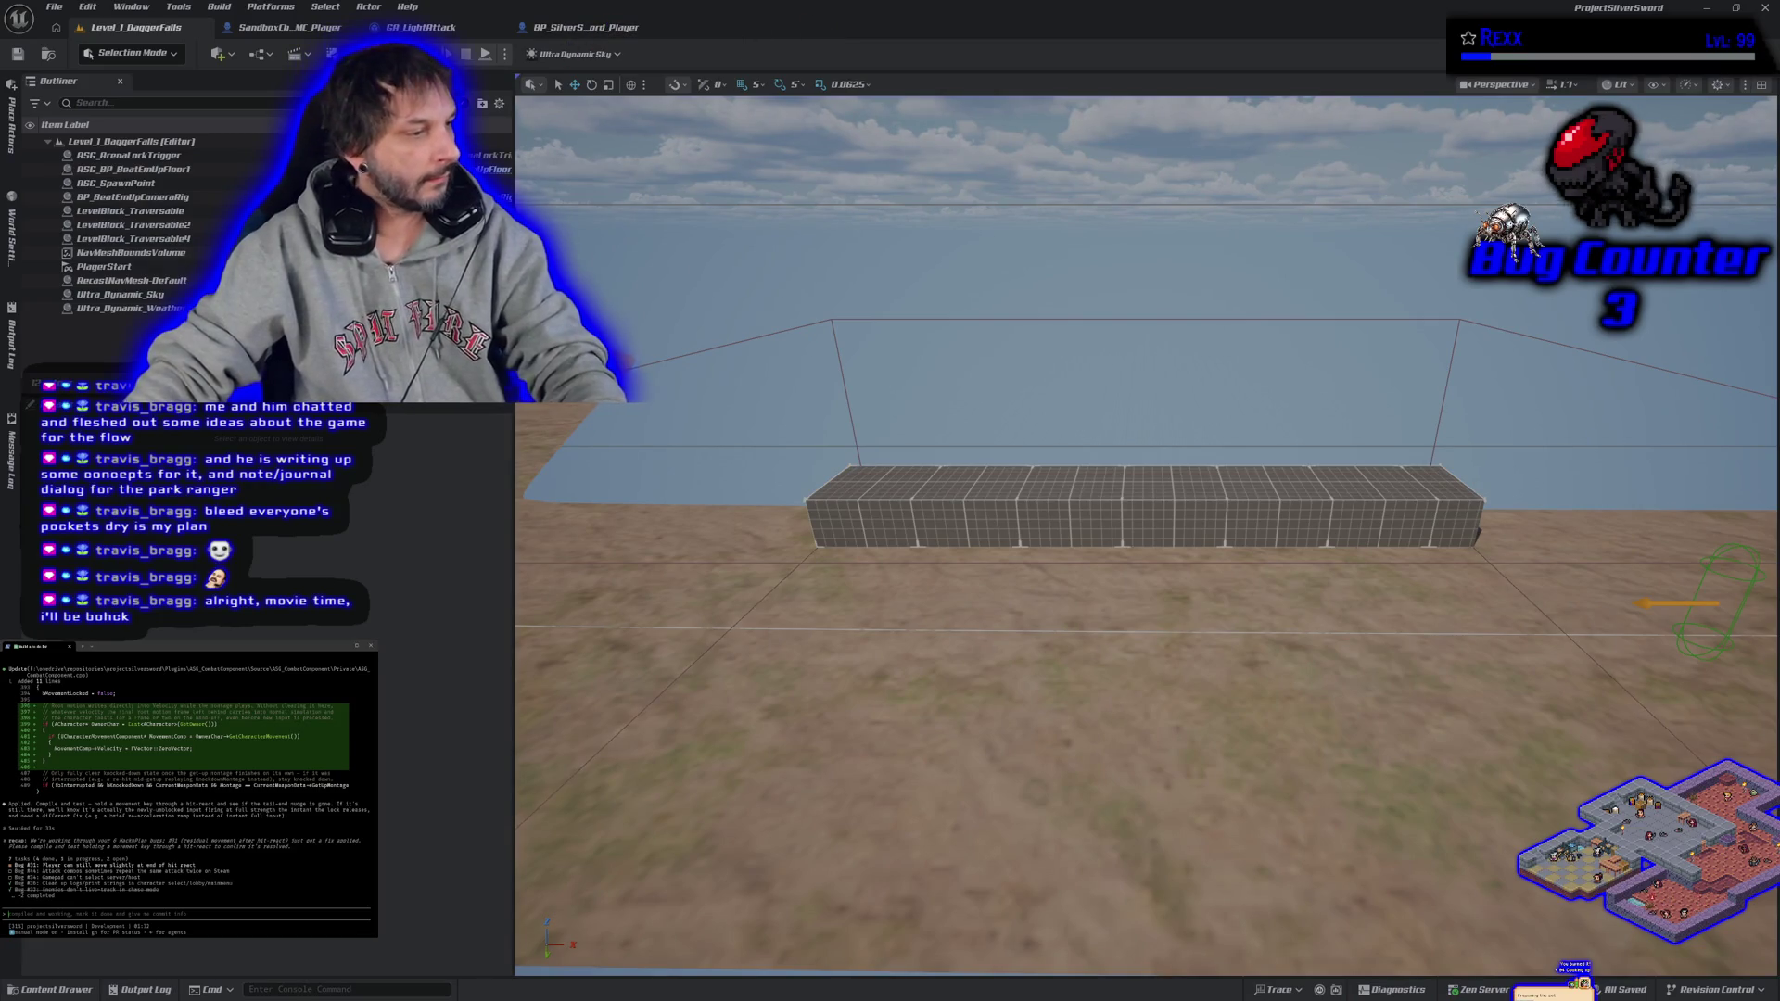
- Describe to the agent how the character should behave when dying in mid-air
type("a")
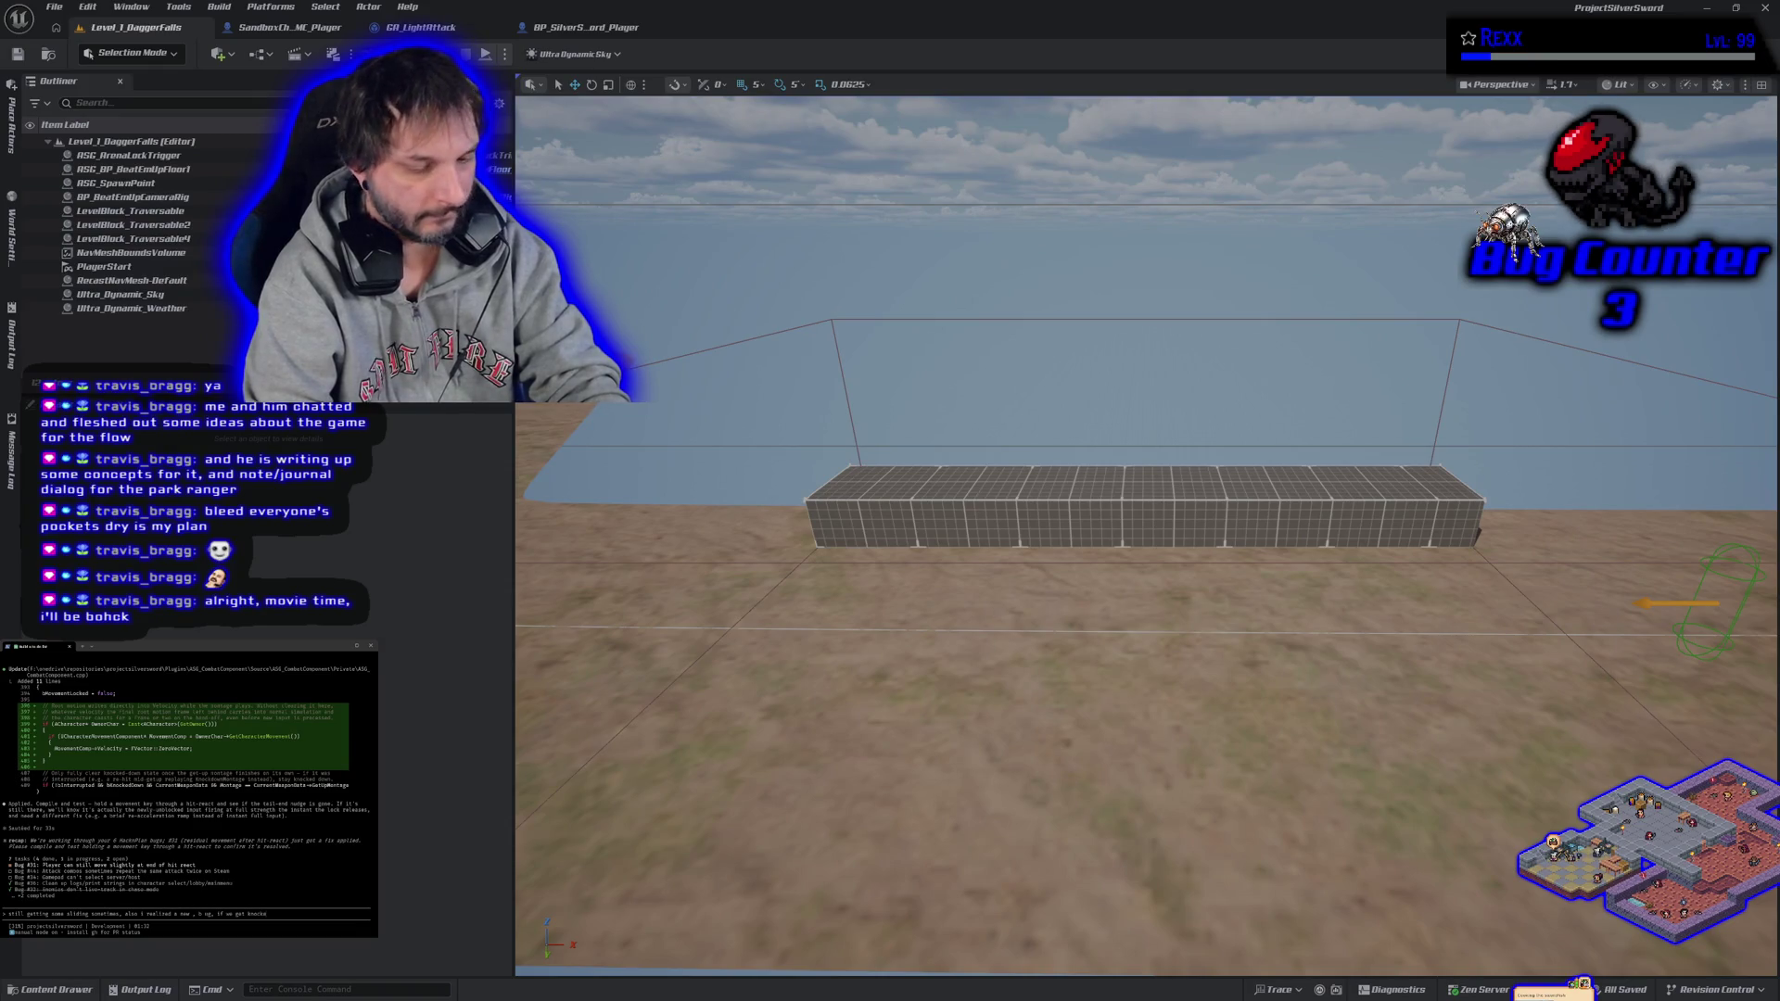
type("that we die,")
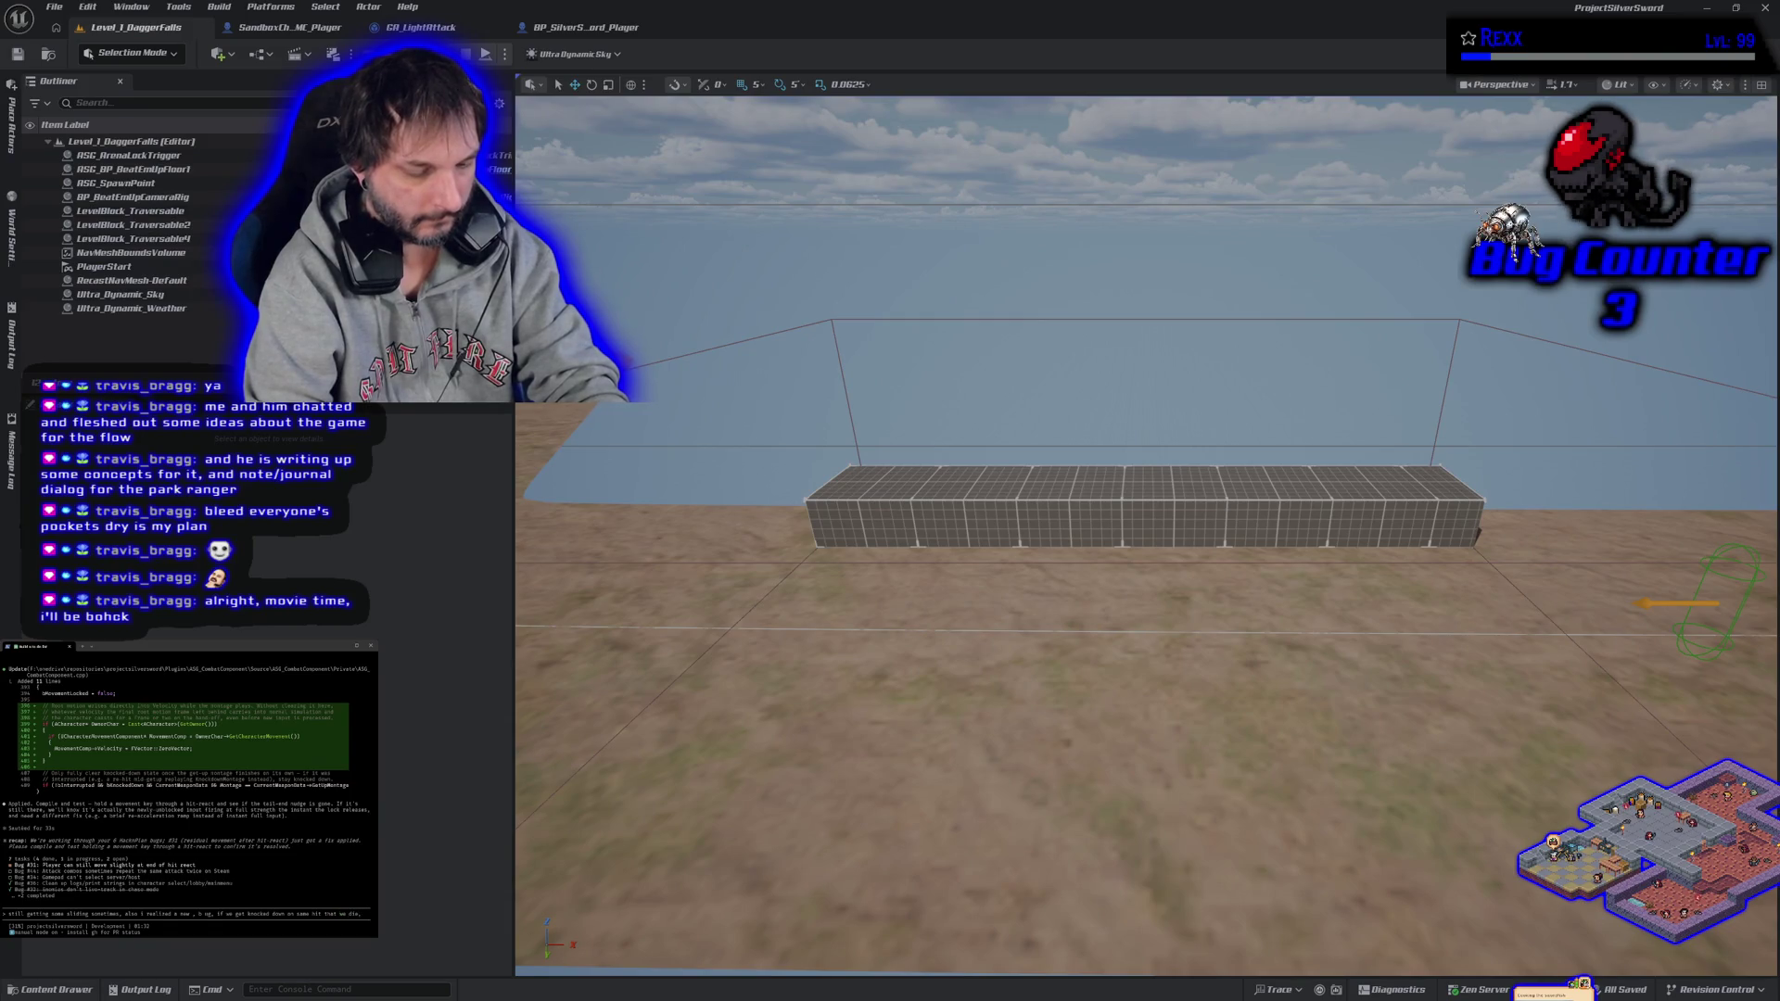
type(" we get back up")
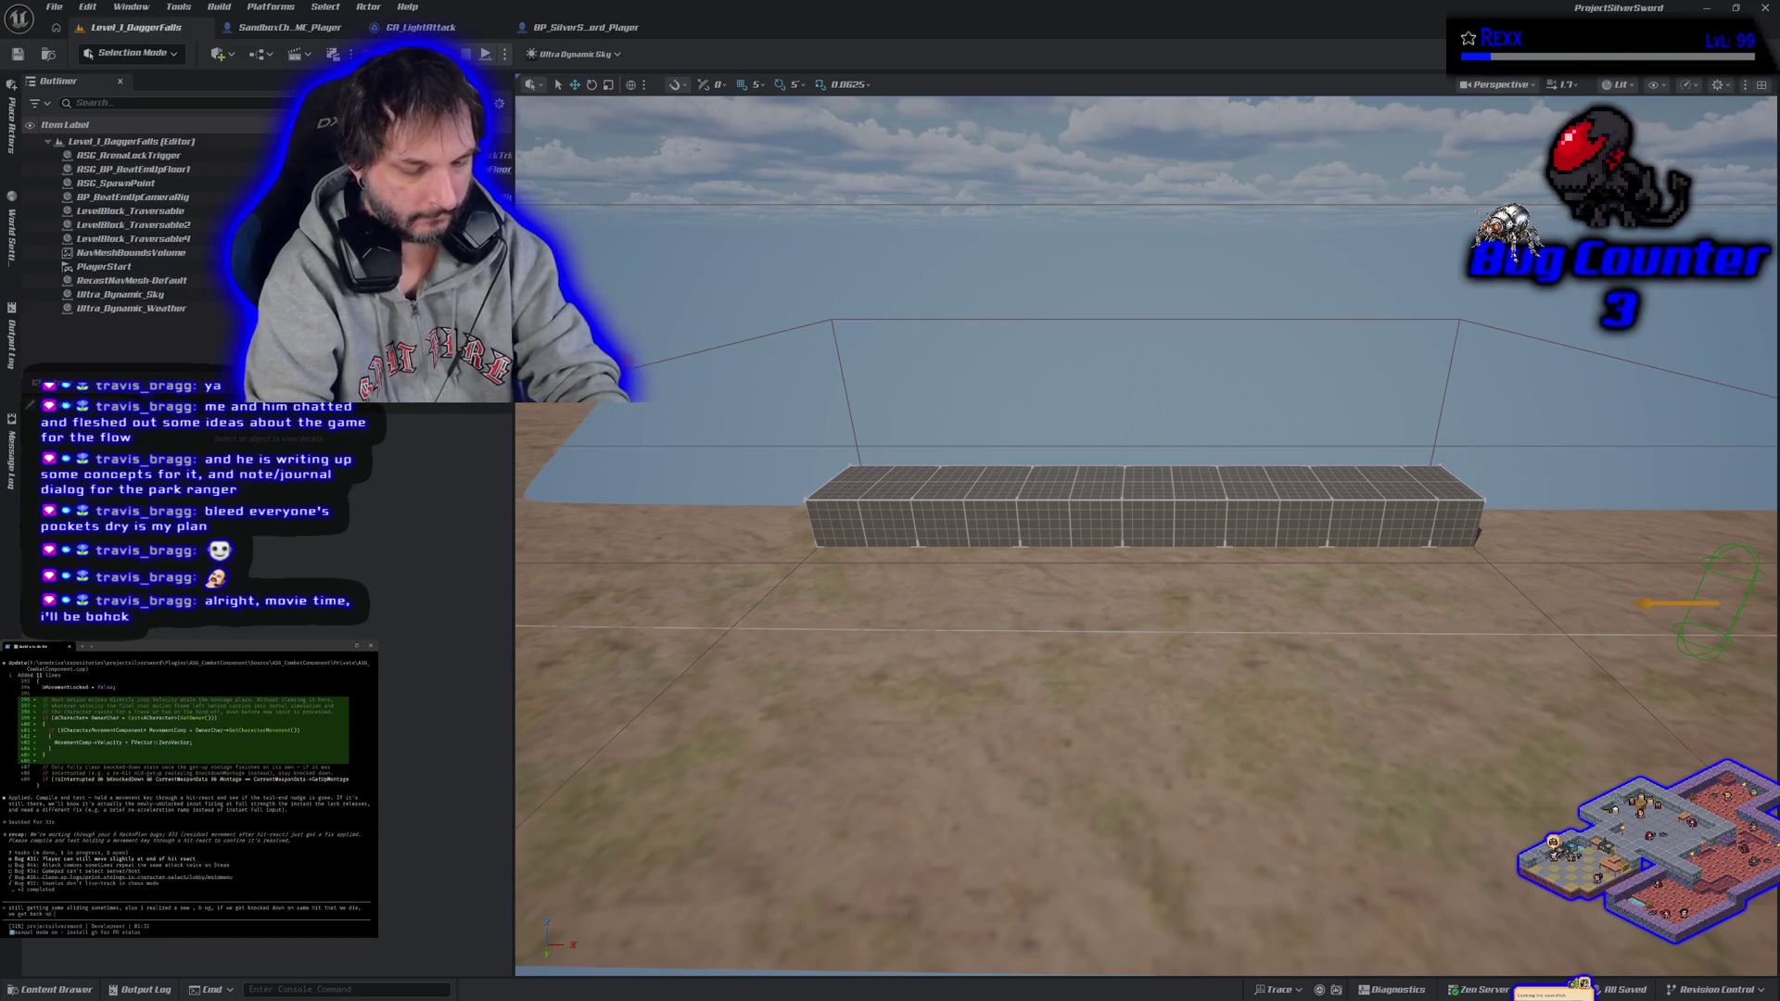
type(", when we shoul")
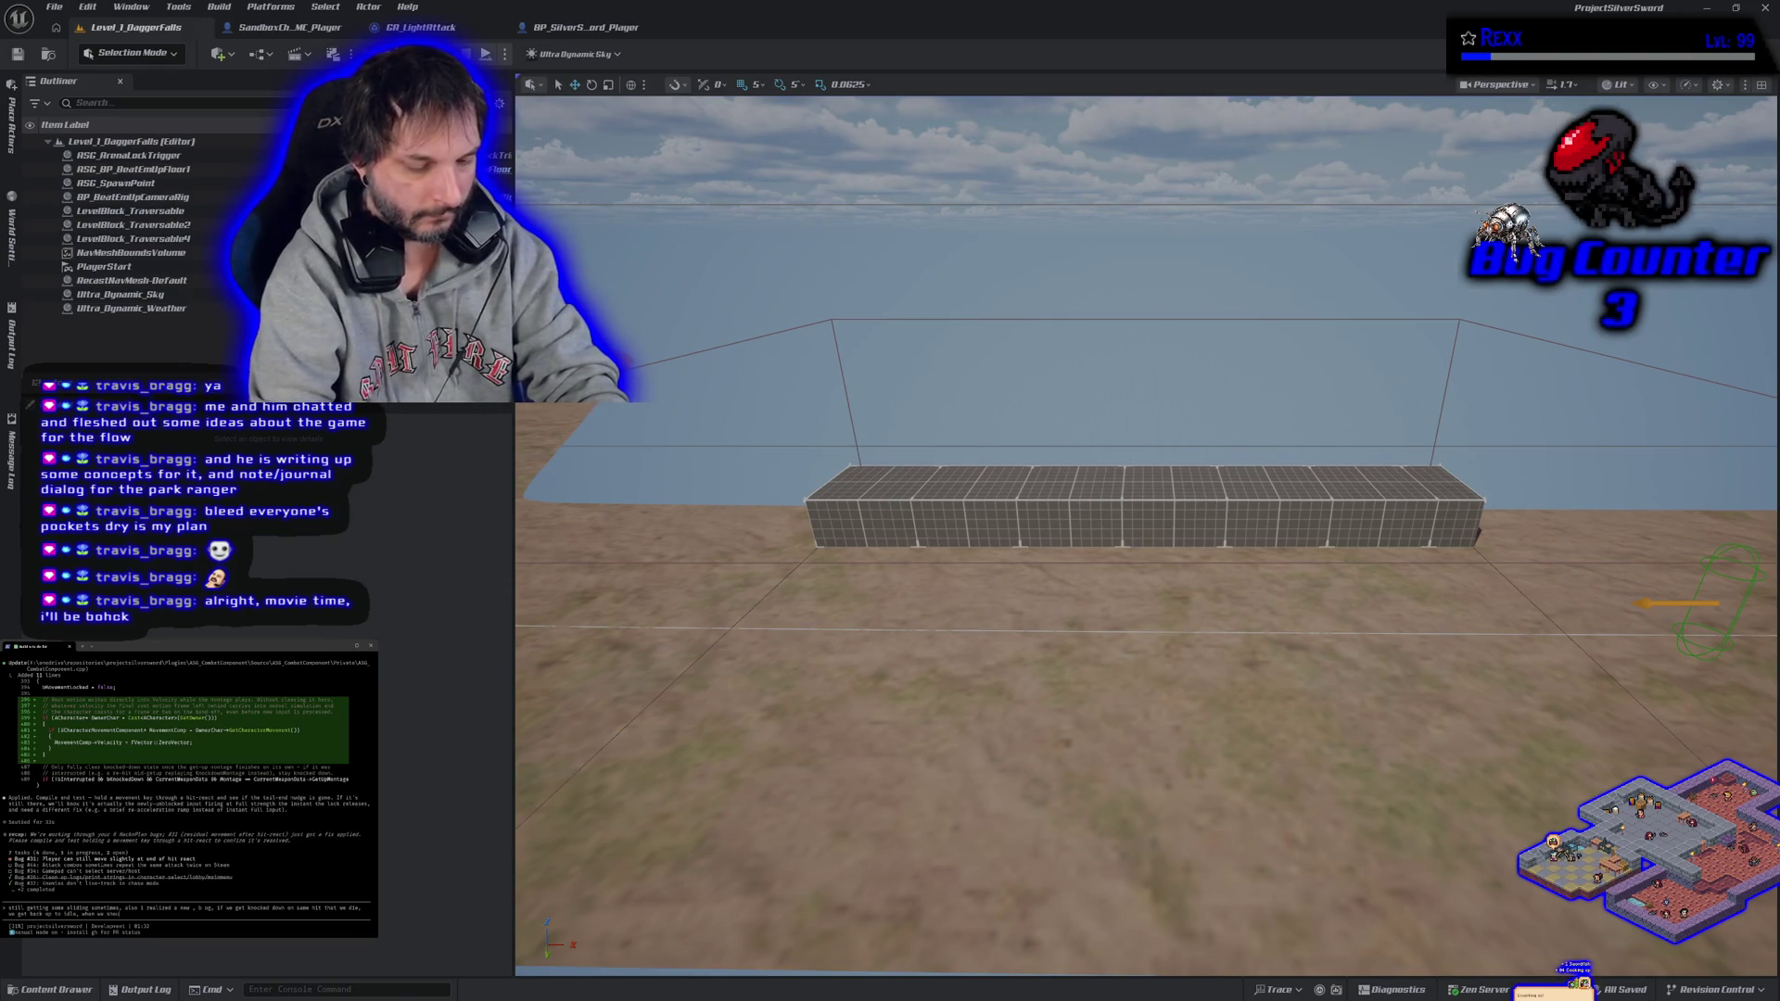
type(" die m")
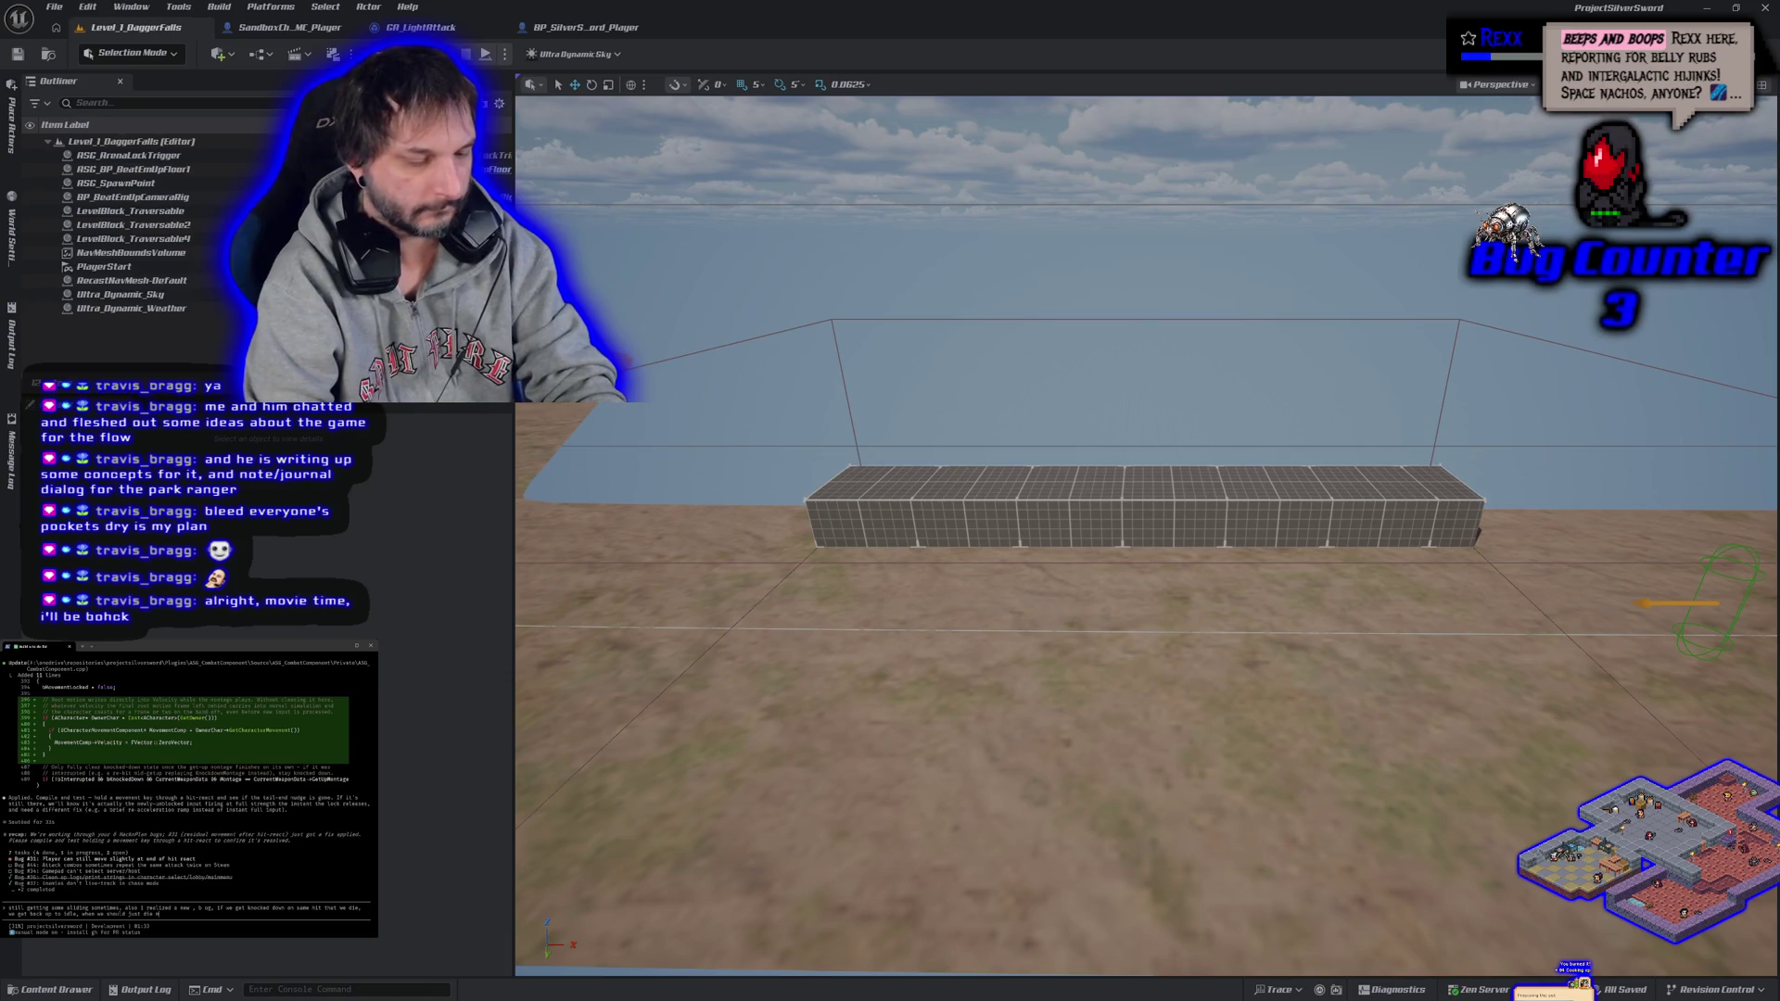
type("id kno")
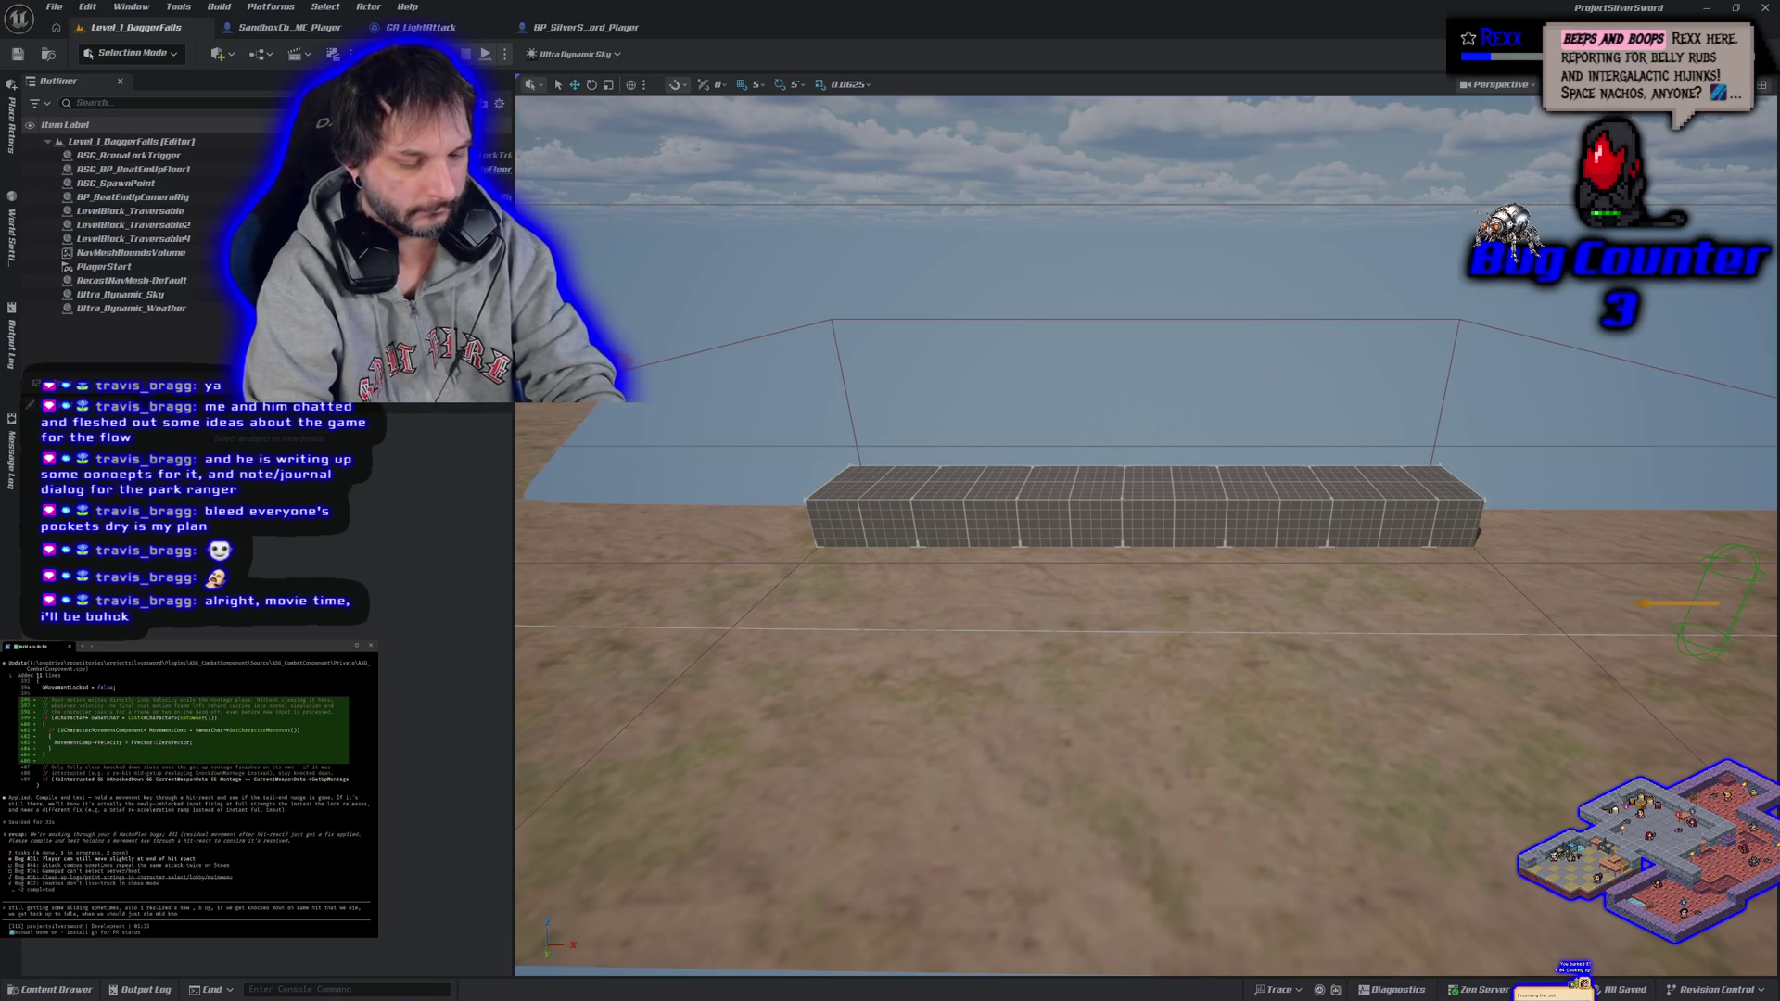
type("wn a ra")
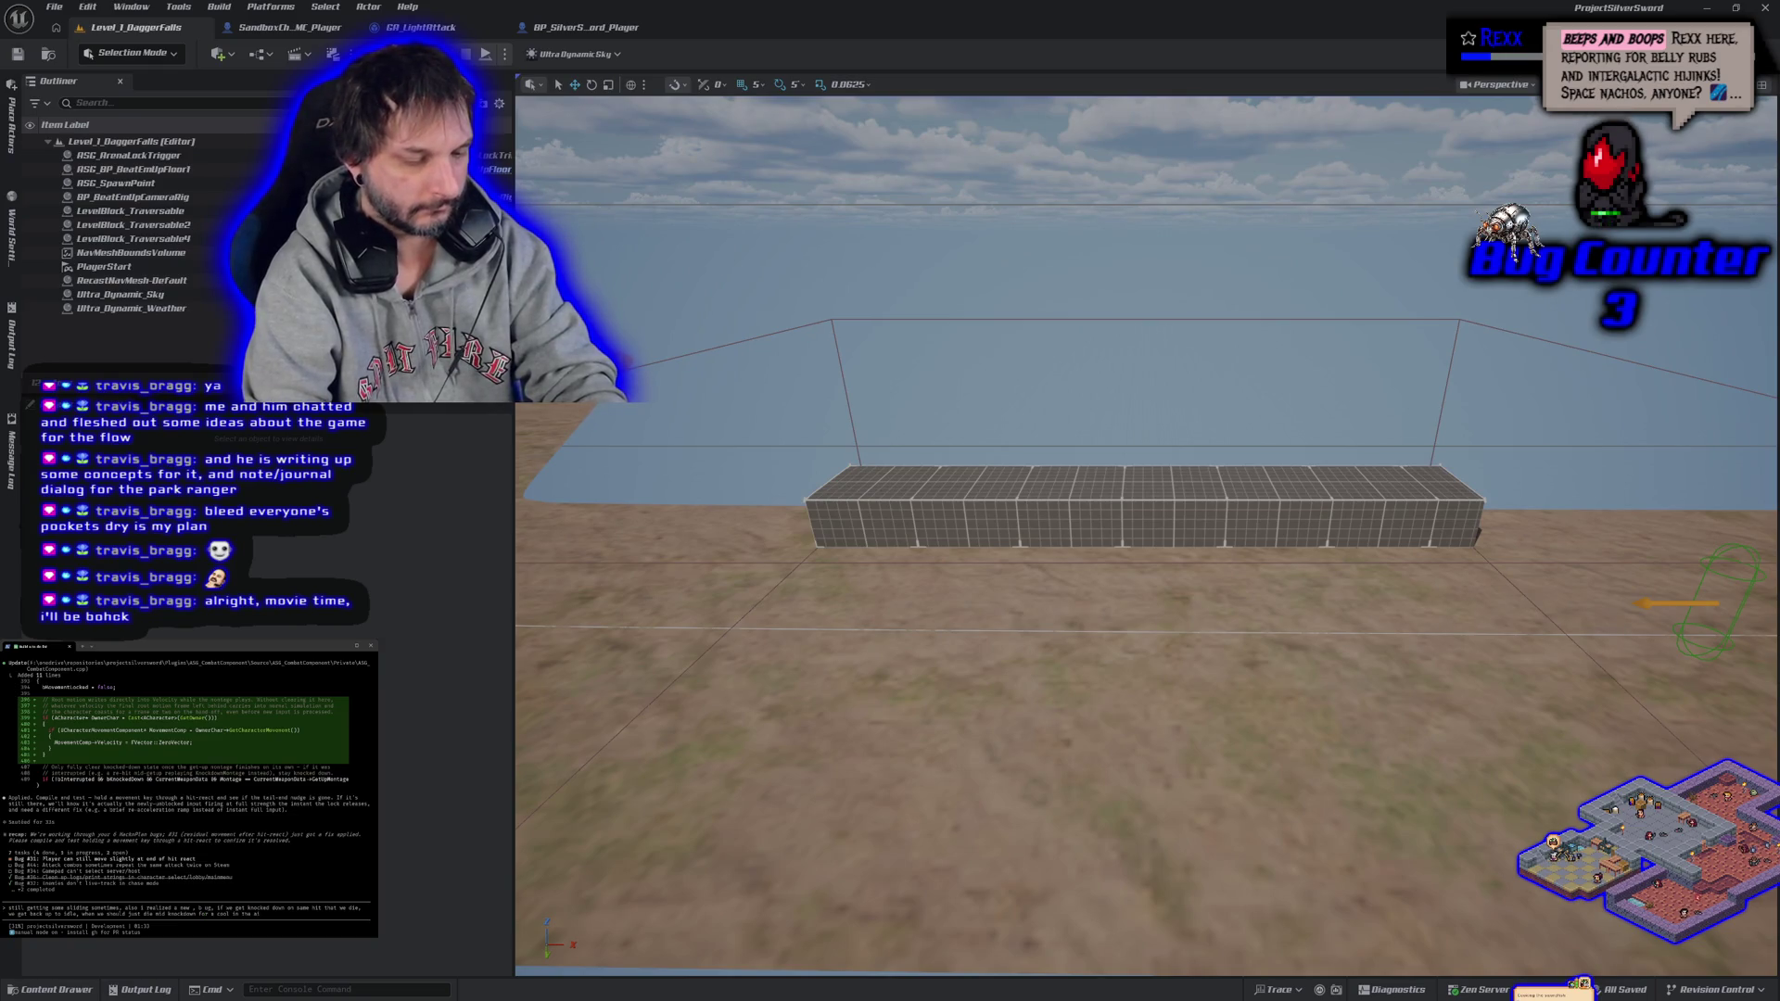
type("ath")
key("Return")
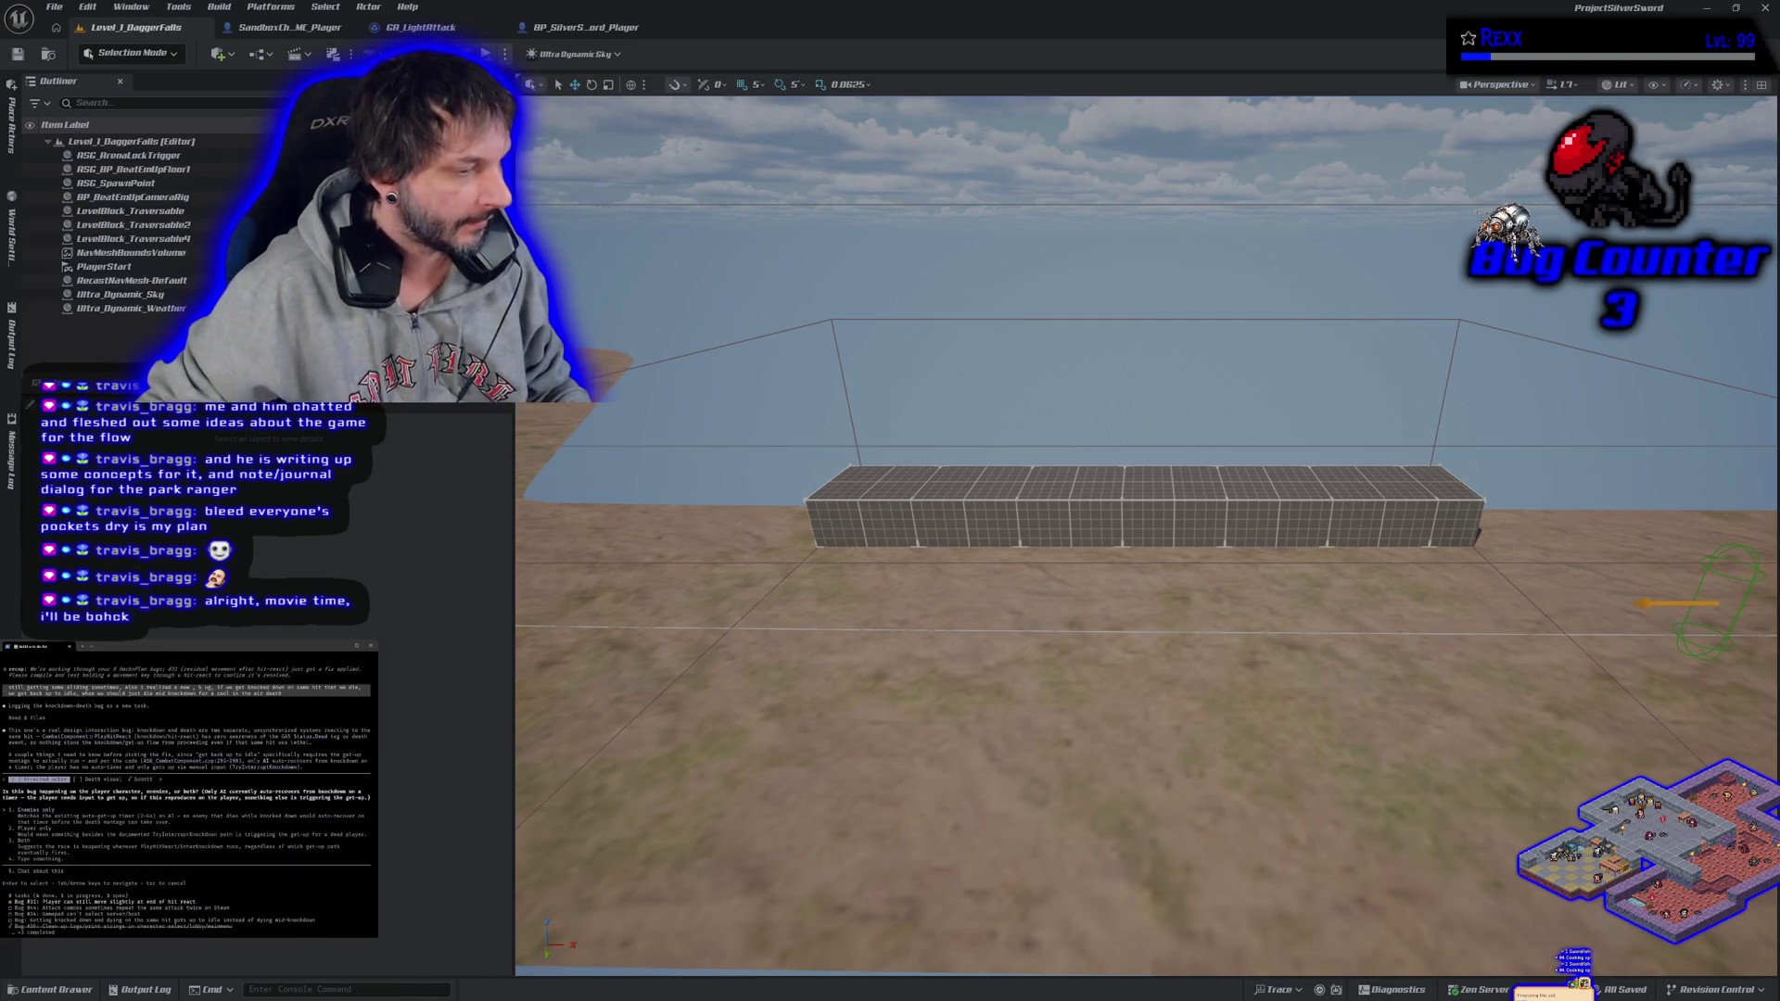
- Switch from the editor to the browser's kanban task board
key("alt+Tab")
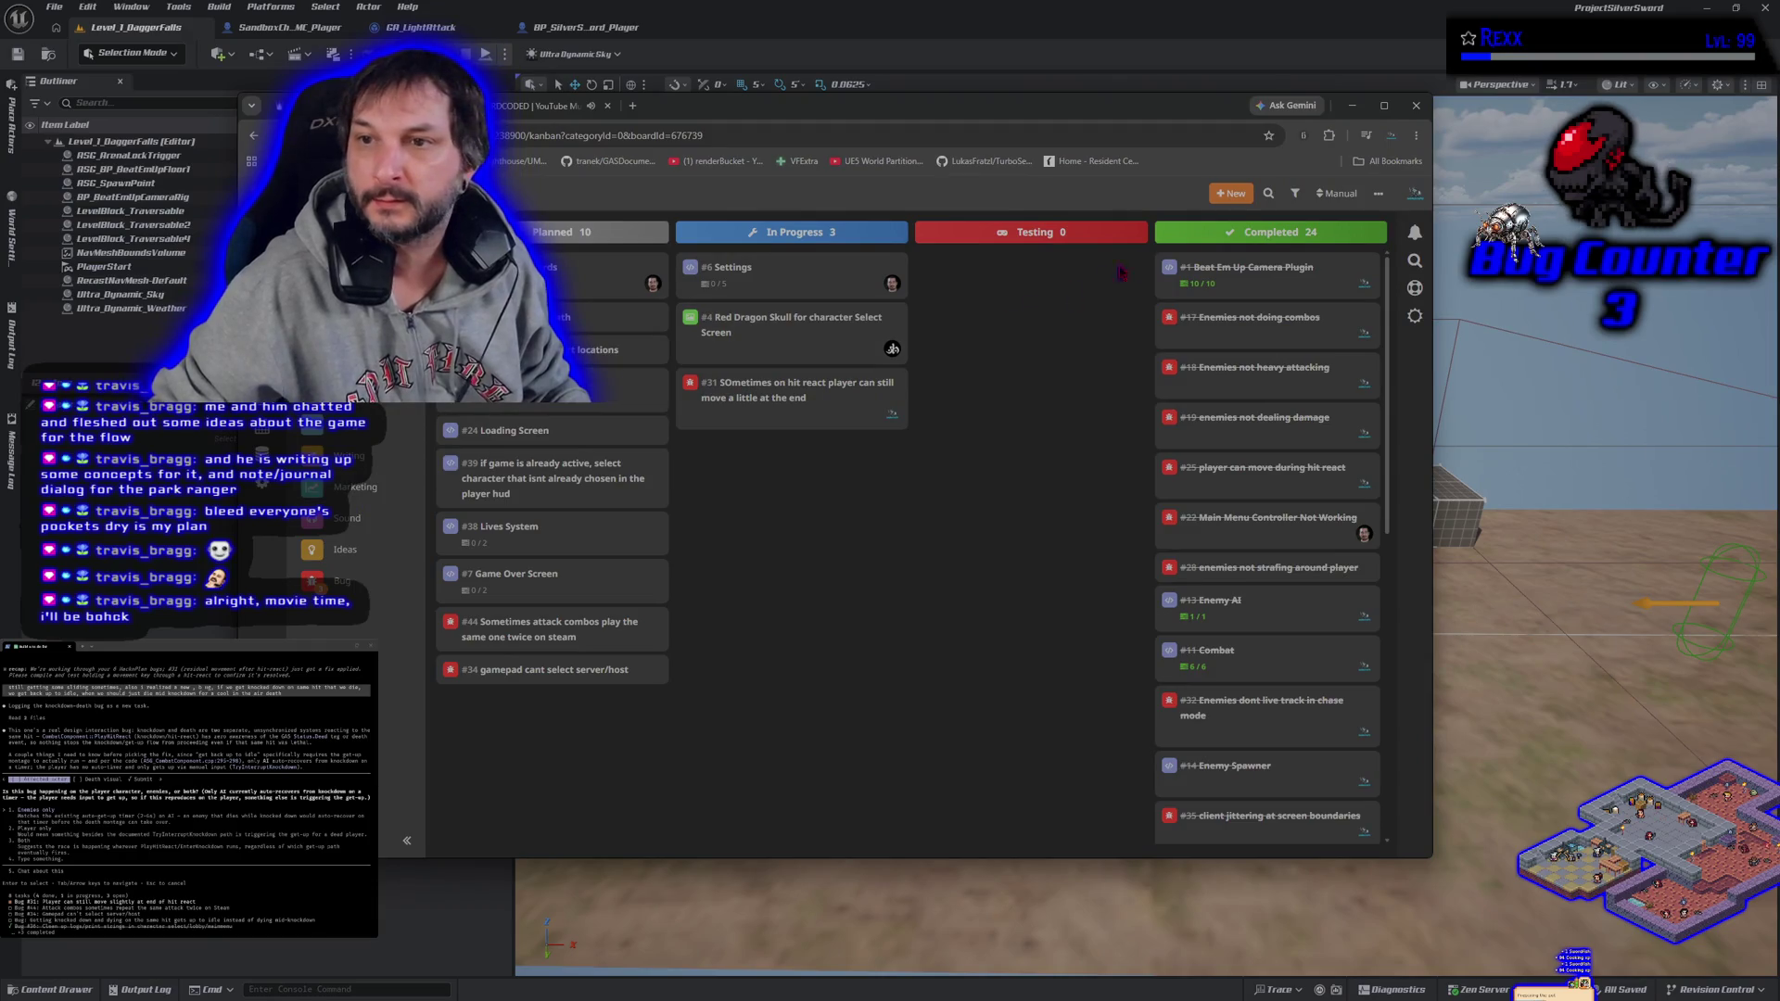
- Begin a new task card from the board's New menu, then dismiss the page context menu
left_click(1239, 196)
left_click(1255, 221)
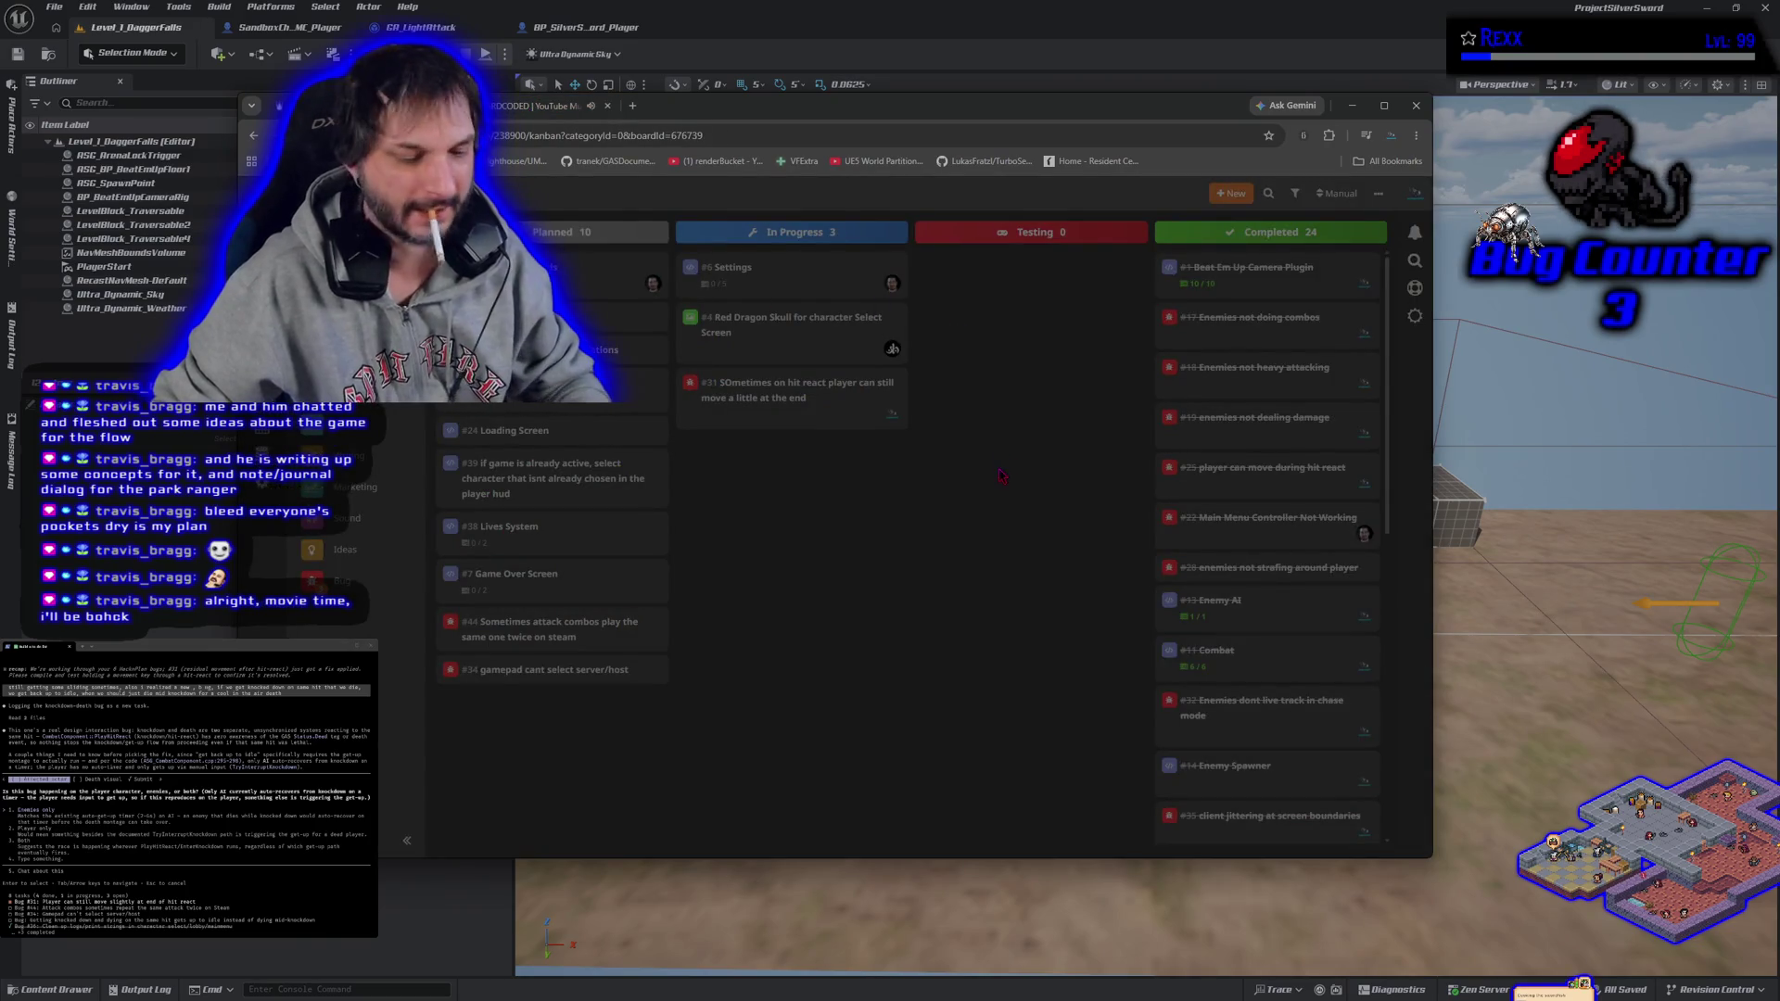
right_click(999, 470)
key("Escape")
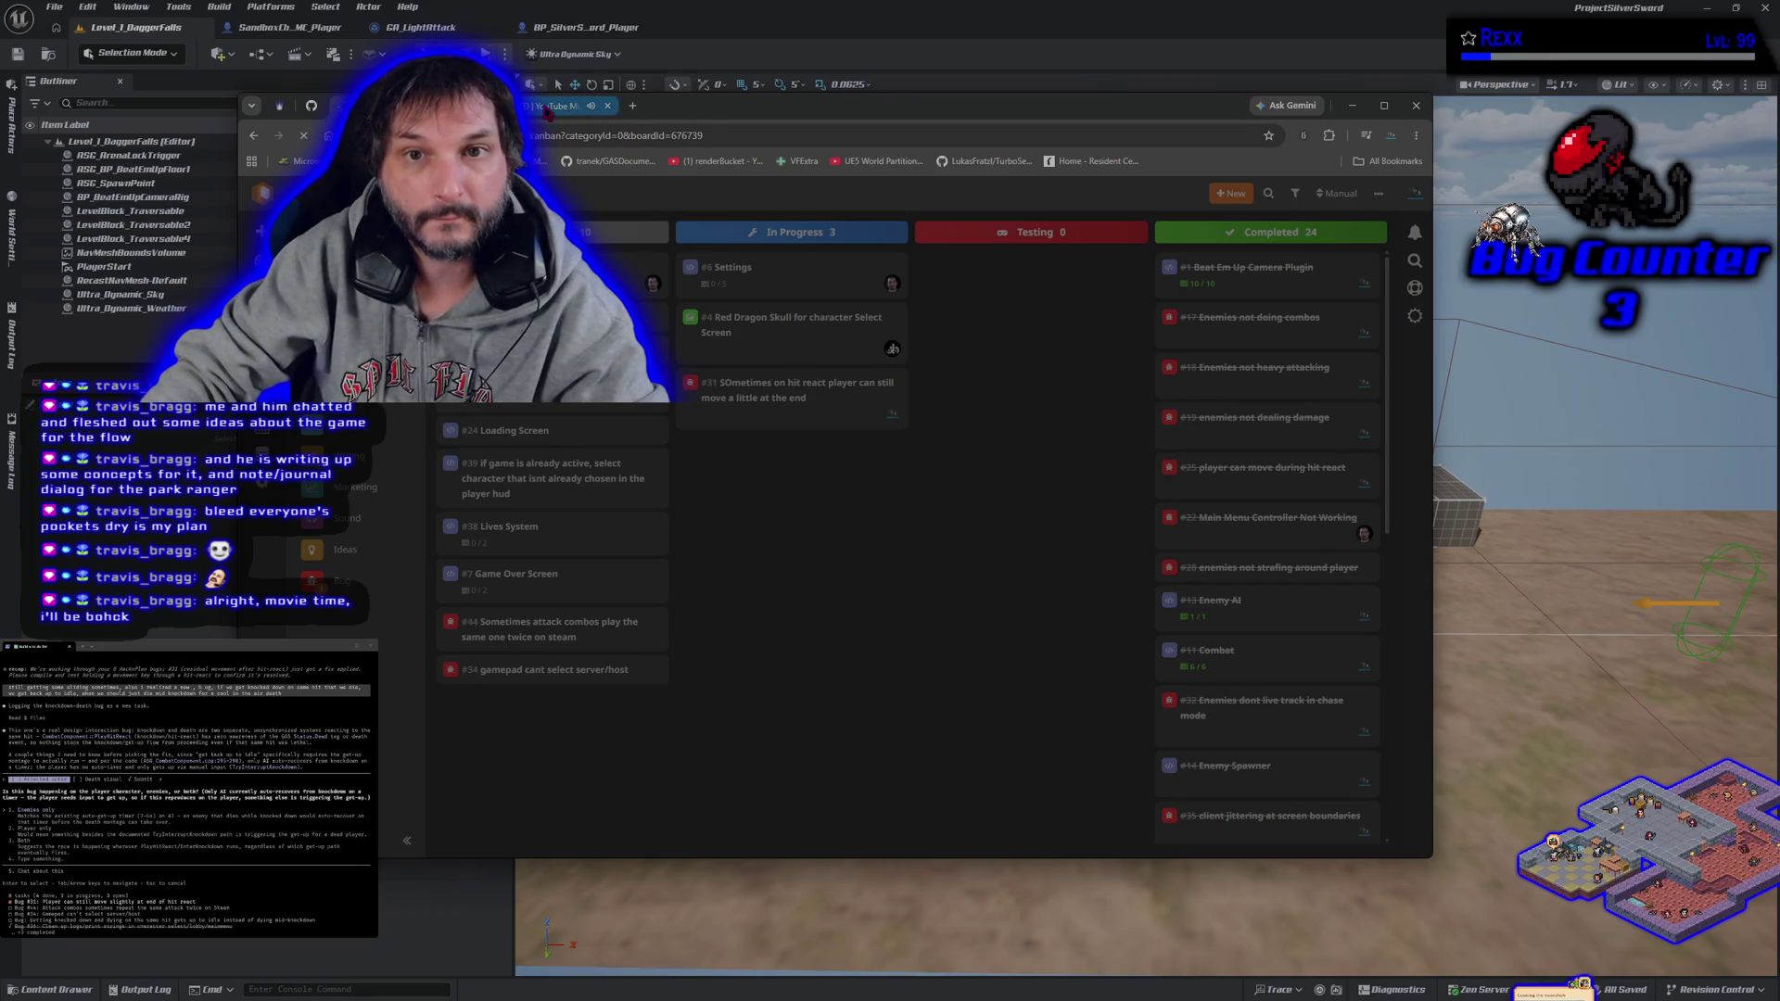
- Check the YouTube Music track and queue, collapse the player, and return to the HacknPlan board
left_click(581, 105)
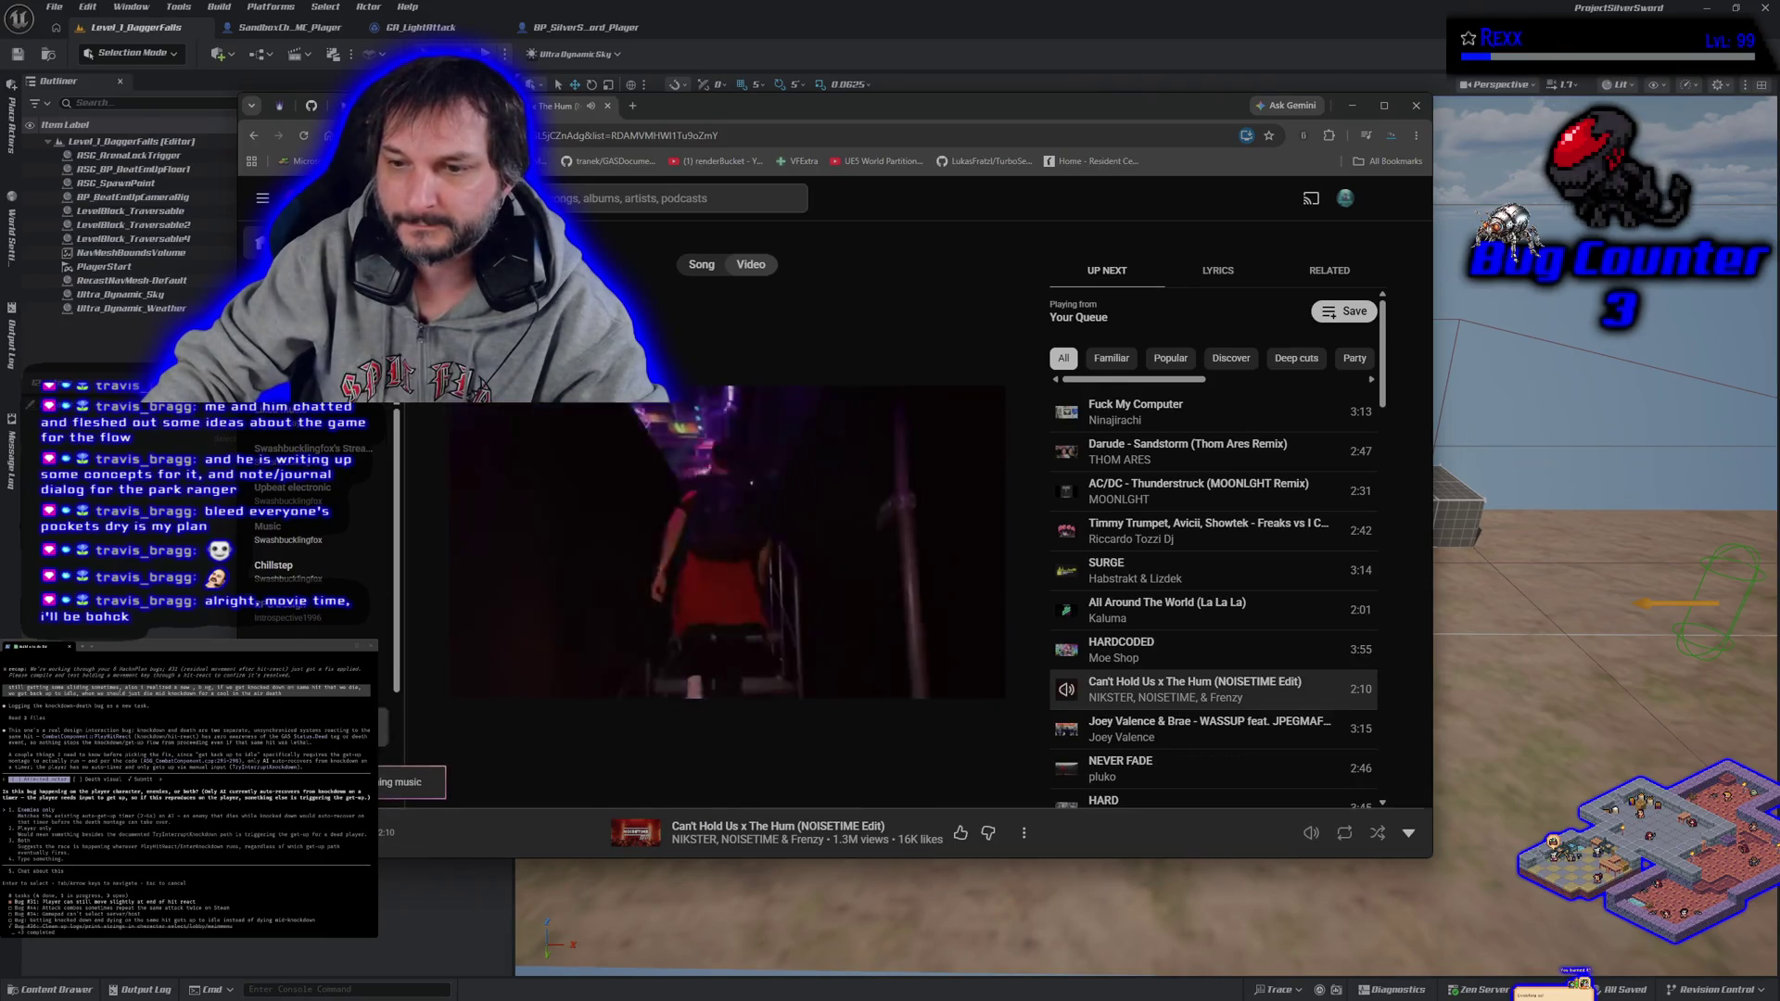
left_click(1408, 832)
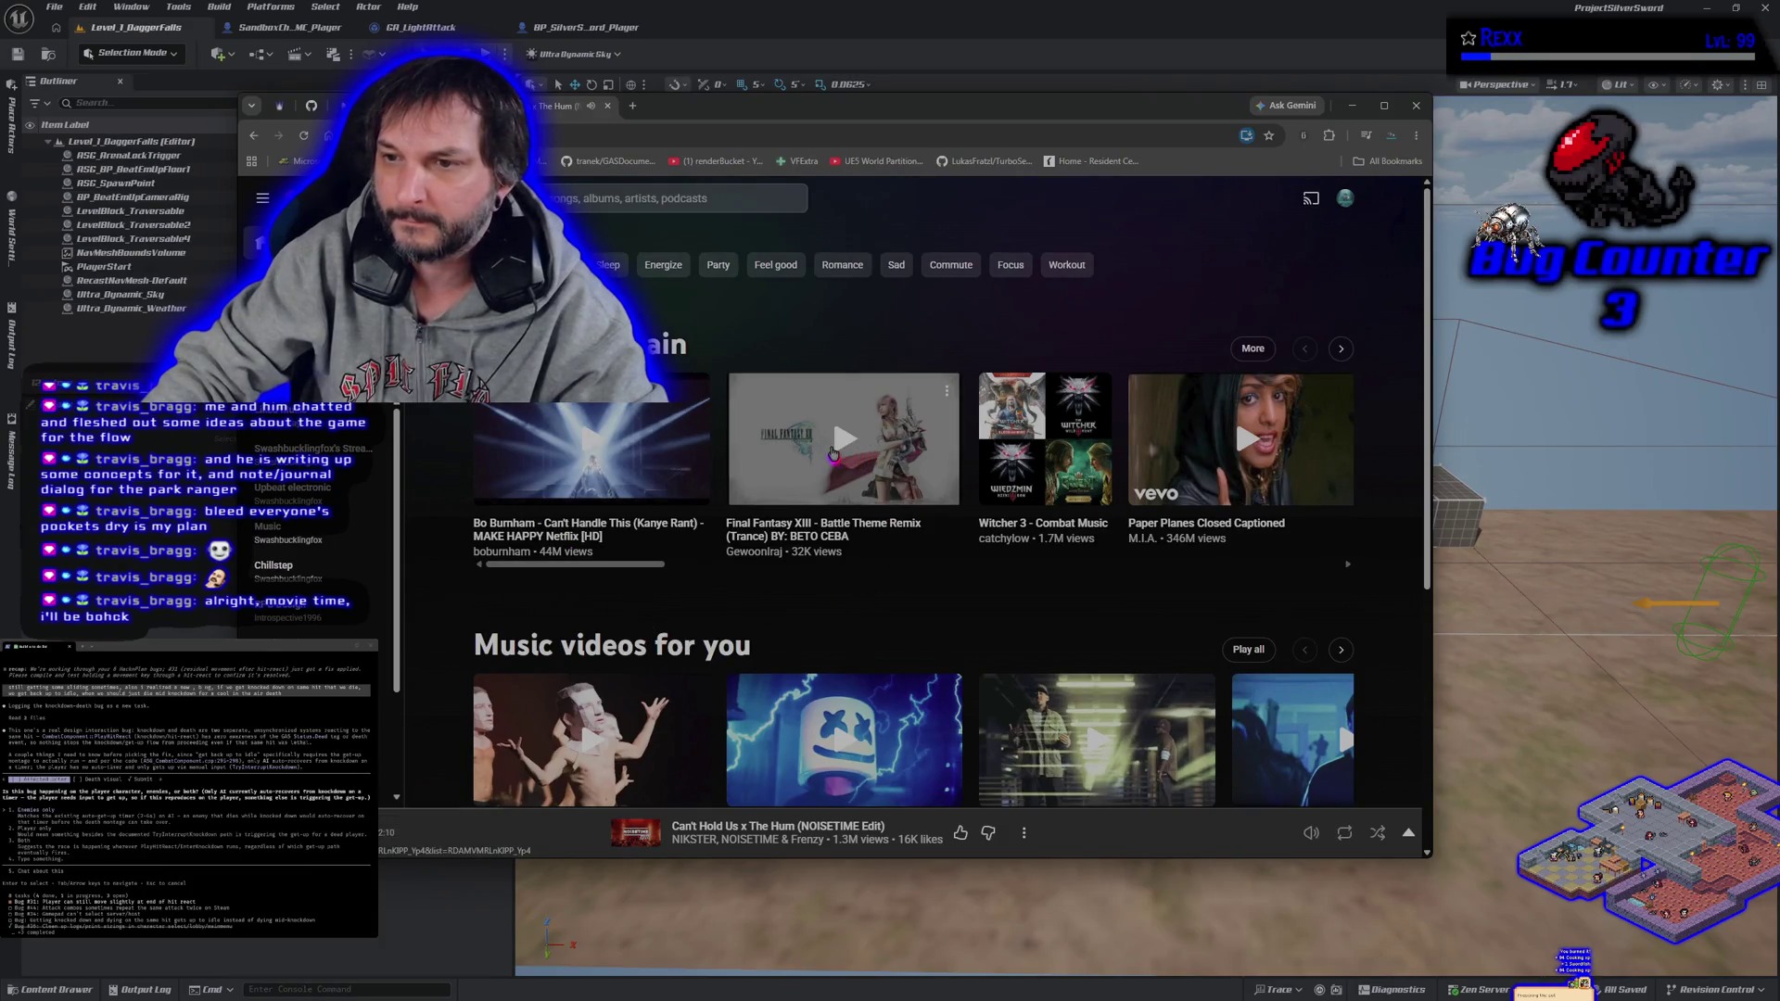
left_click(1237, 461)
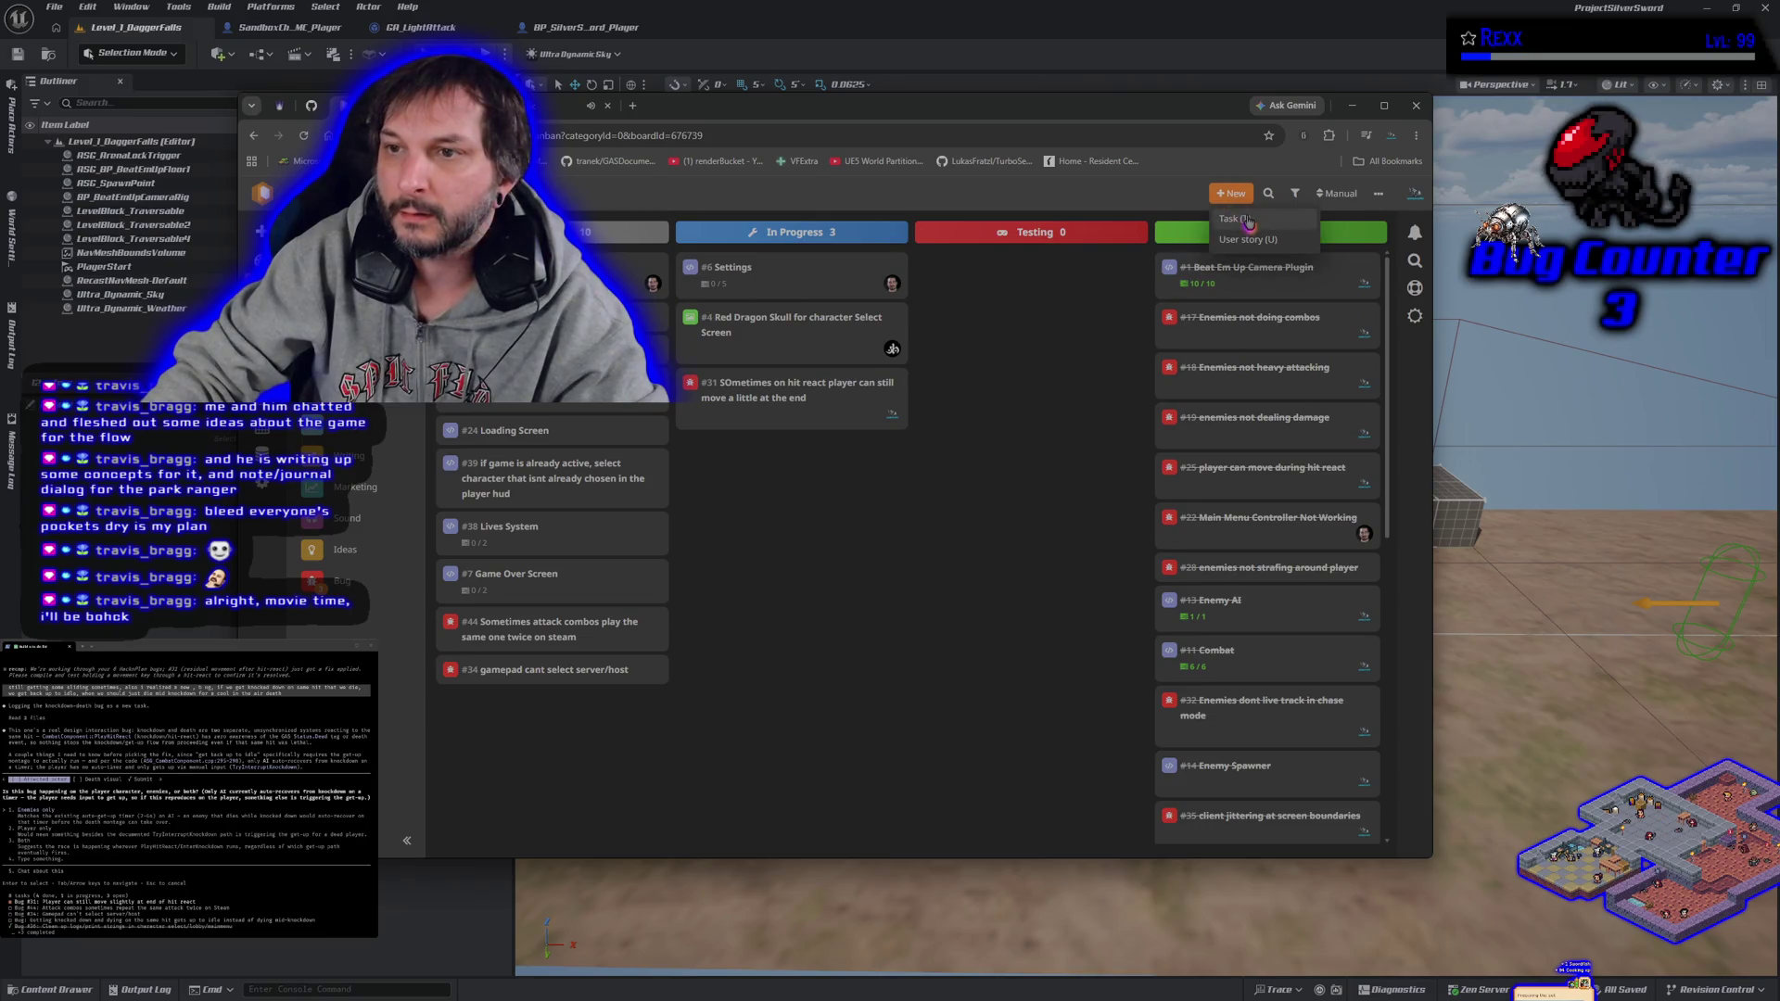
- Create a new Bug-category task card titled 'Death + Knockdown' on the HacknPlan board
left_click(1231, 193)
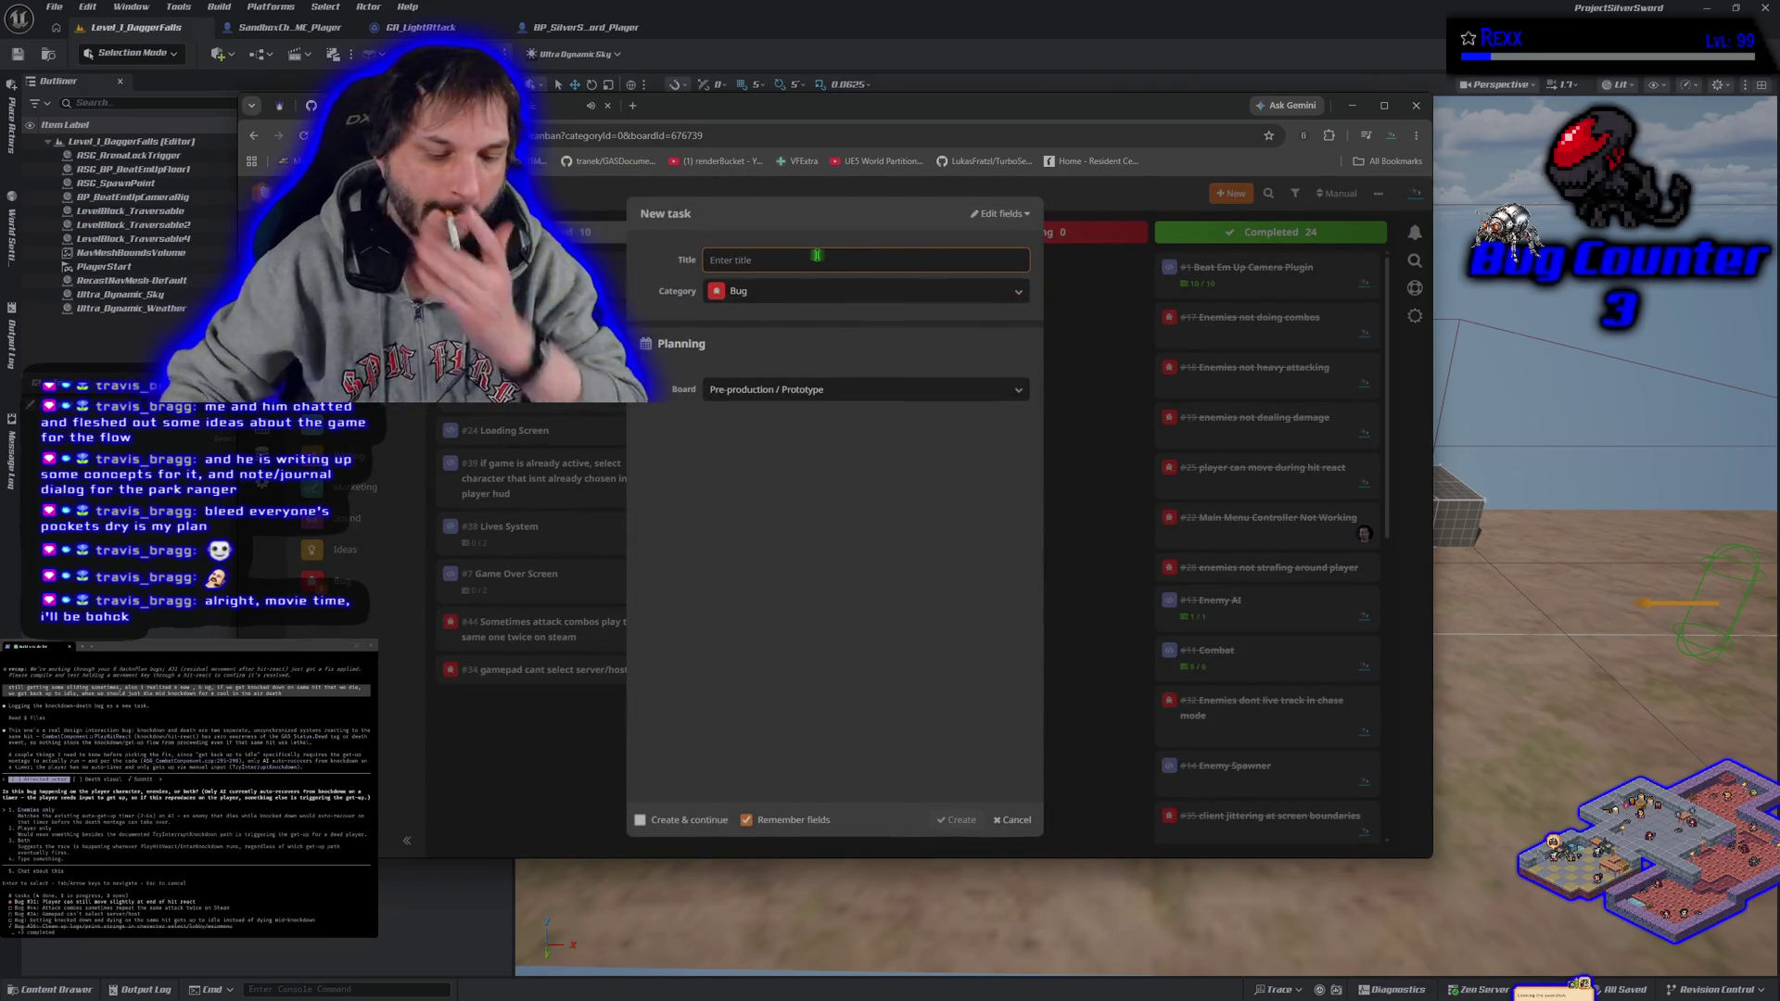
type("Death")
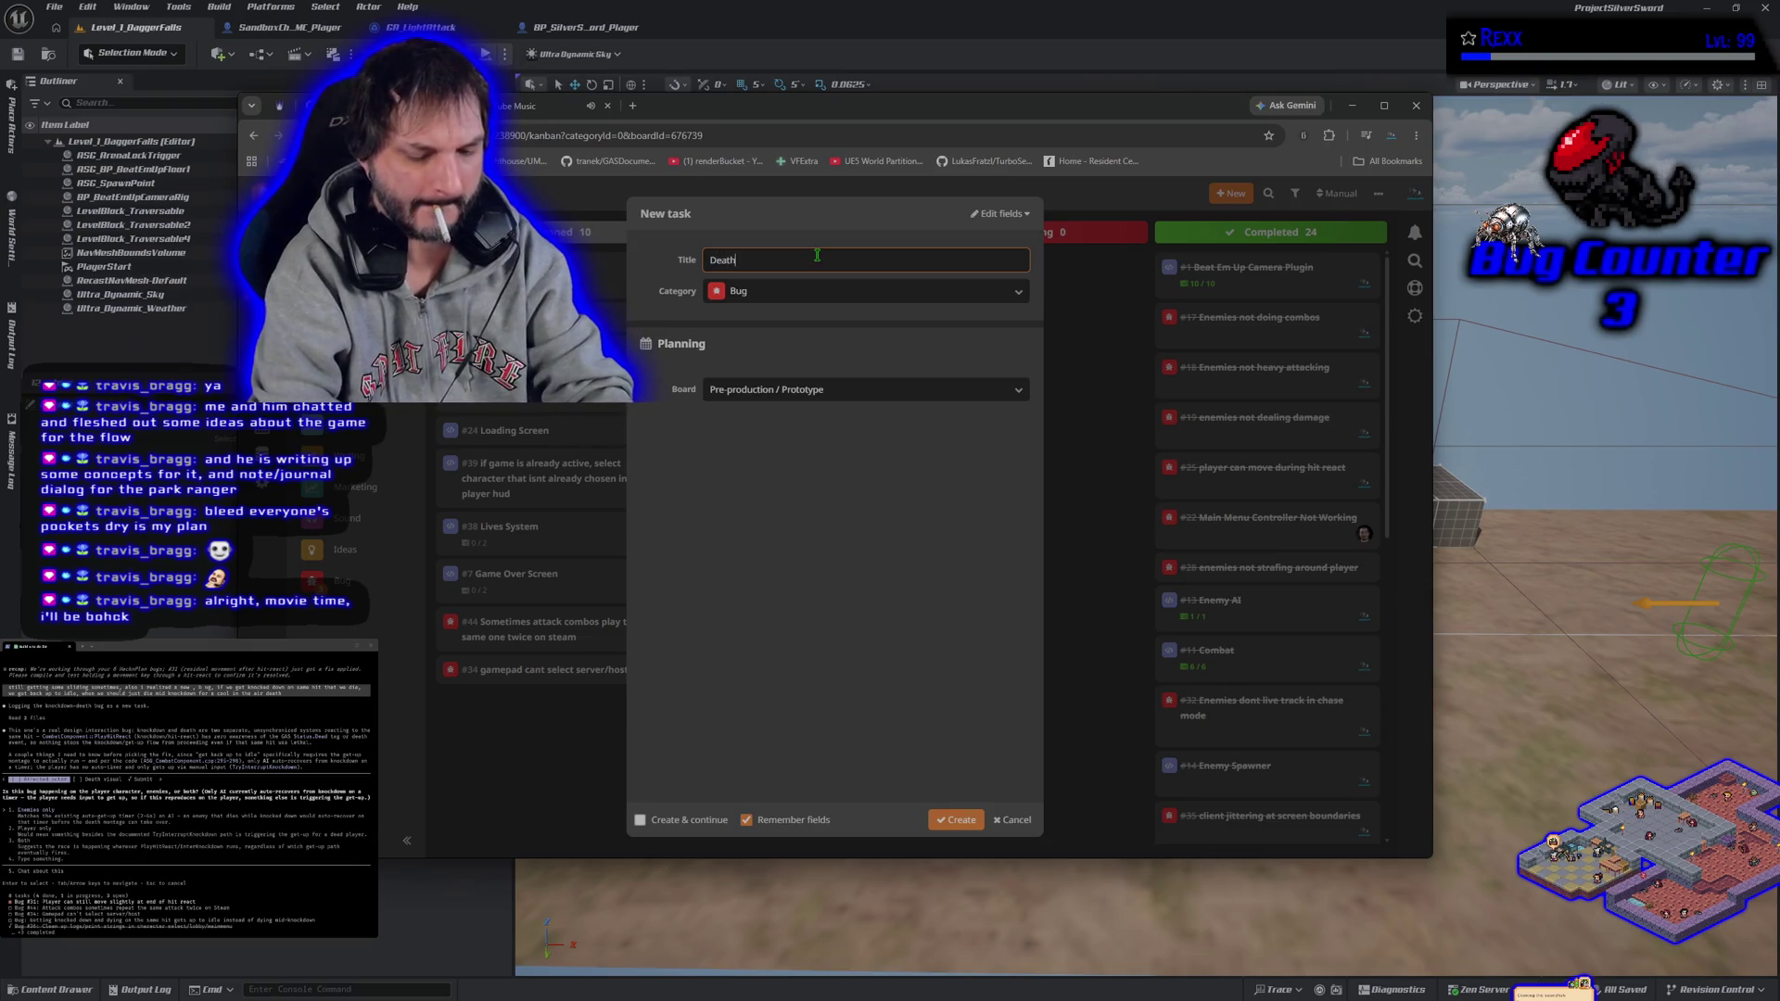
type(" + Knockdown")
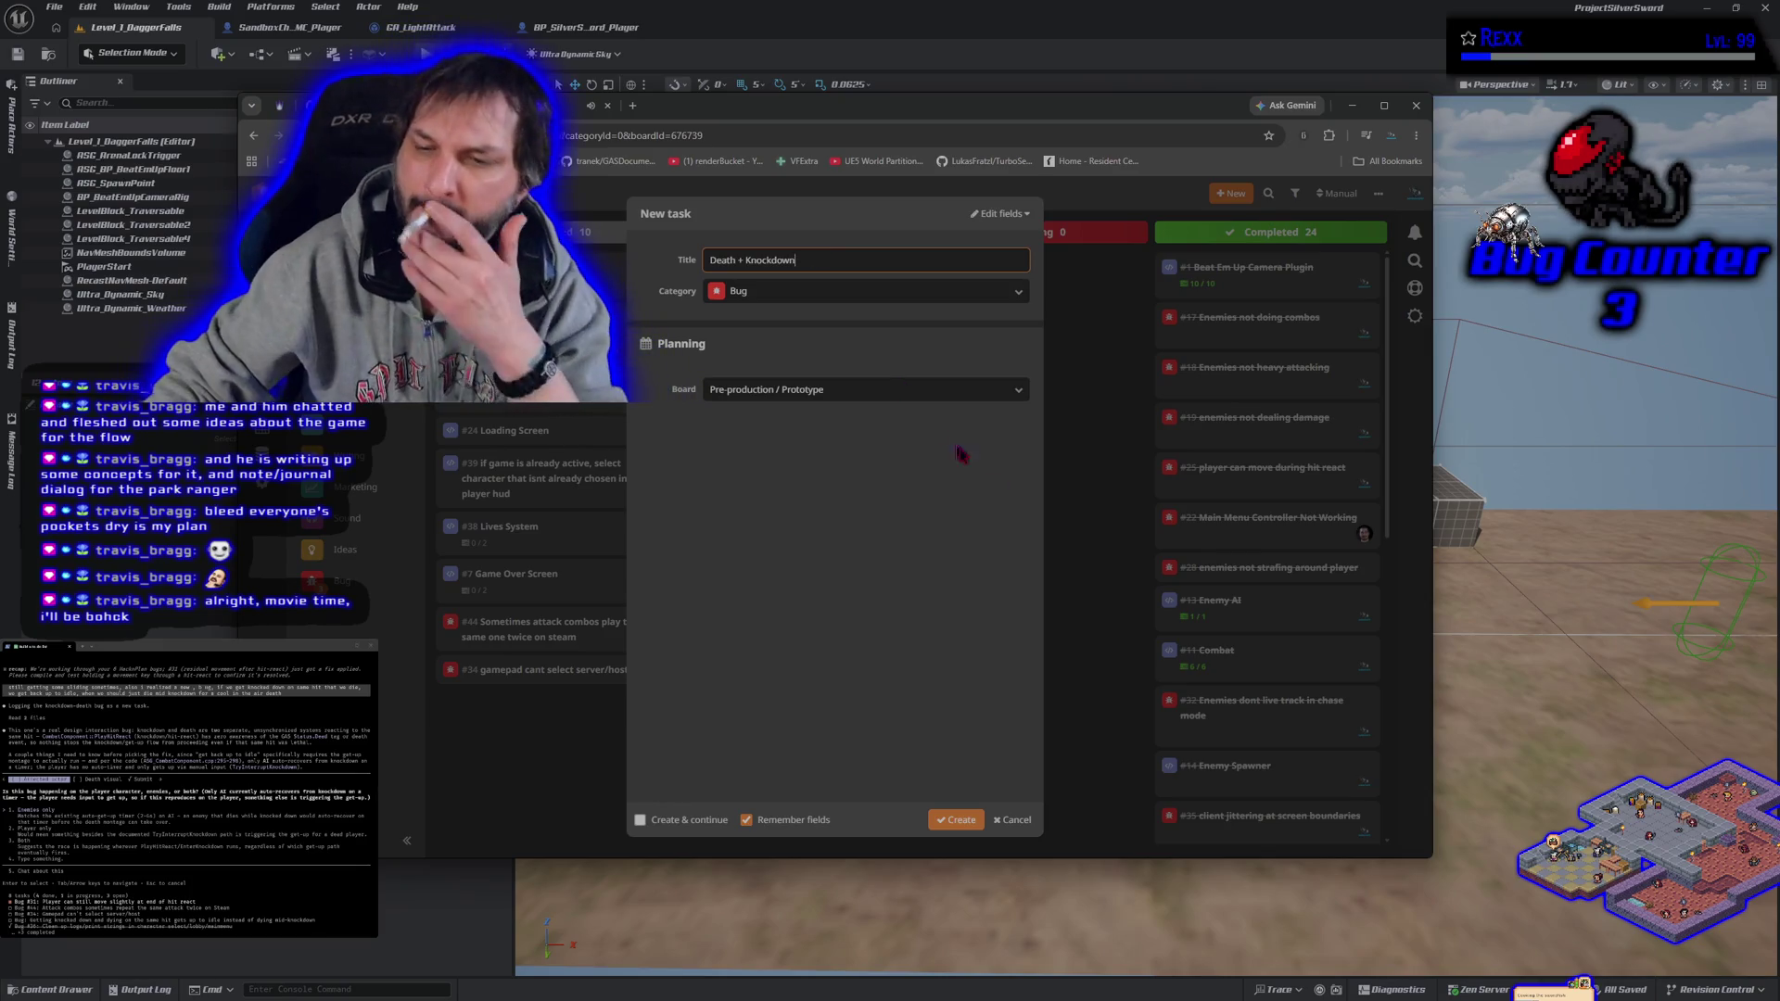
left_click(959, 820)
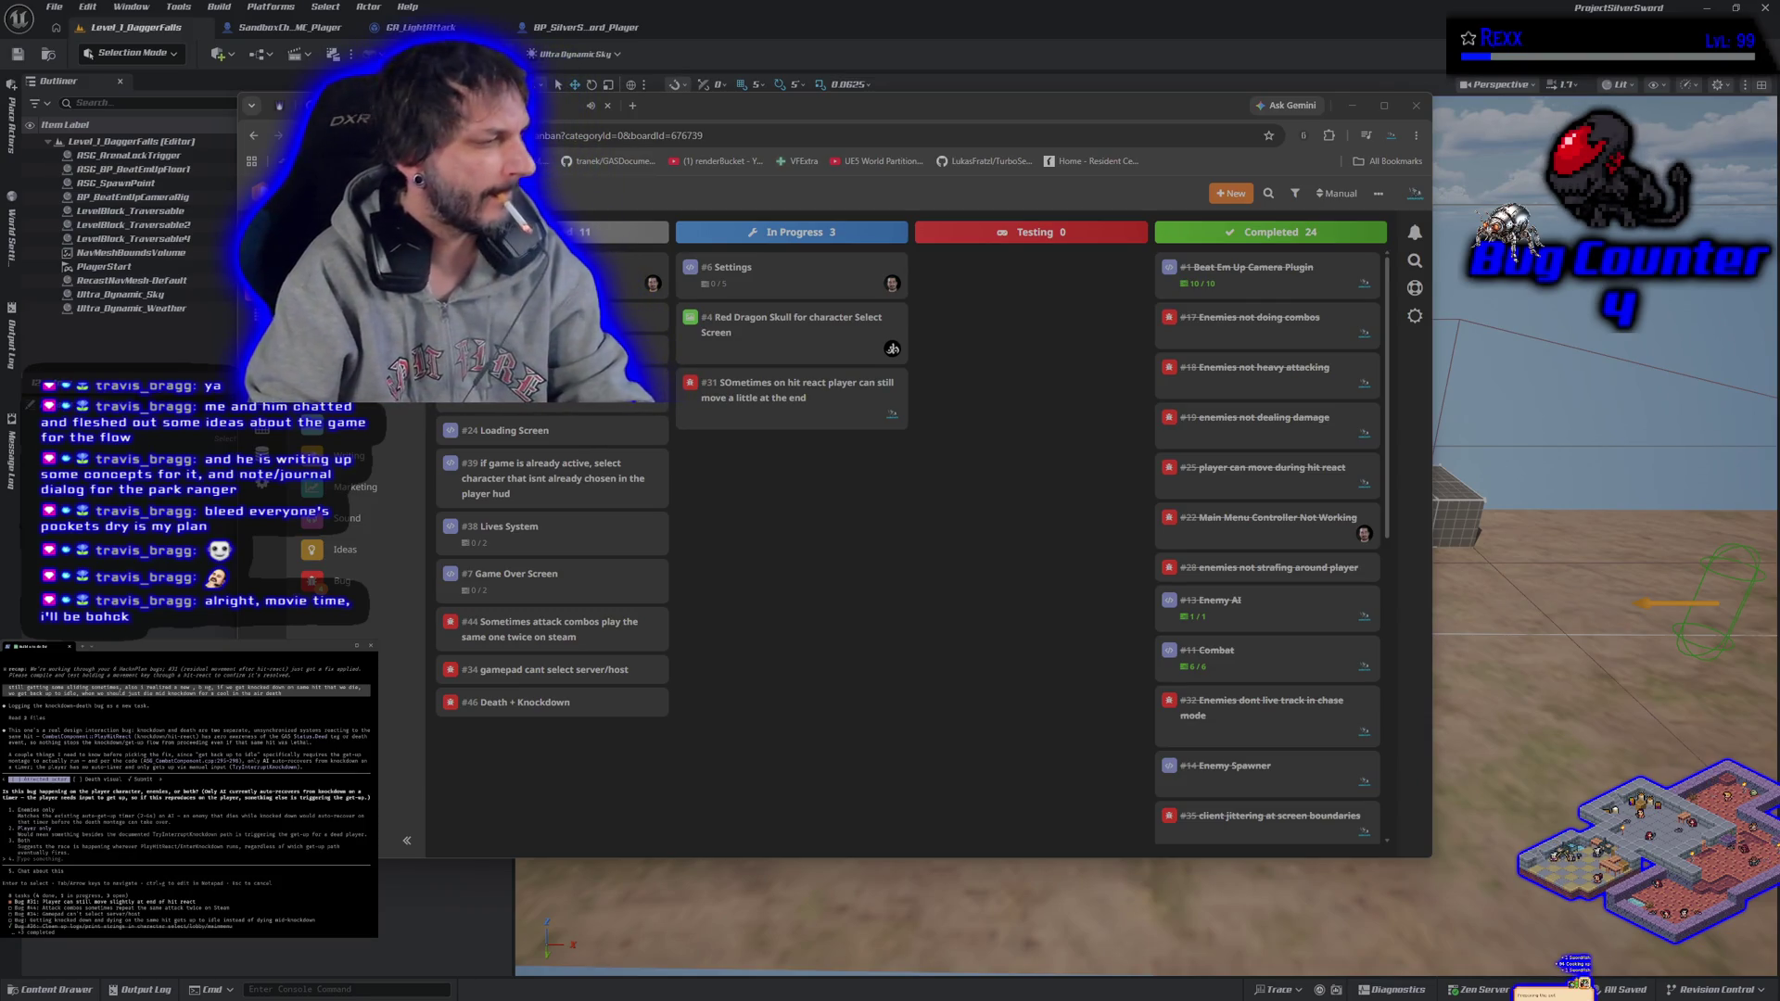
- Answer the agent's follow-up questions about the death bug, review the answers, and submit them
type("im n")
type("ure but i")
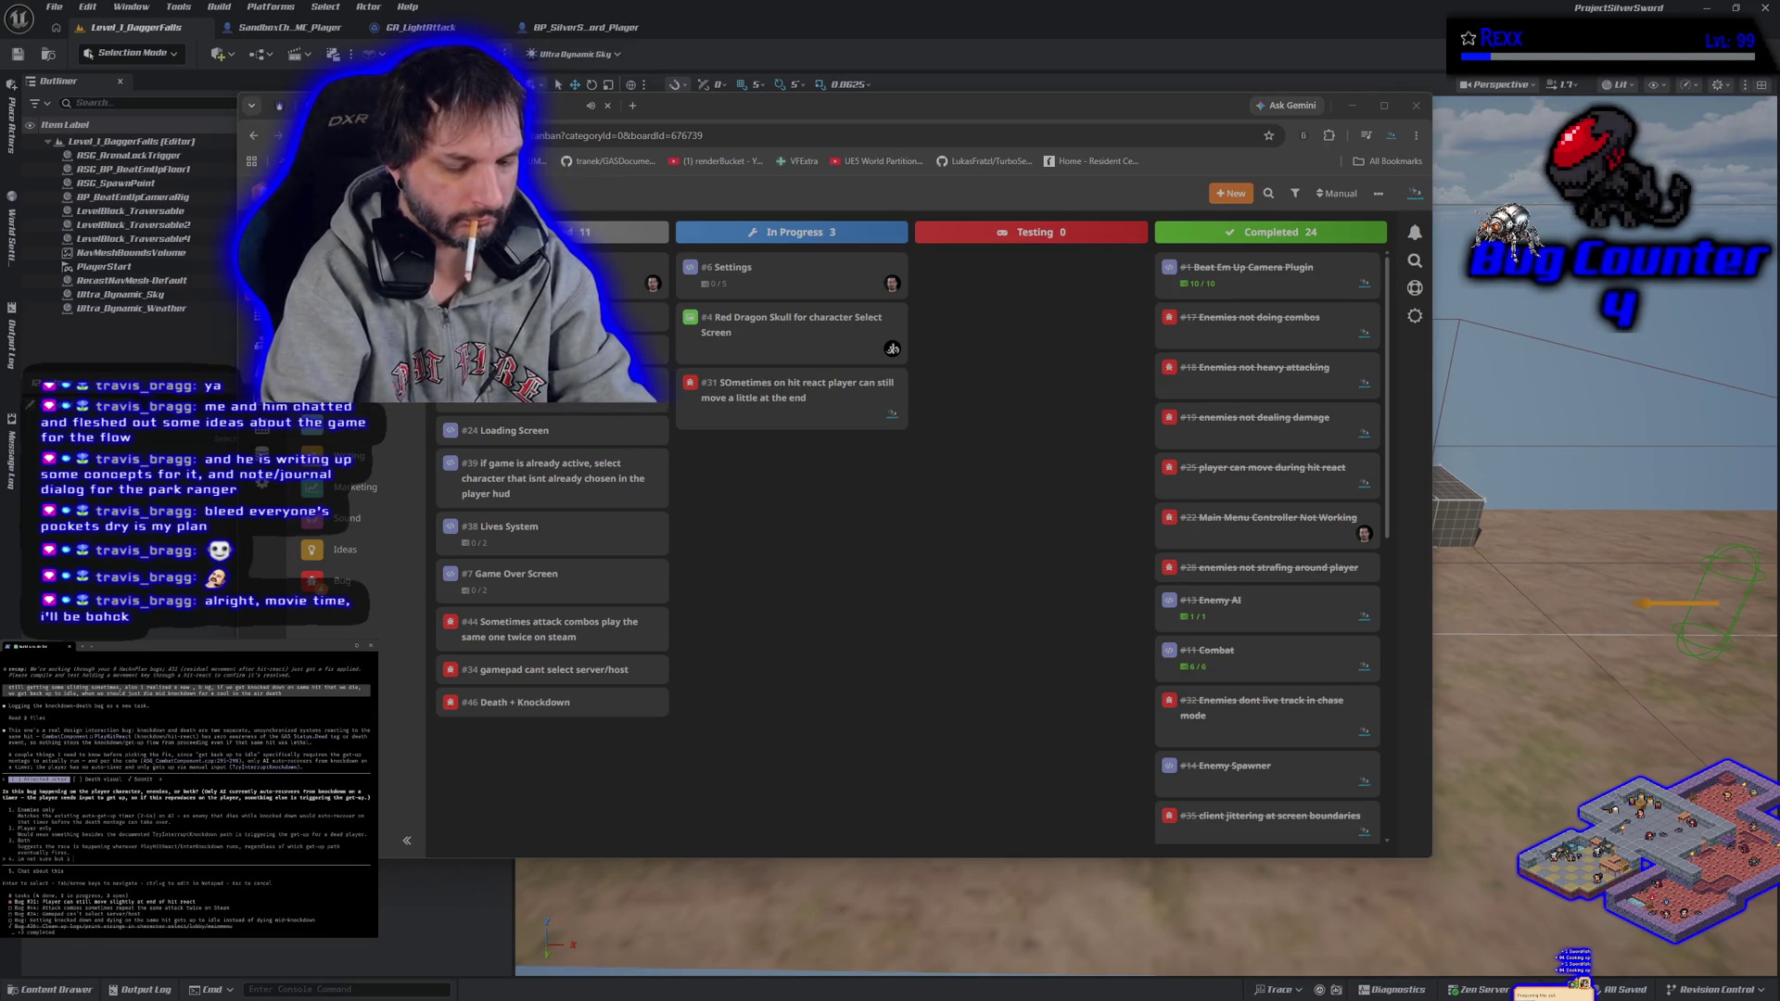
type("oticed it on the pla")
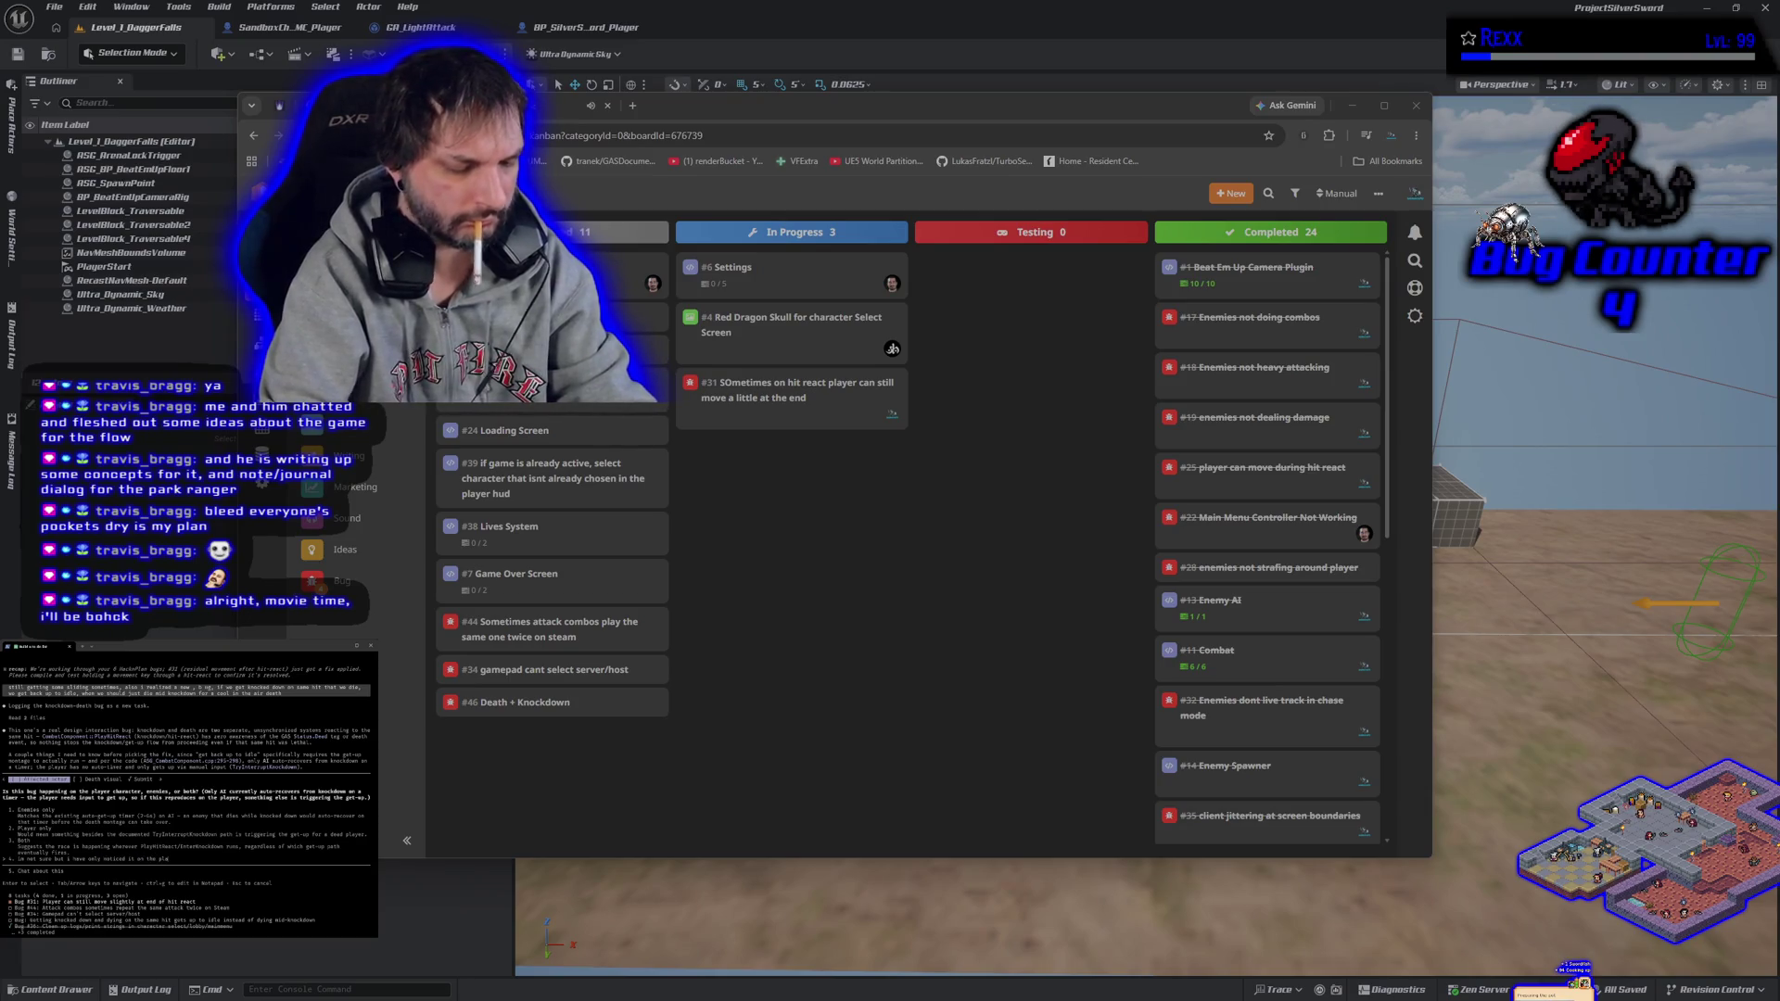
key("Return")
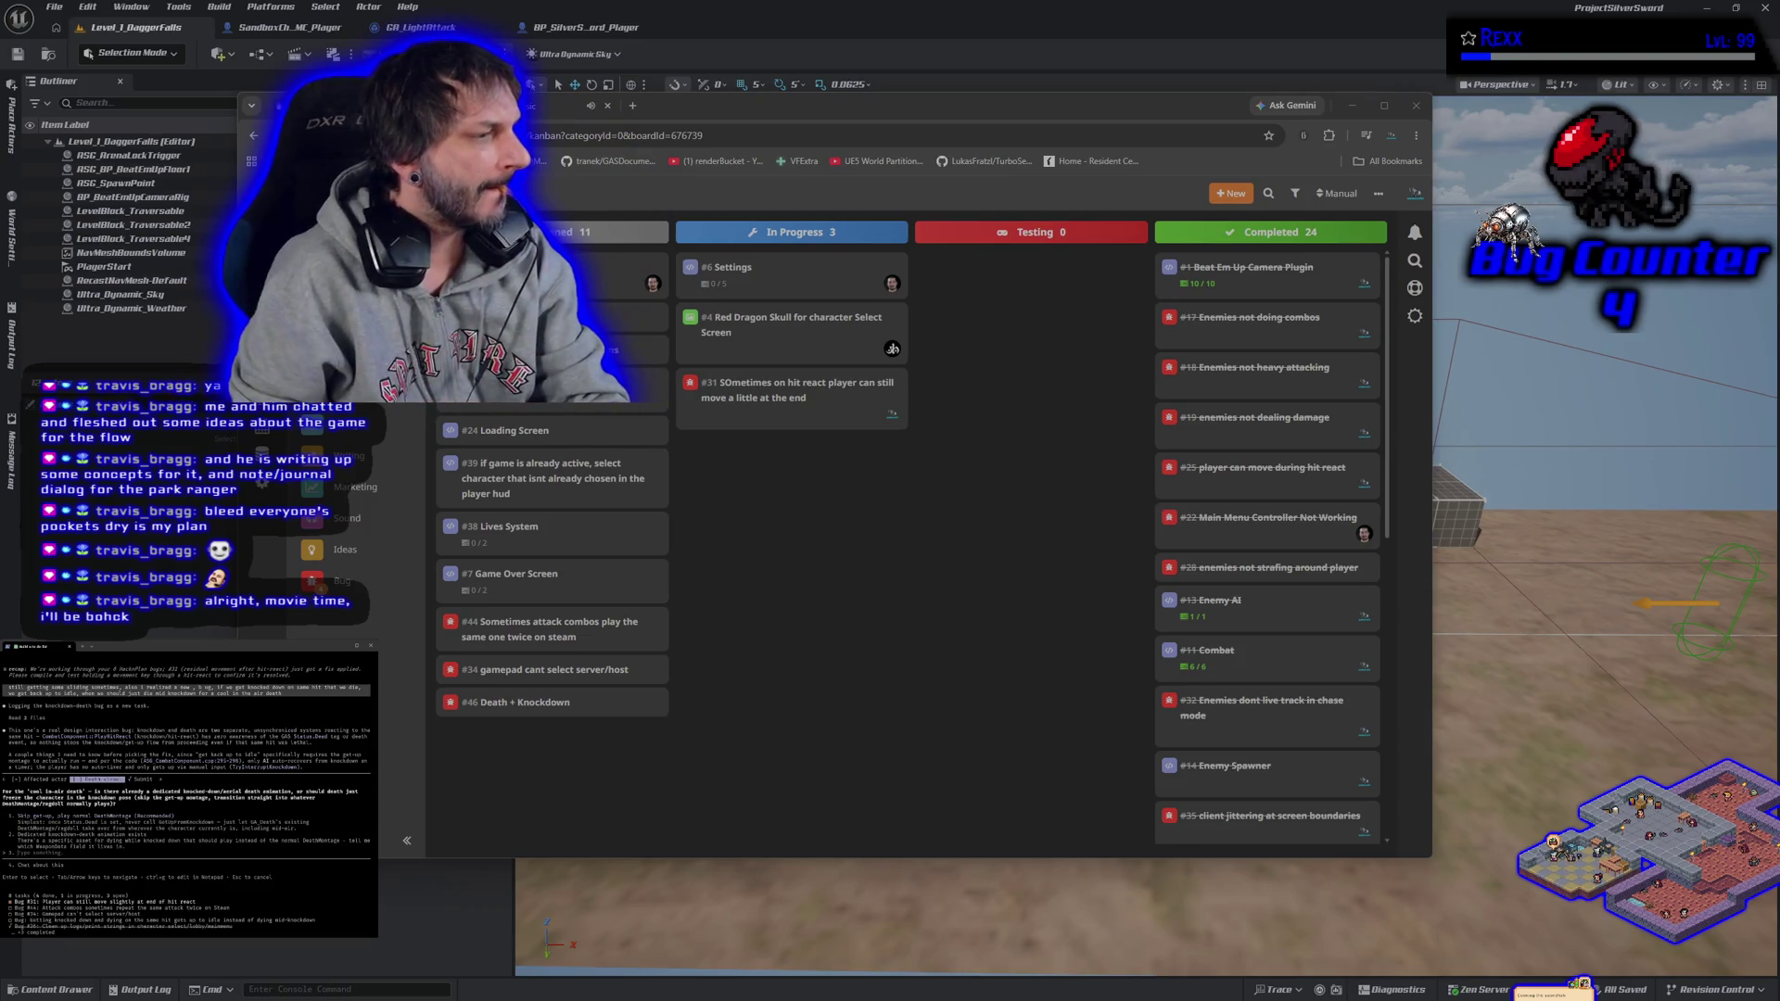
type("I, but i")
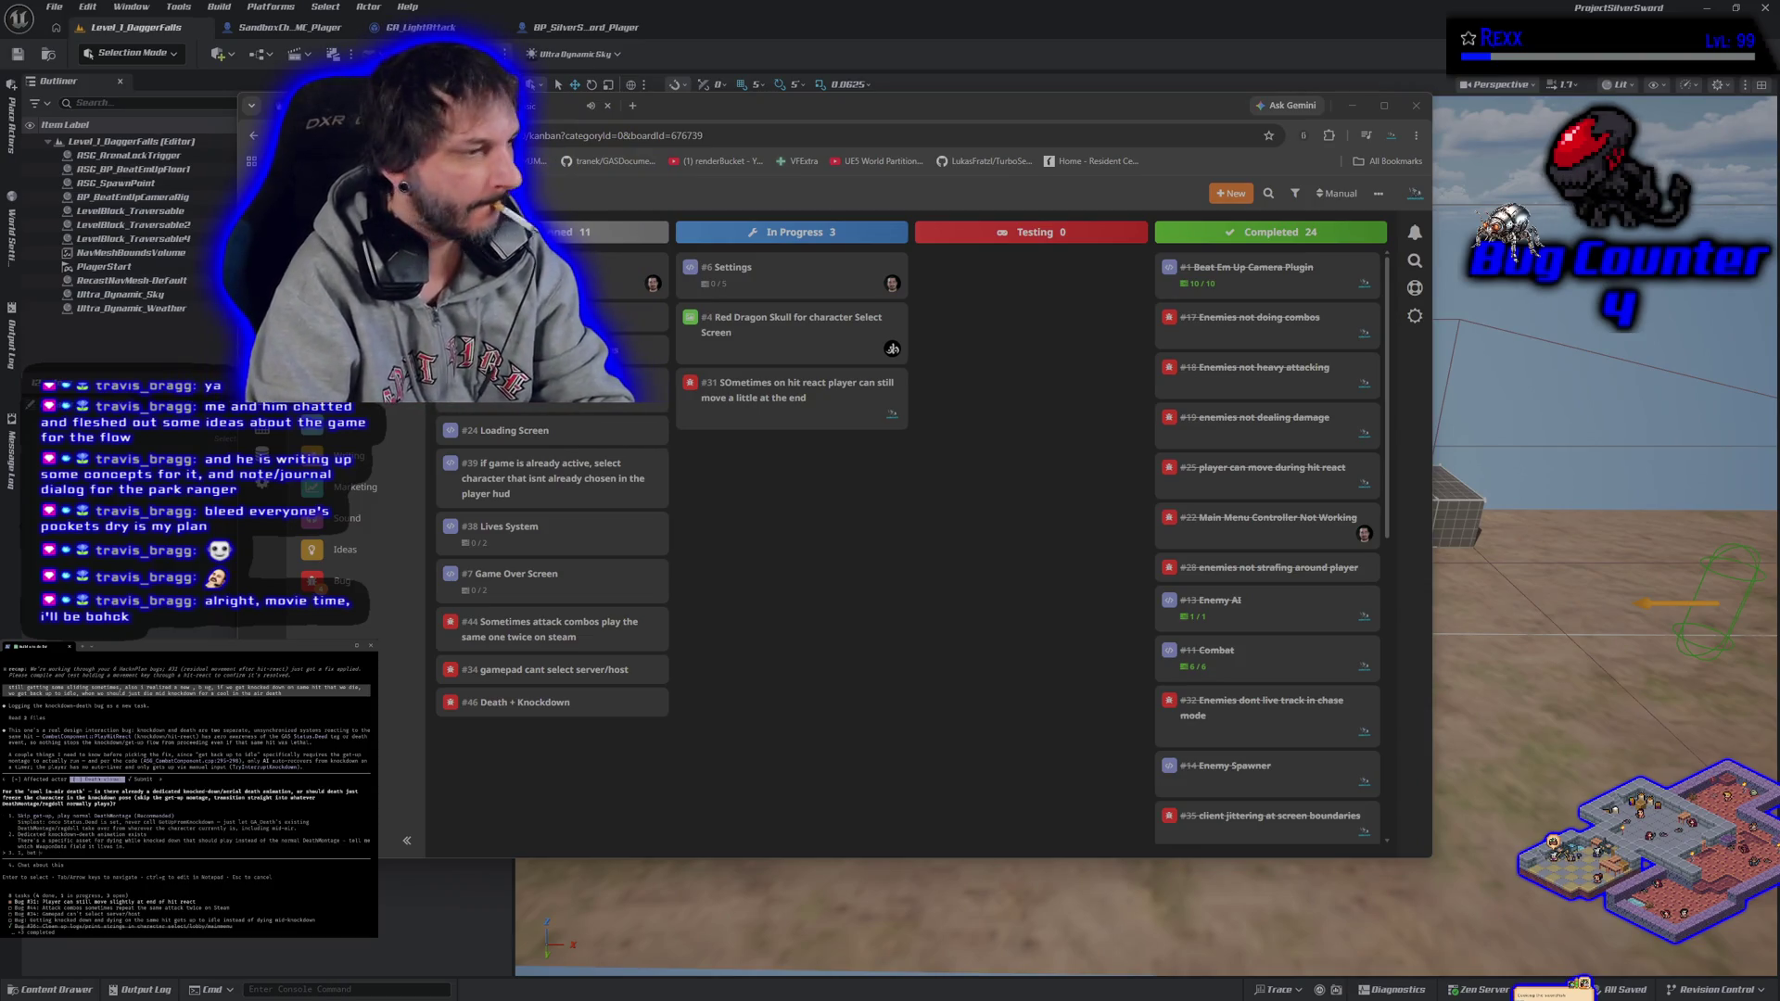
type("with the ragdoll kicking in mid montage")
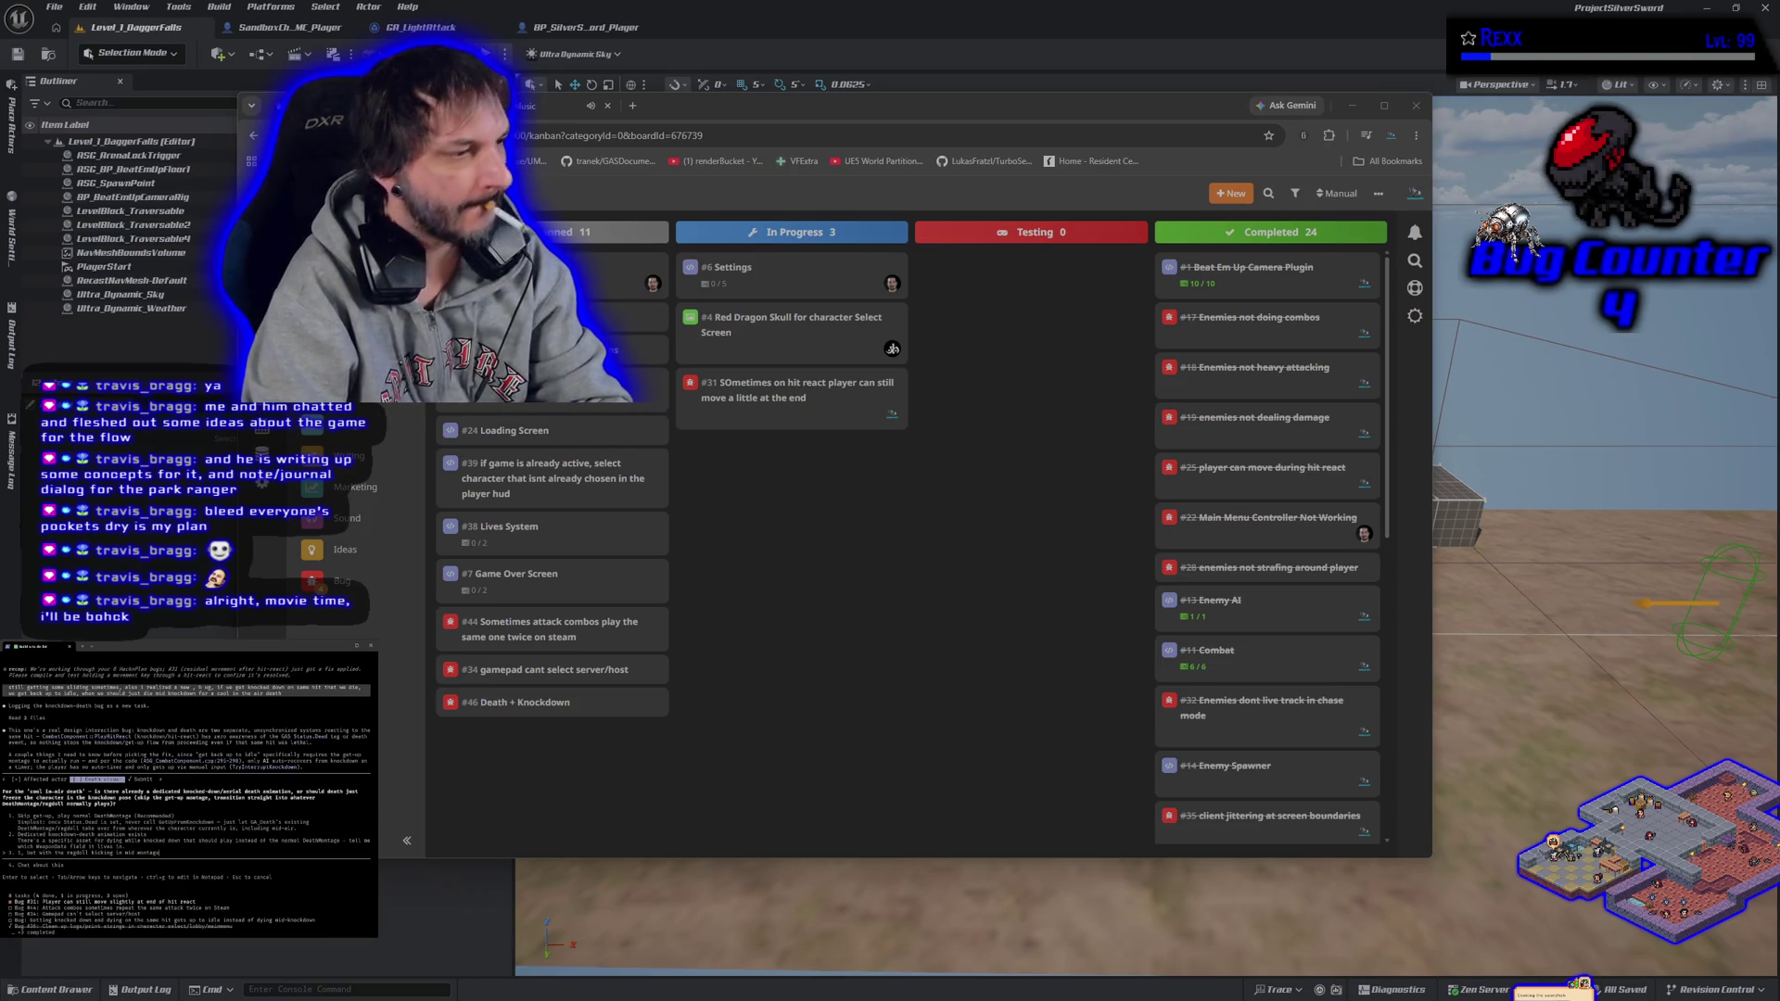
key("Return")
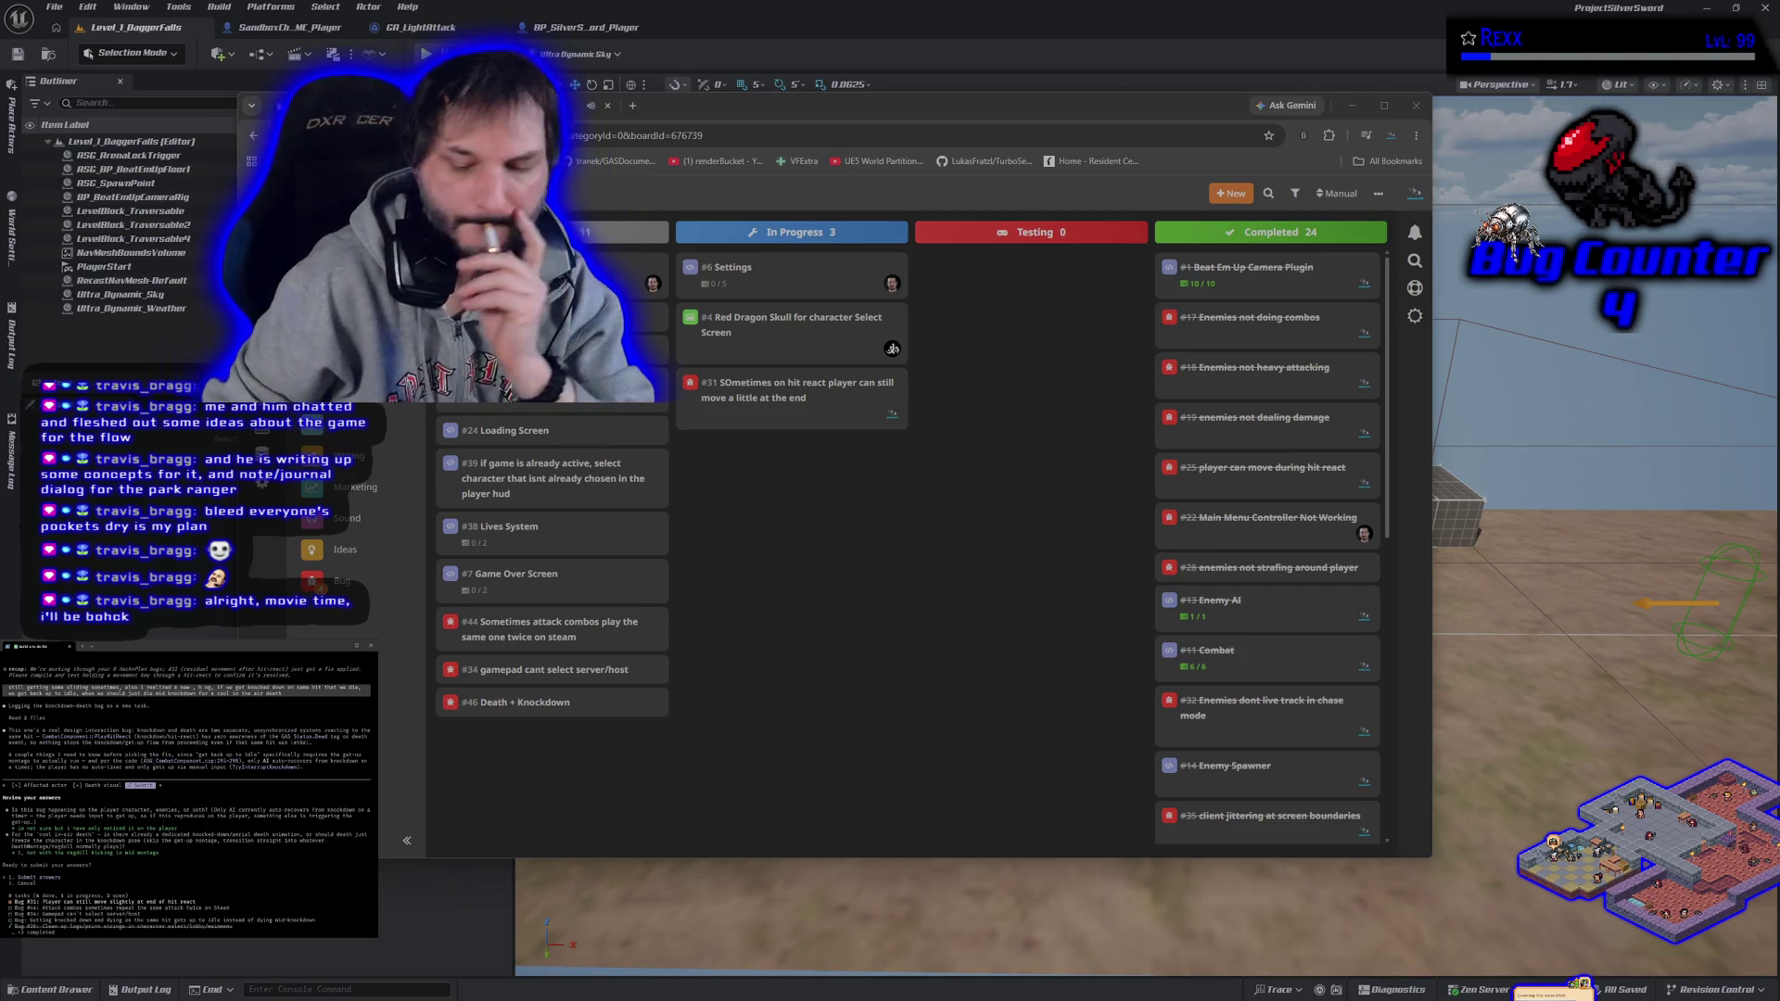
key("Return")
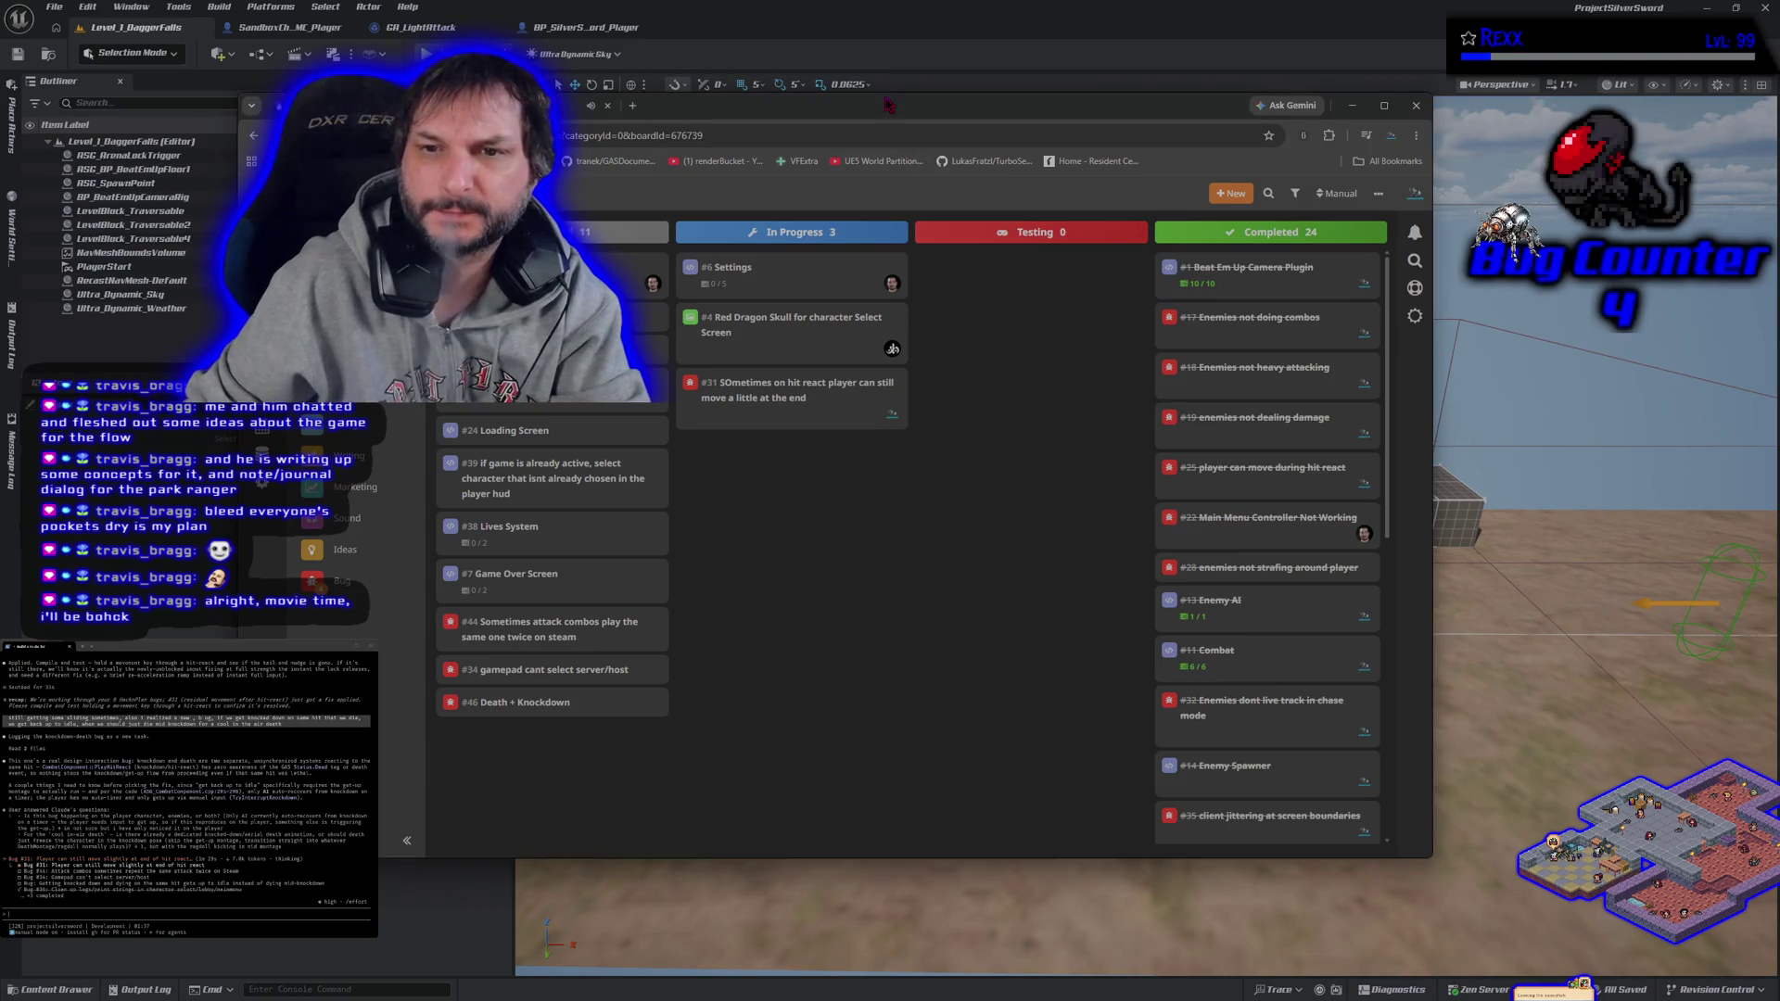
mouse_move(775, 345)
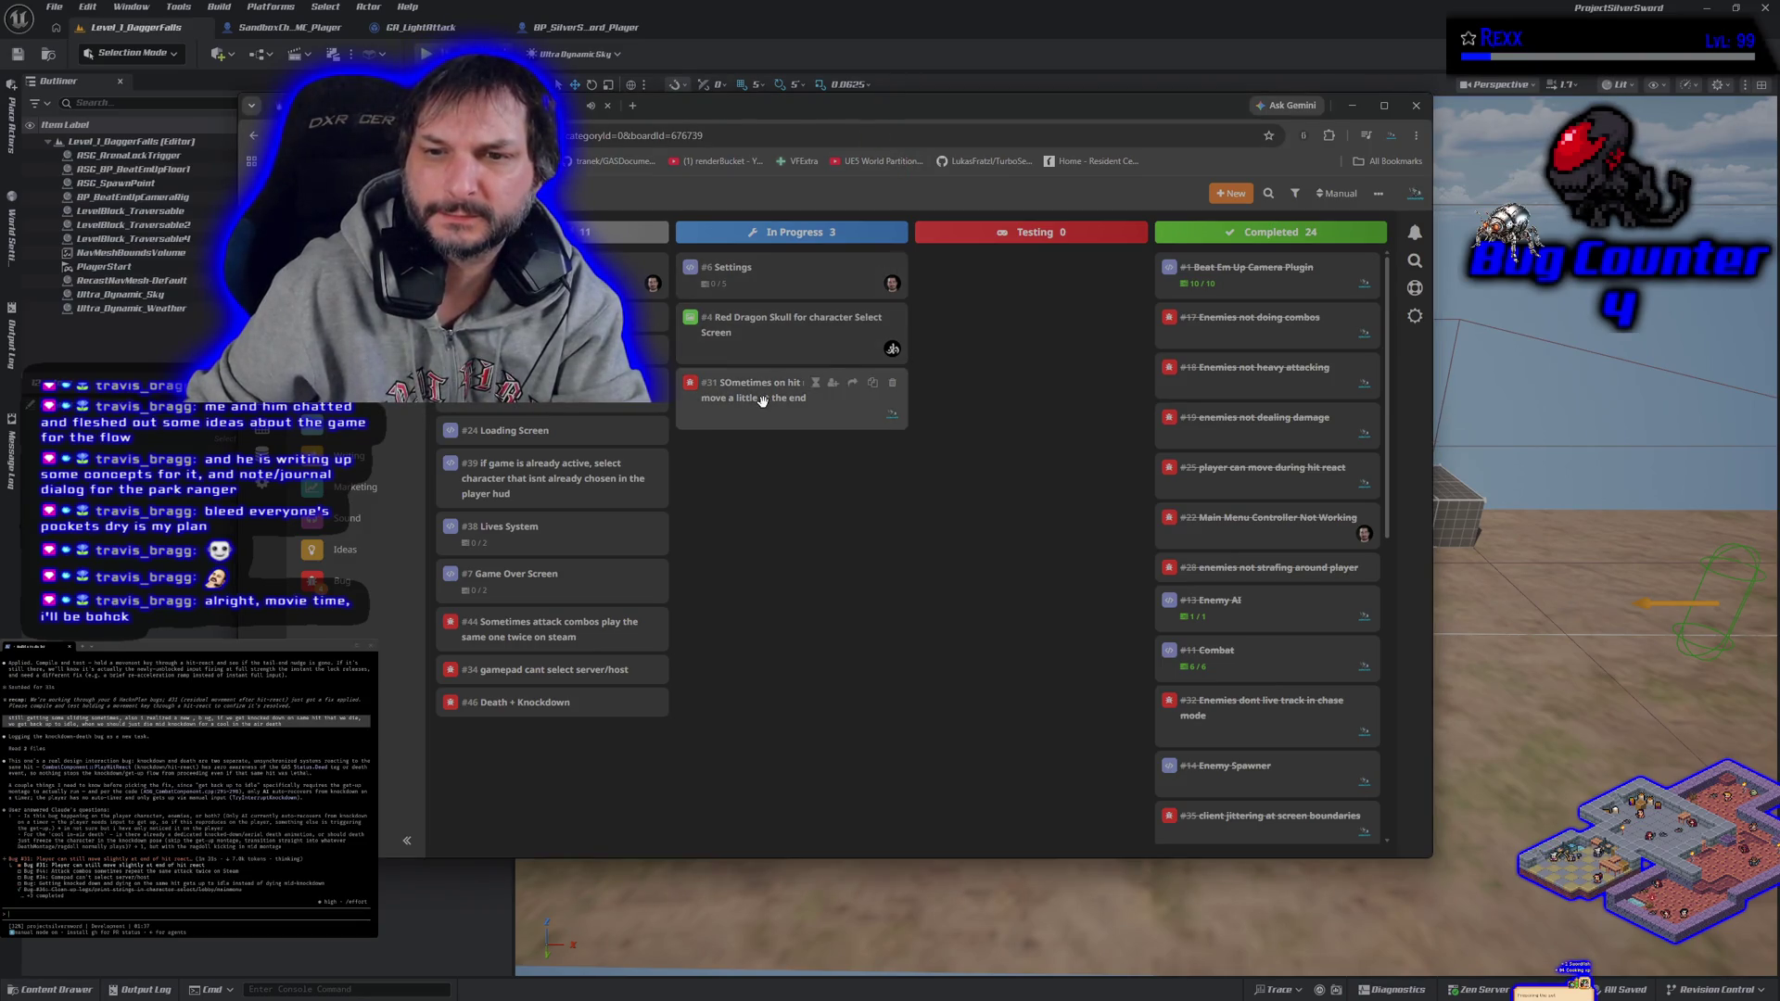
left_click(755, 389)
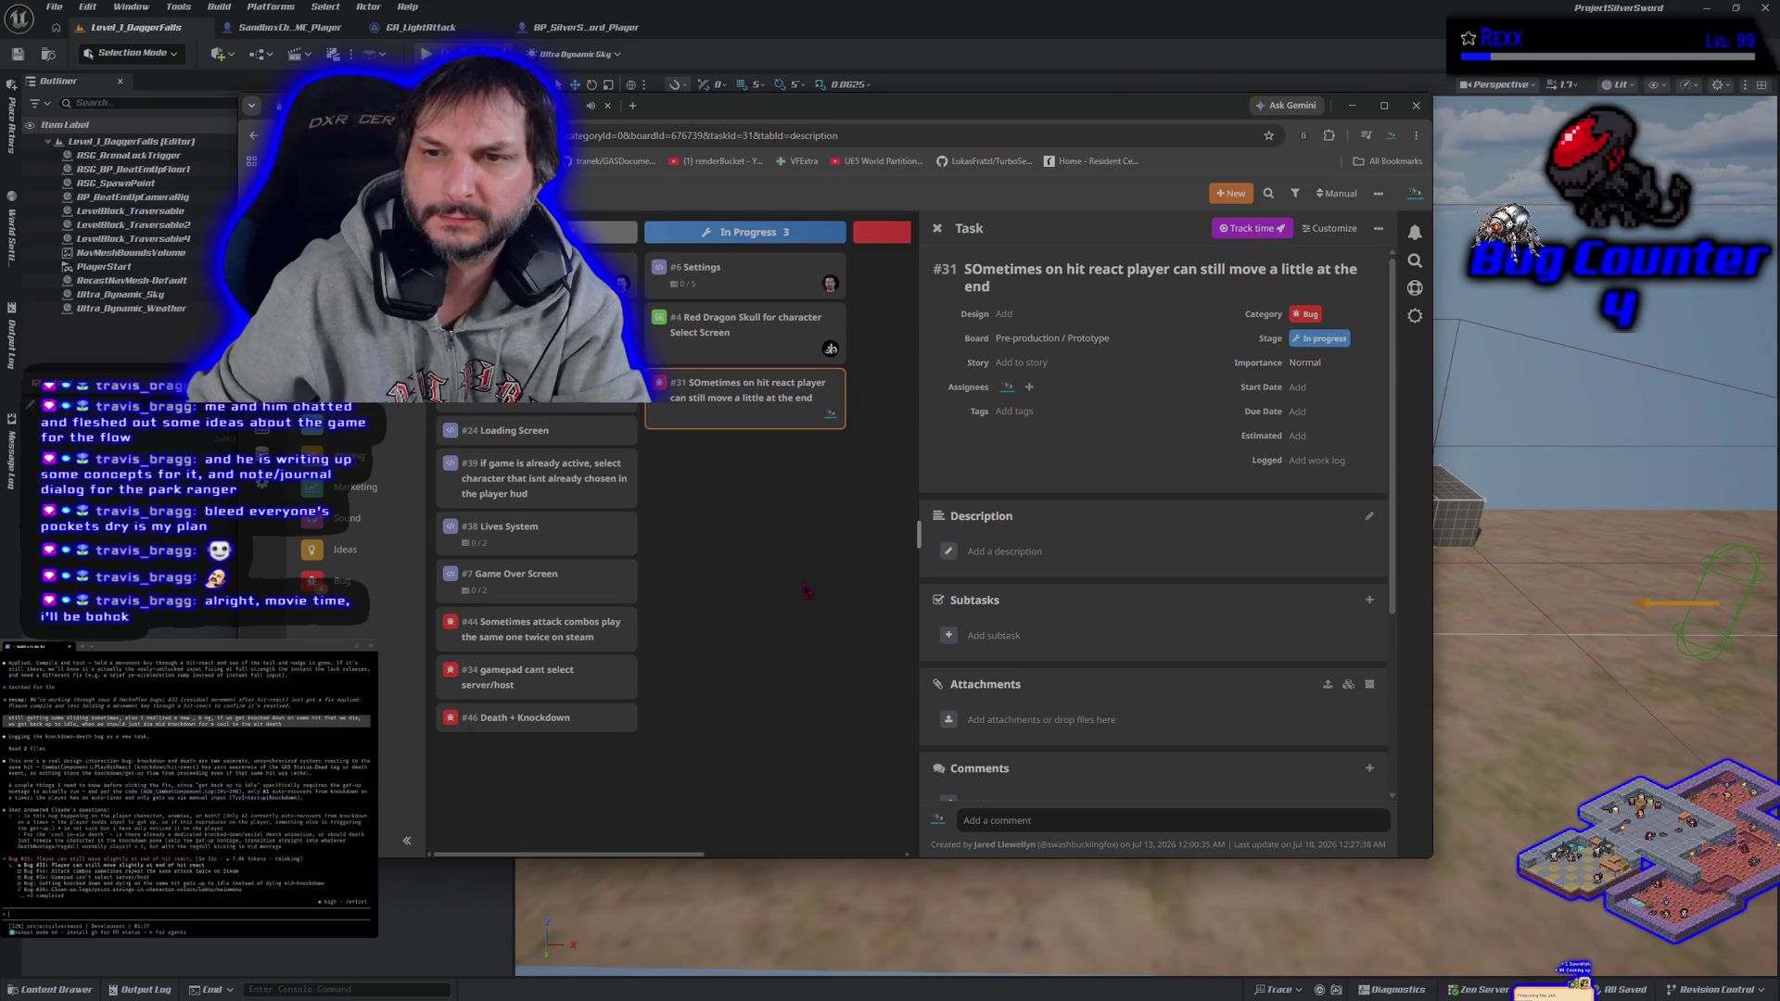
key("Escape")
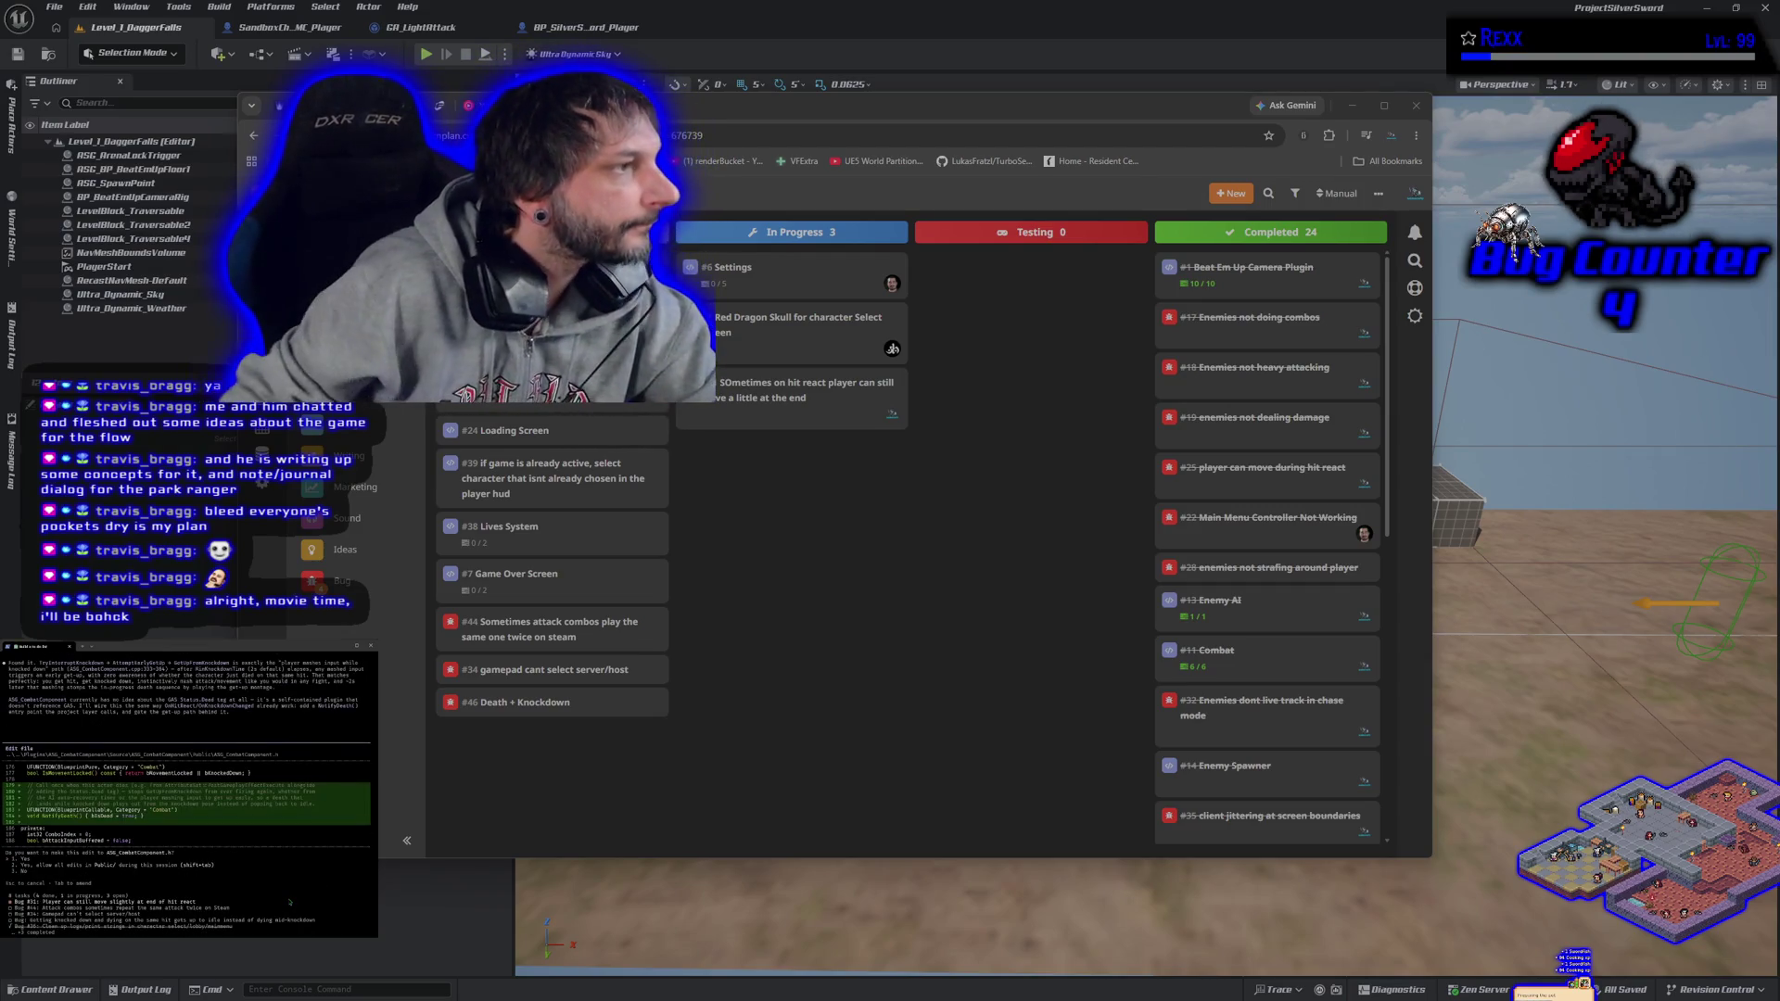
scroll(212, 848, "up", 3)
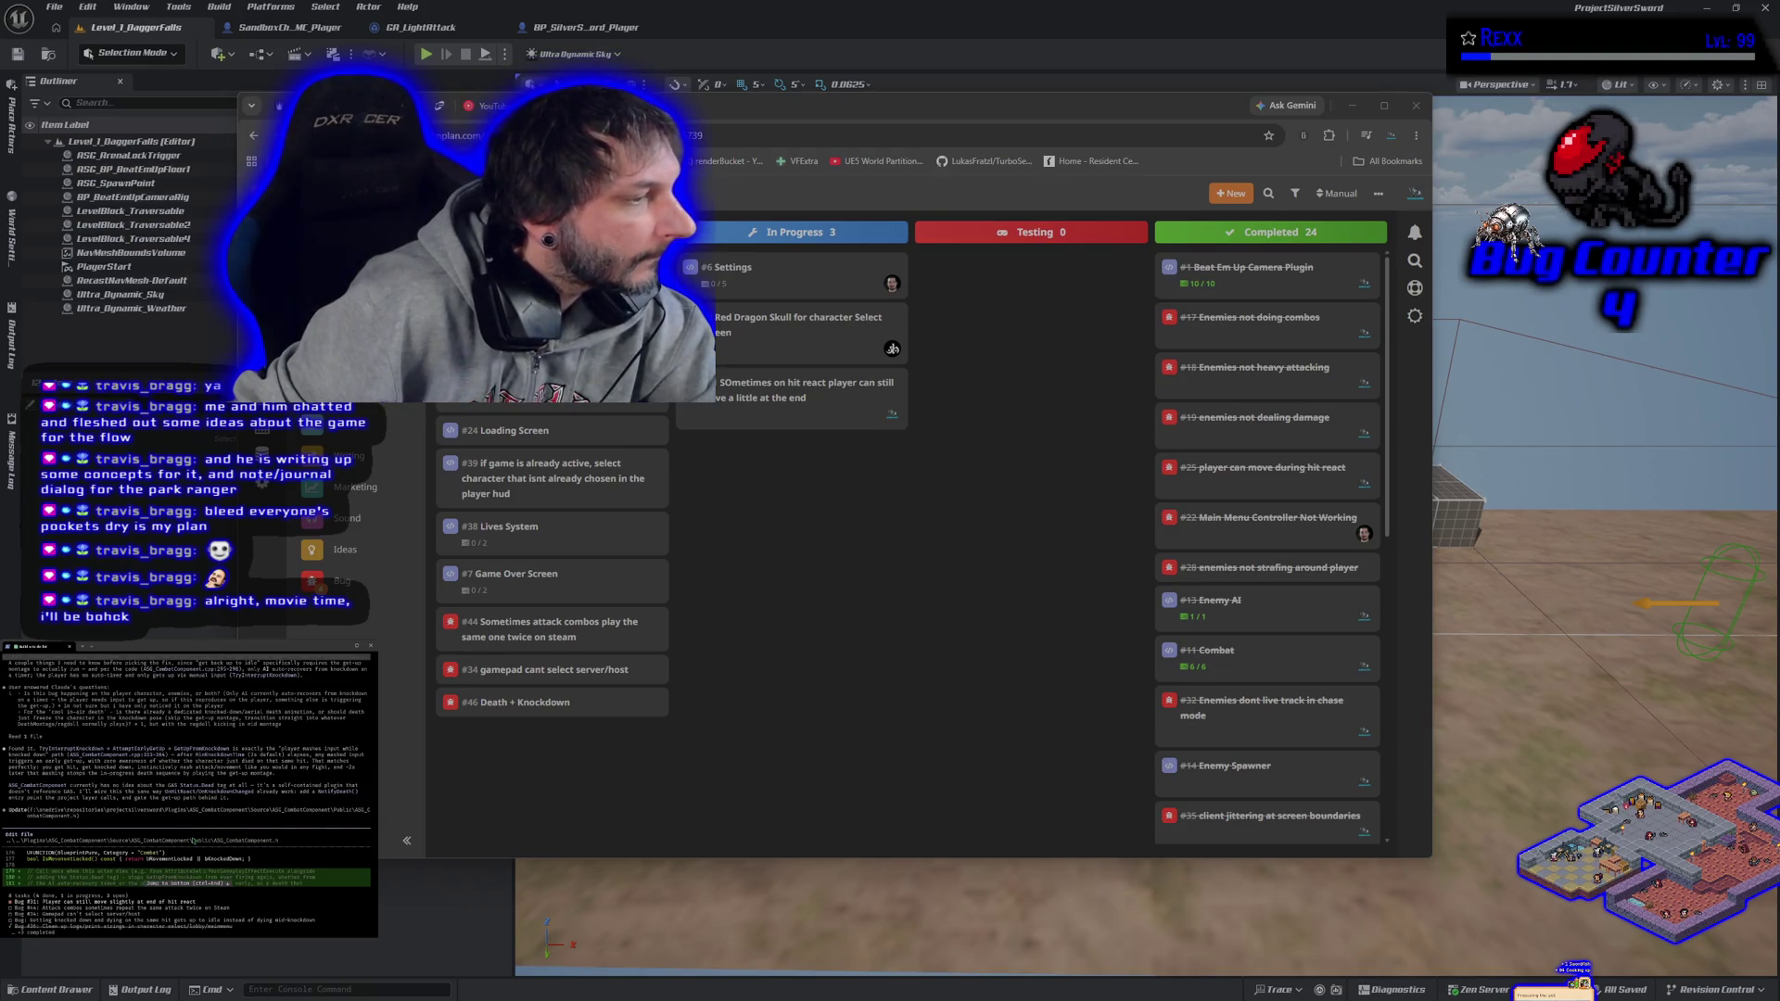
scroll(193, 840, "down", 3)
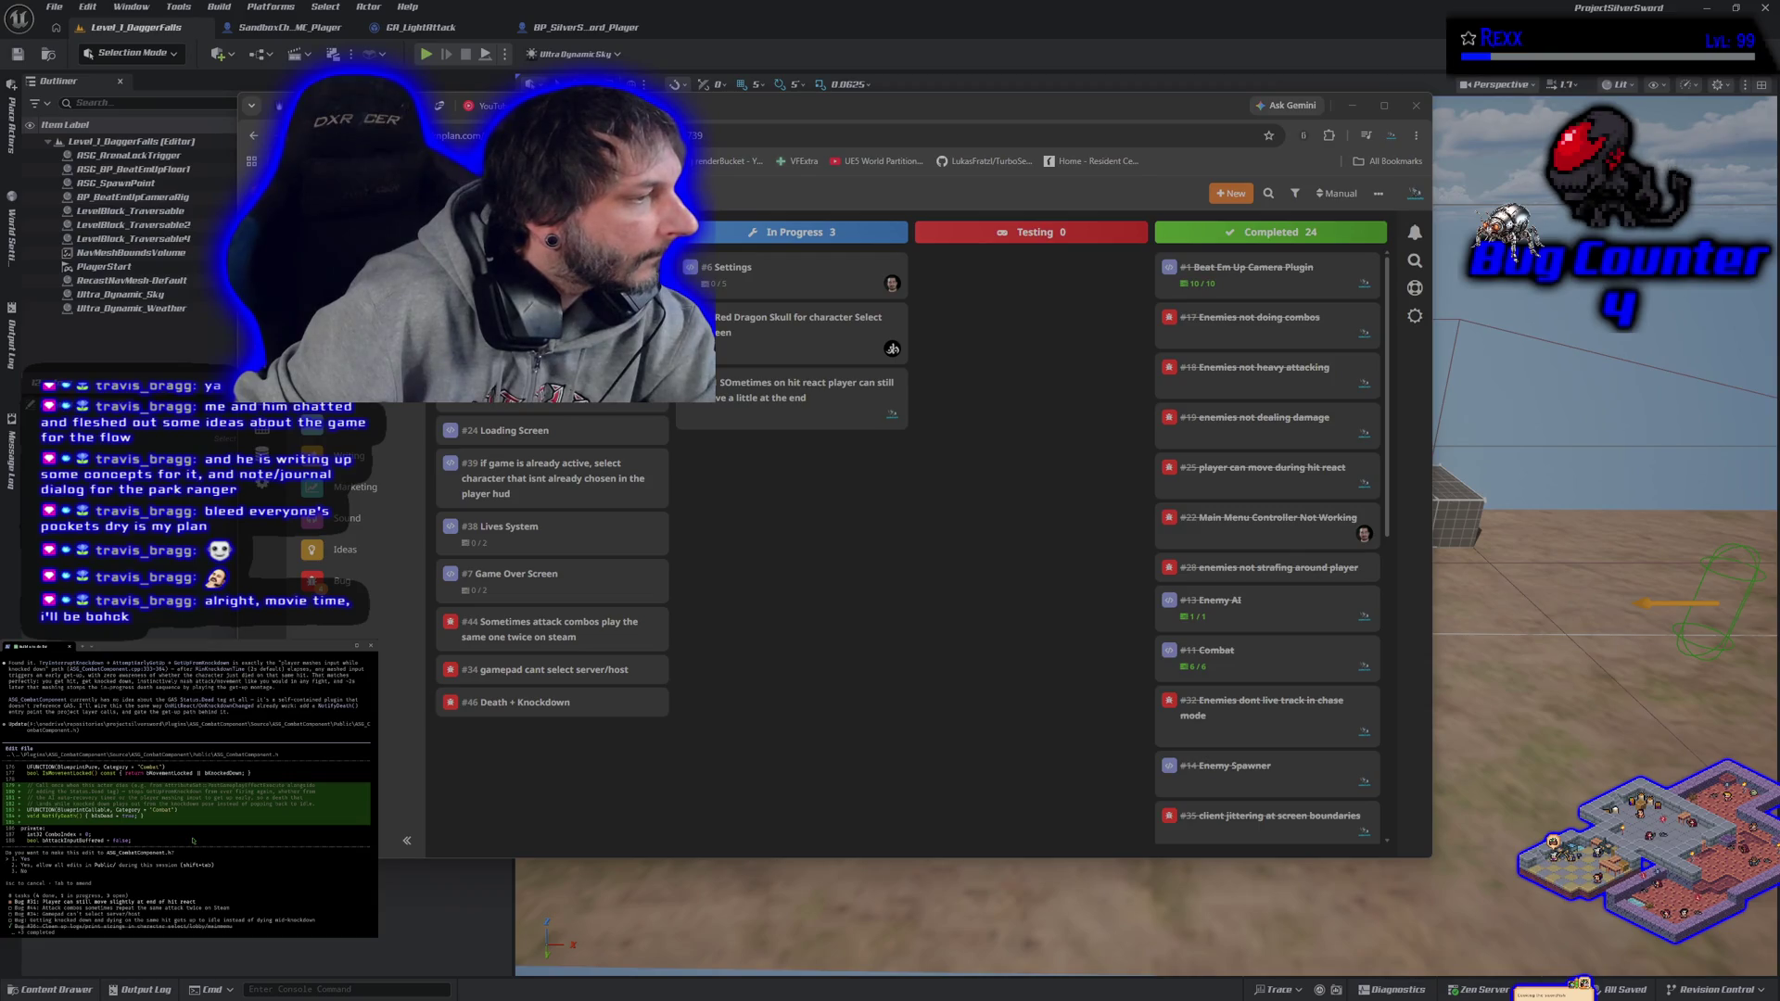
scroll(193, 841, "up", 5)
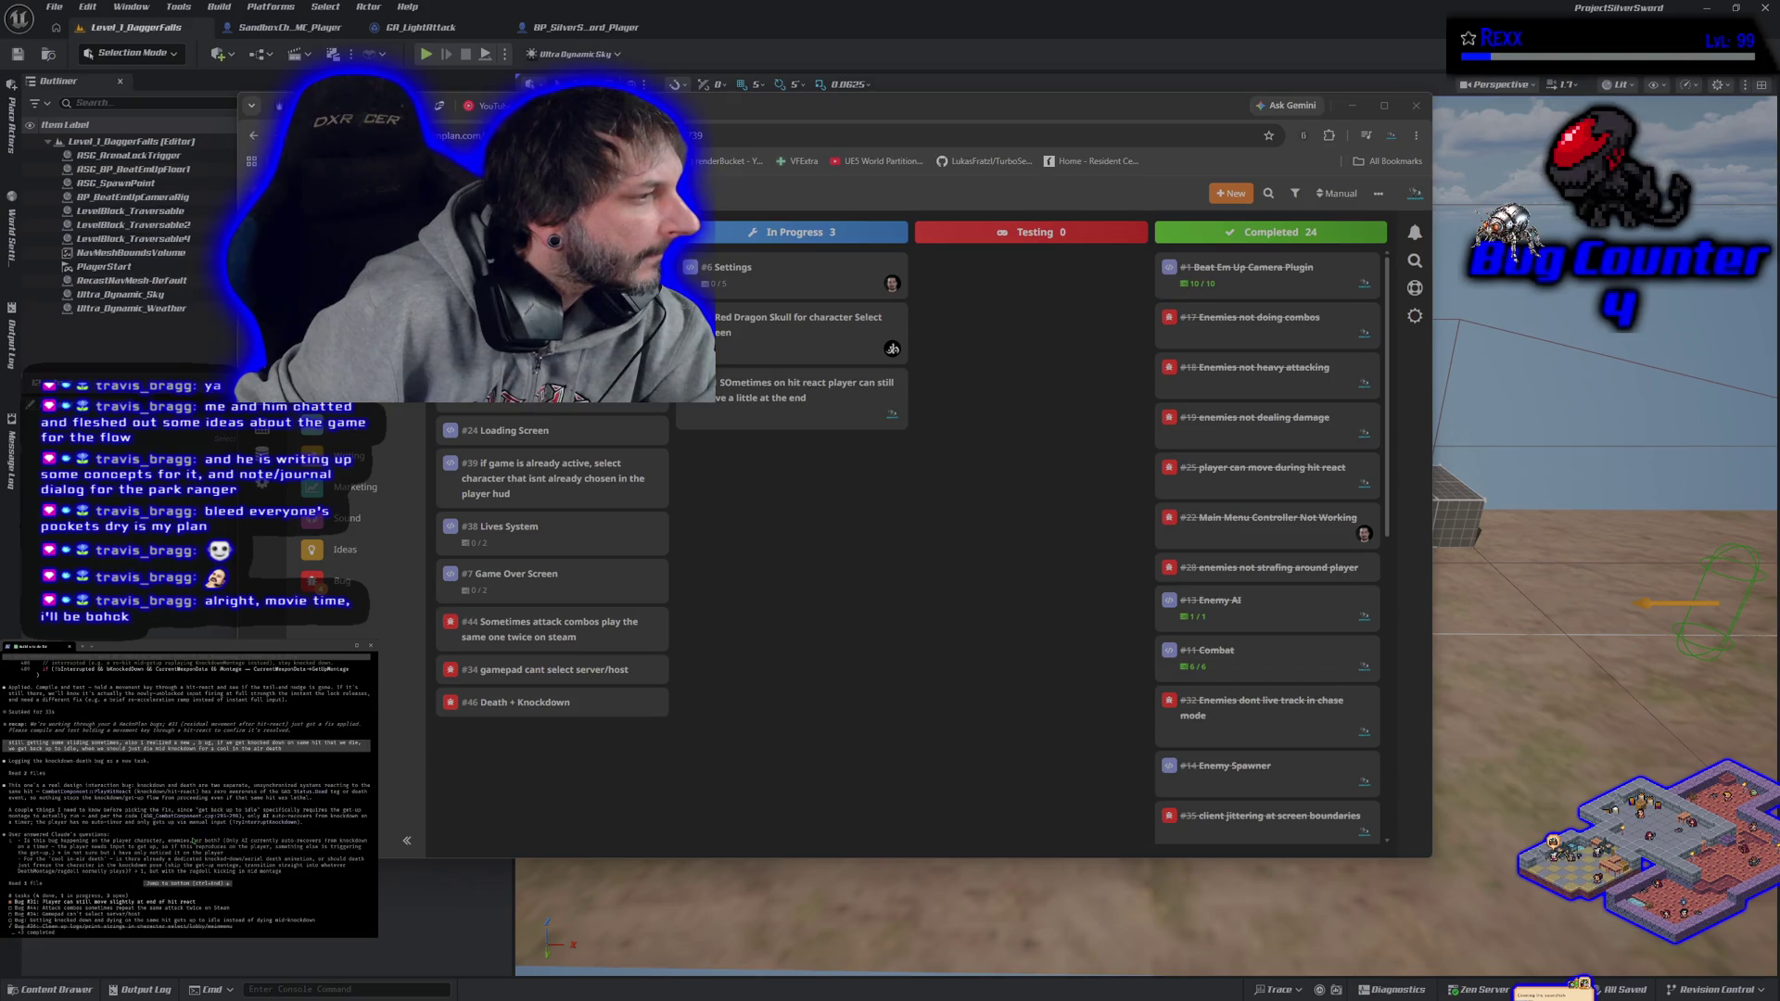
scroll(193, 841, "down", 1)
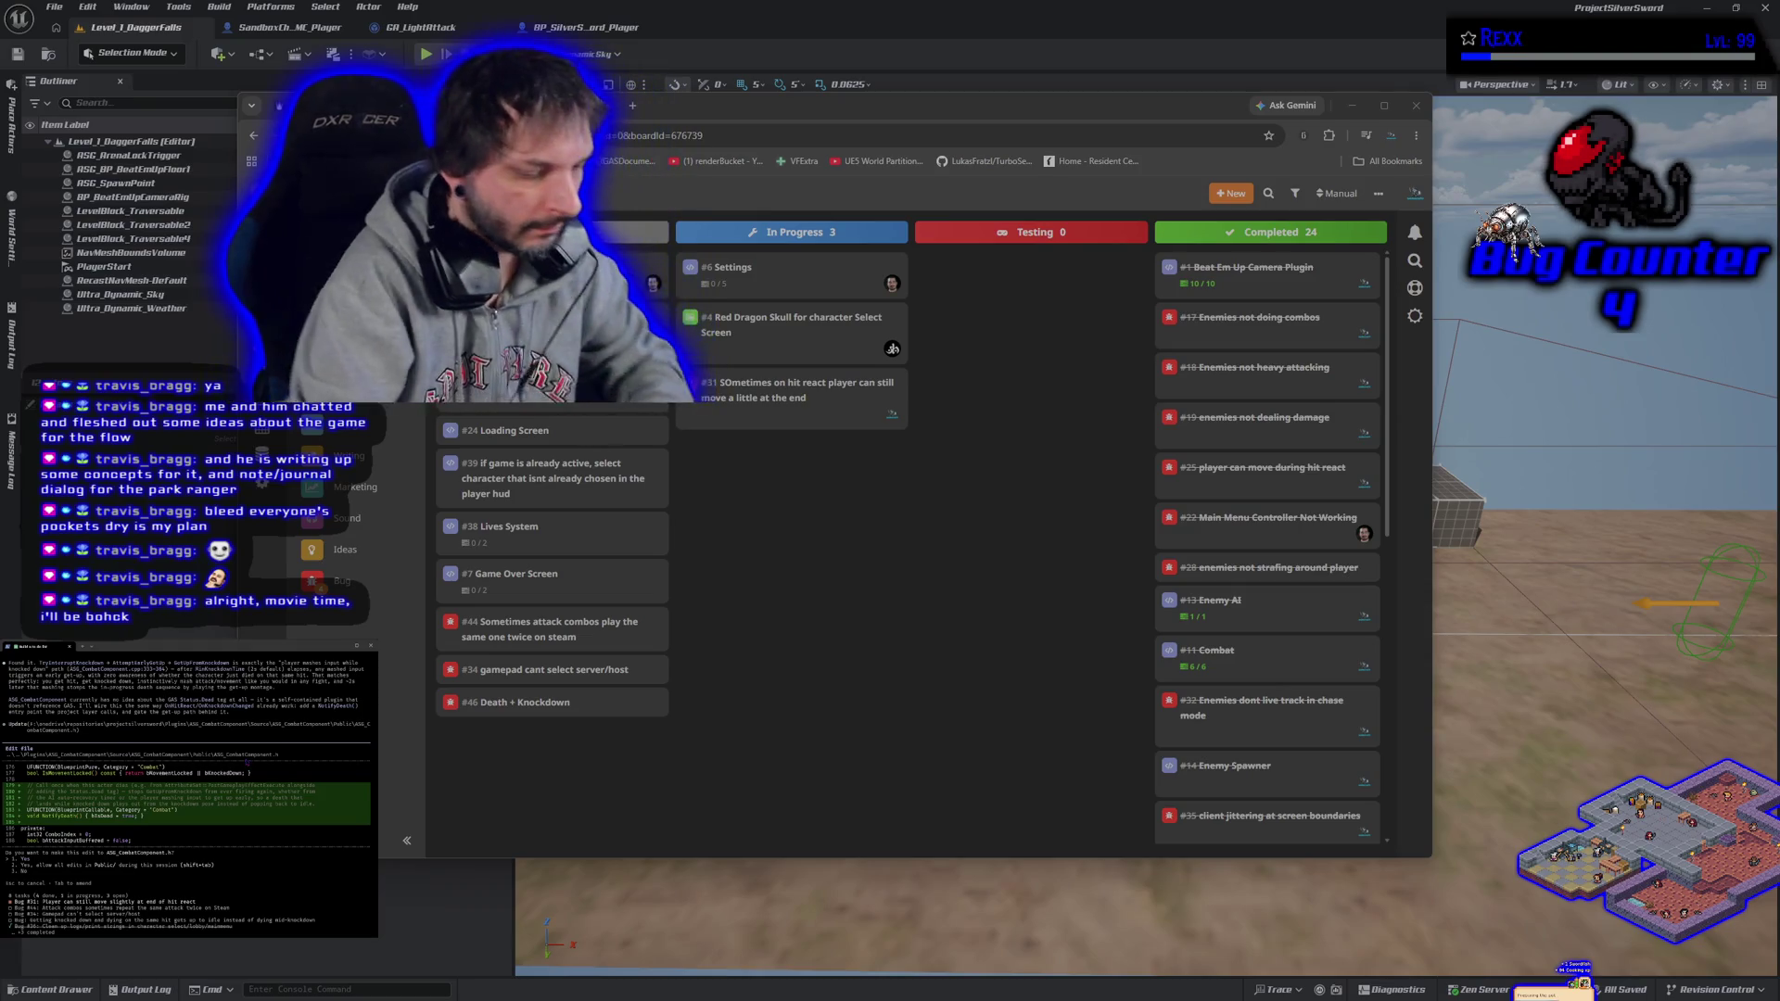
- Approve the ASG_CombatComponent.h edit and tell the agent the ragdoll and death come later
key("Return")
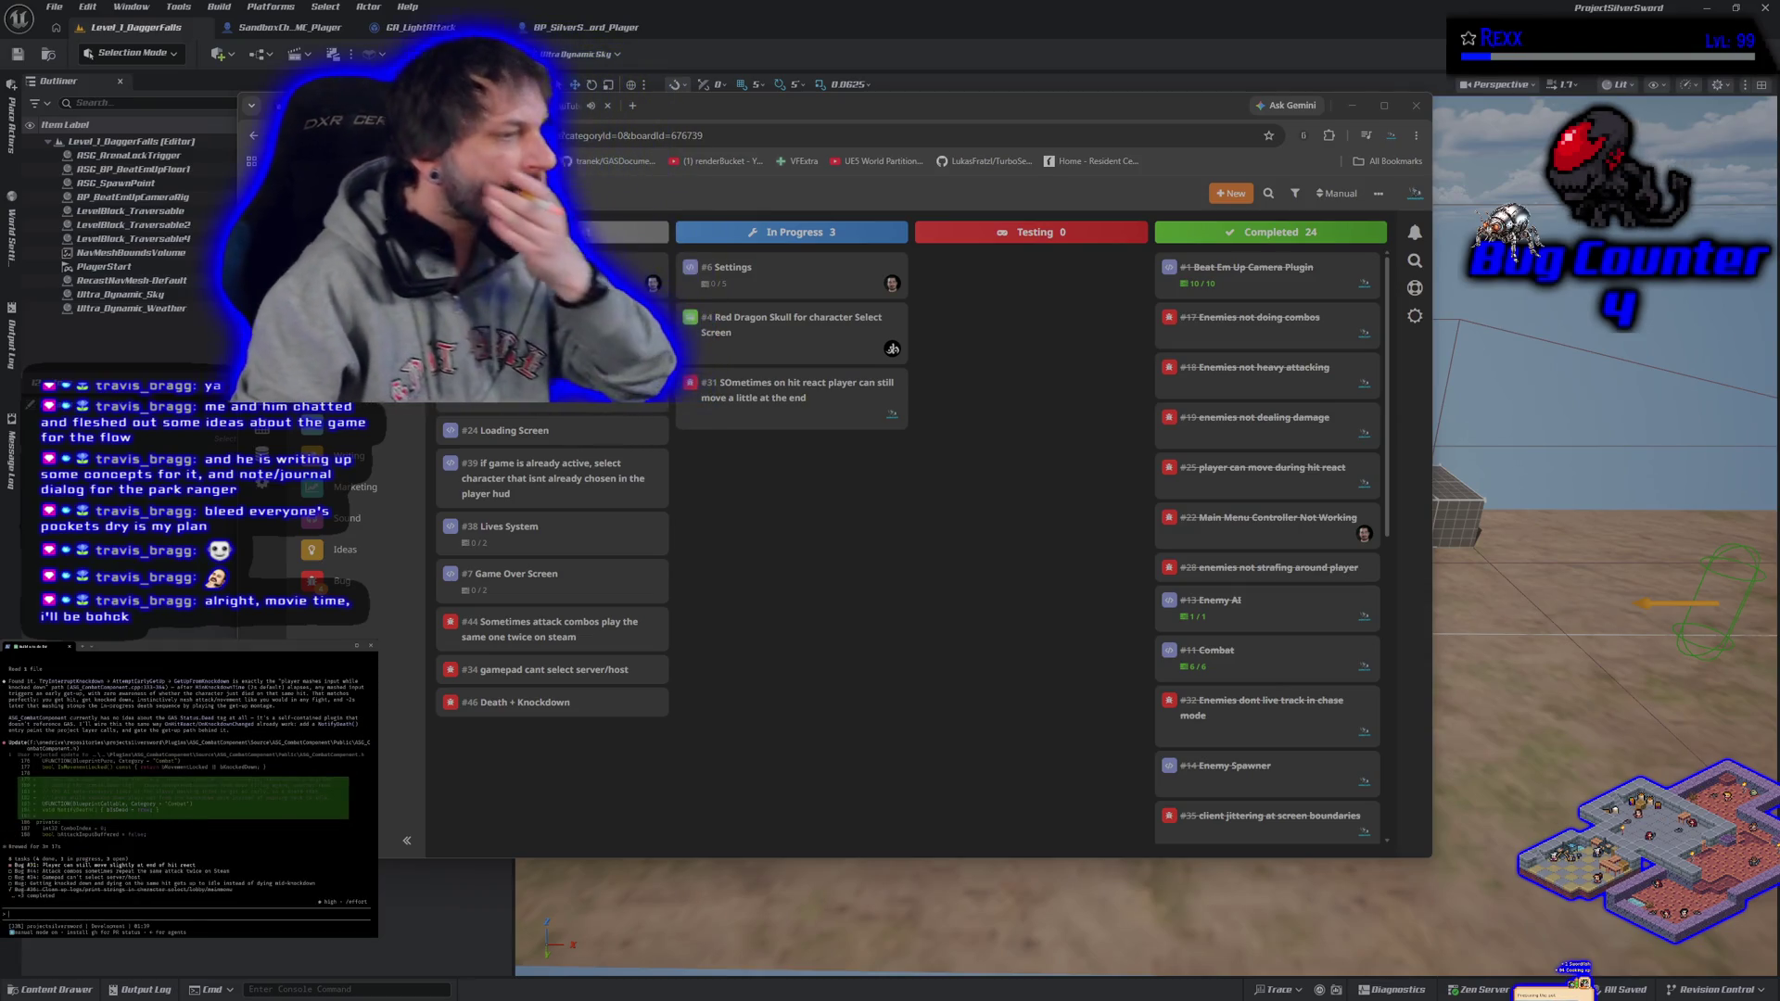
type("were")
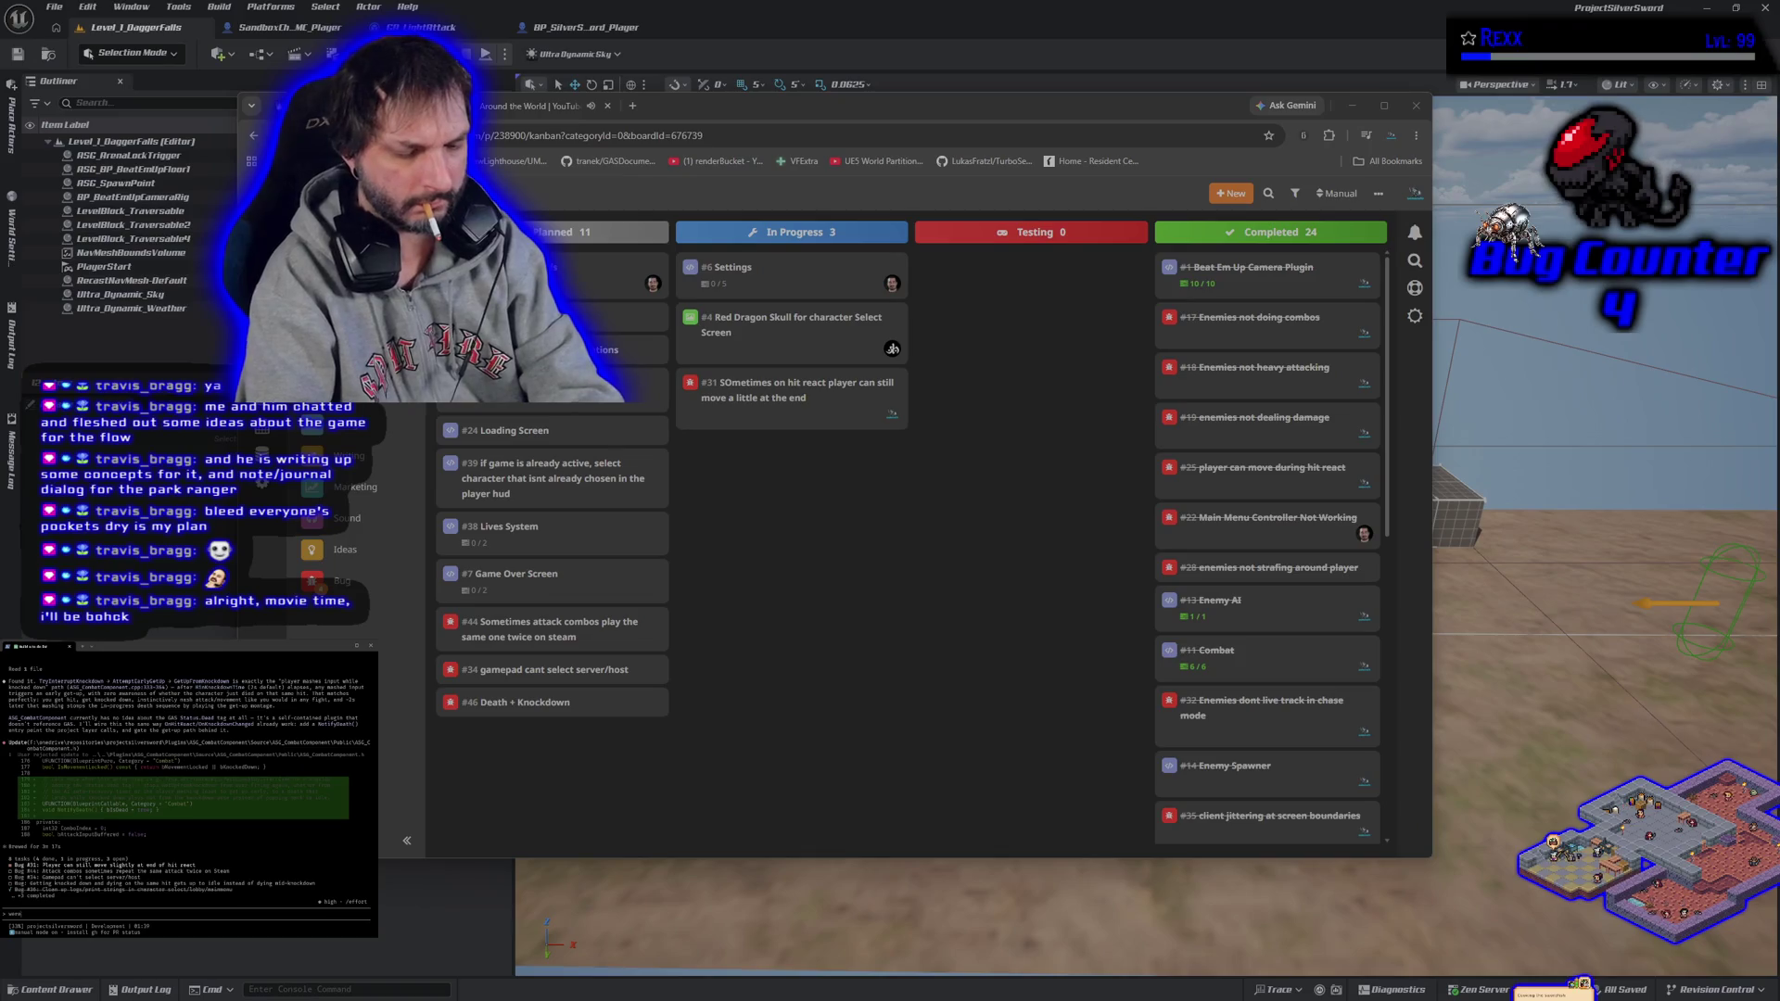
type(" not on that bu")
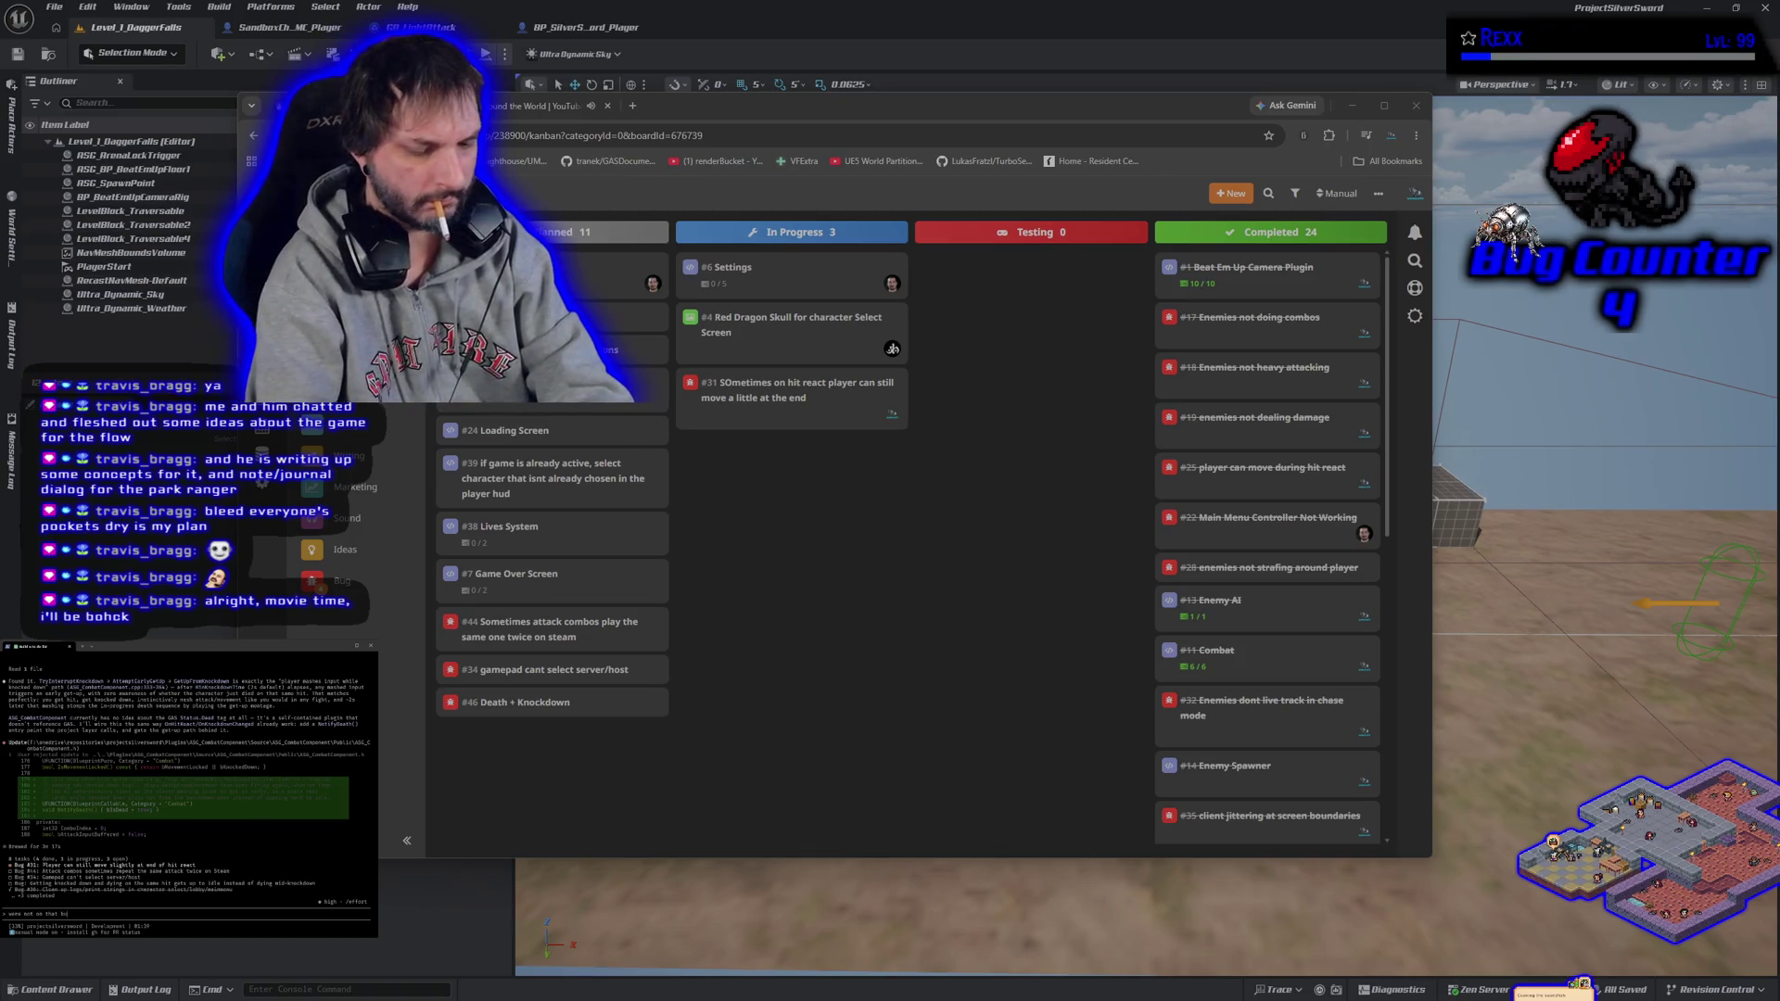
type("g yet, and i said i want the ")
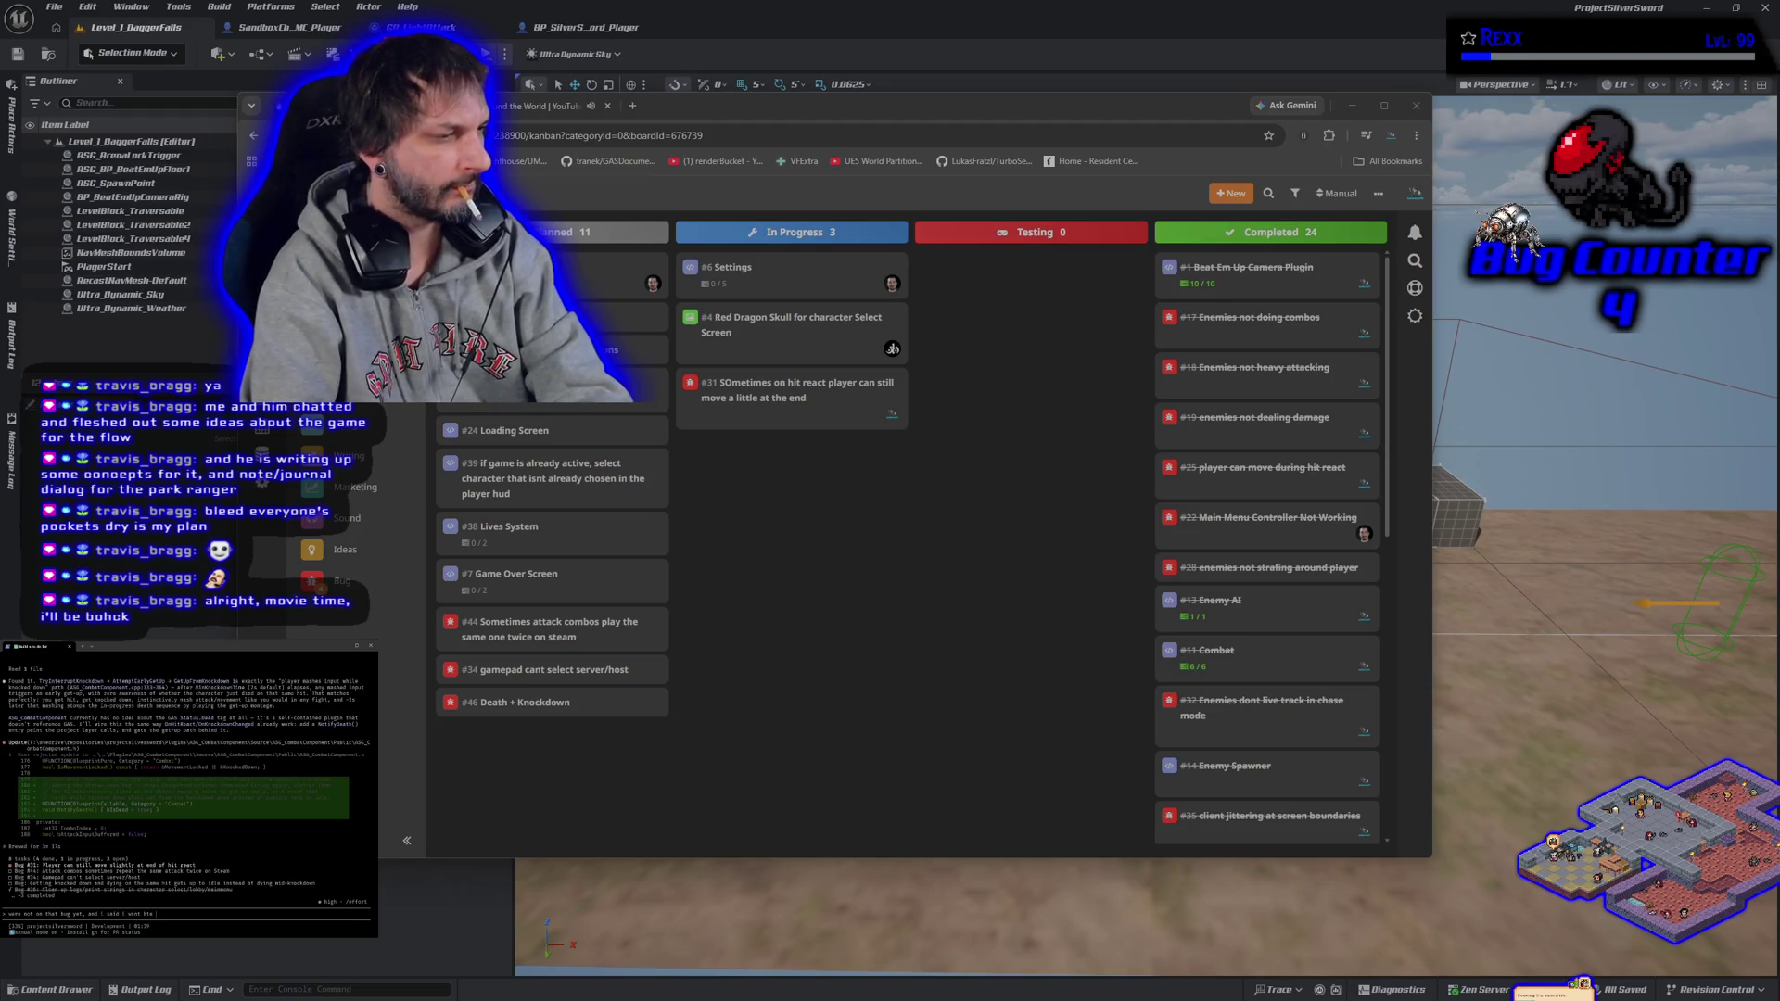
type("ragdoll")
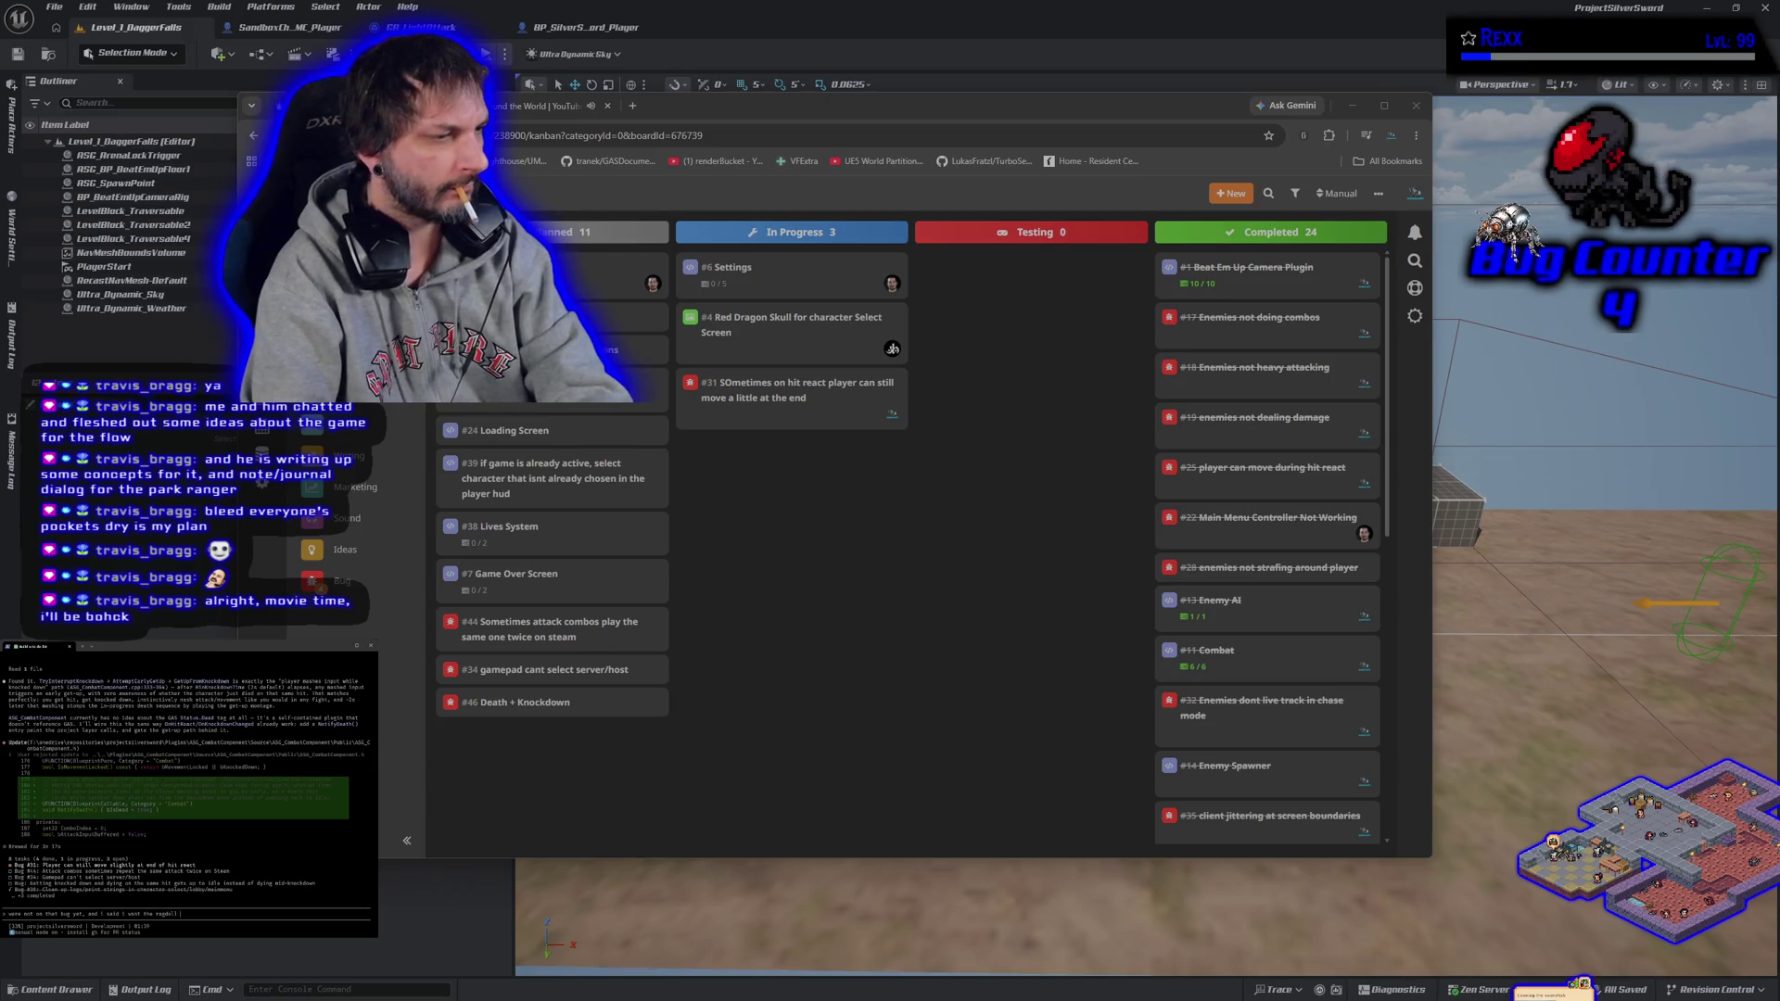
type(" and death to kick in")
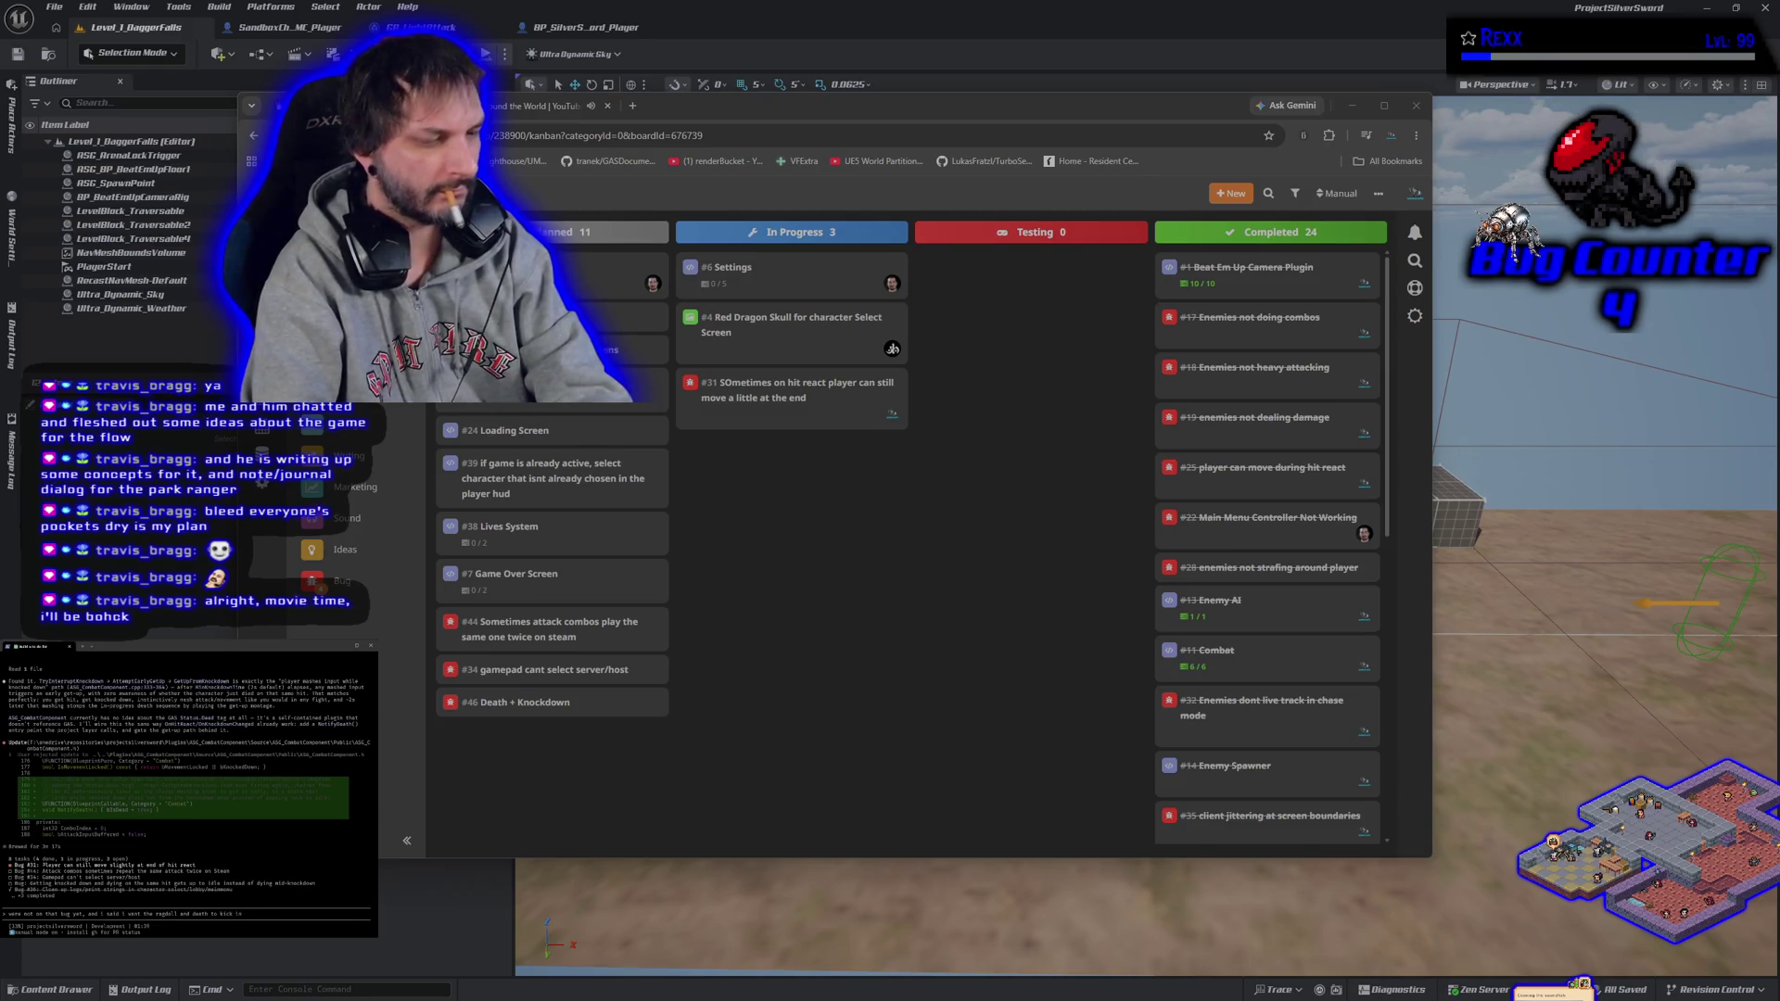
key("BackSpace")
key("BackSpace")
key("BackSpace")
type("the knocked down montage. get")
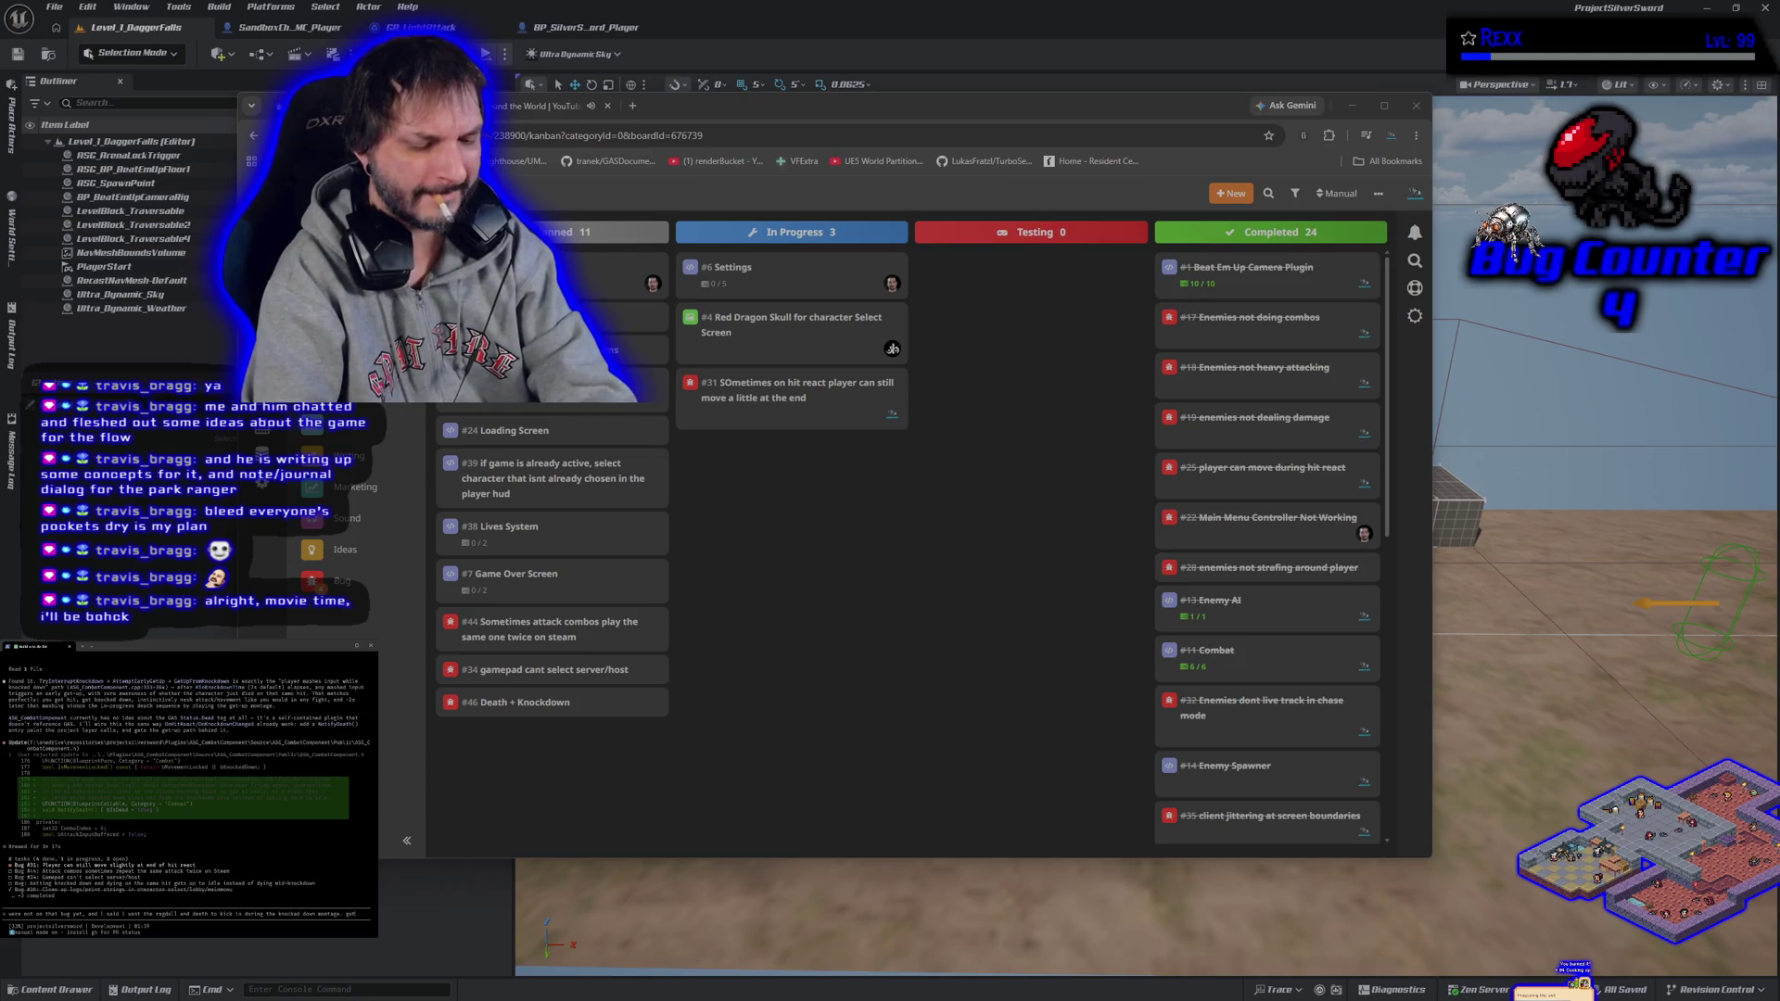
type(" up should not be")
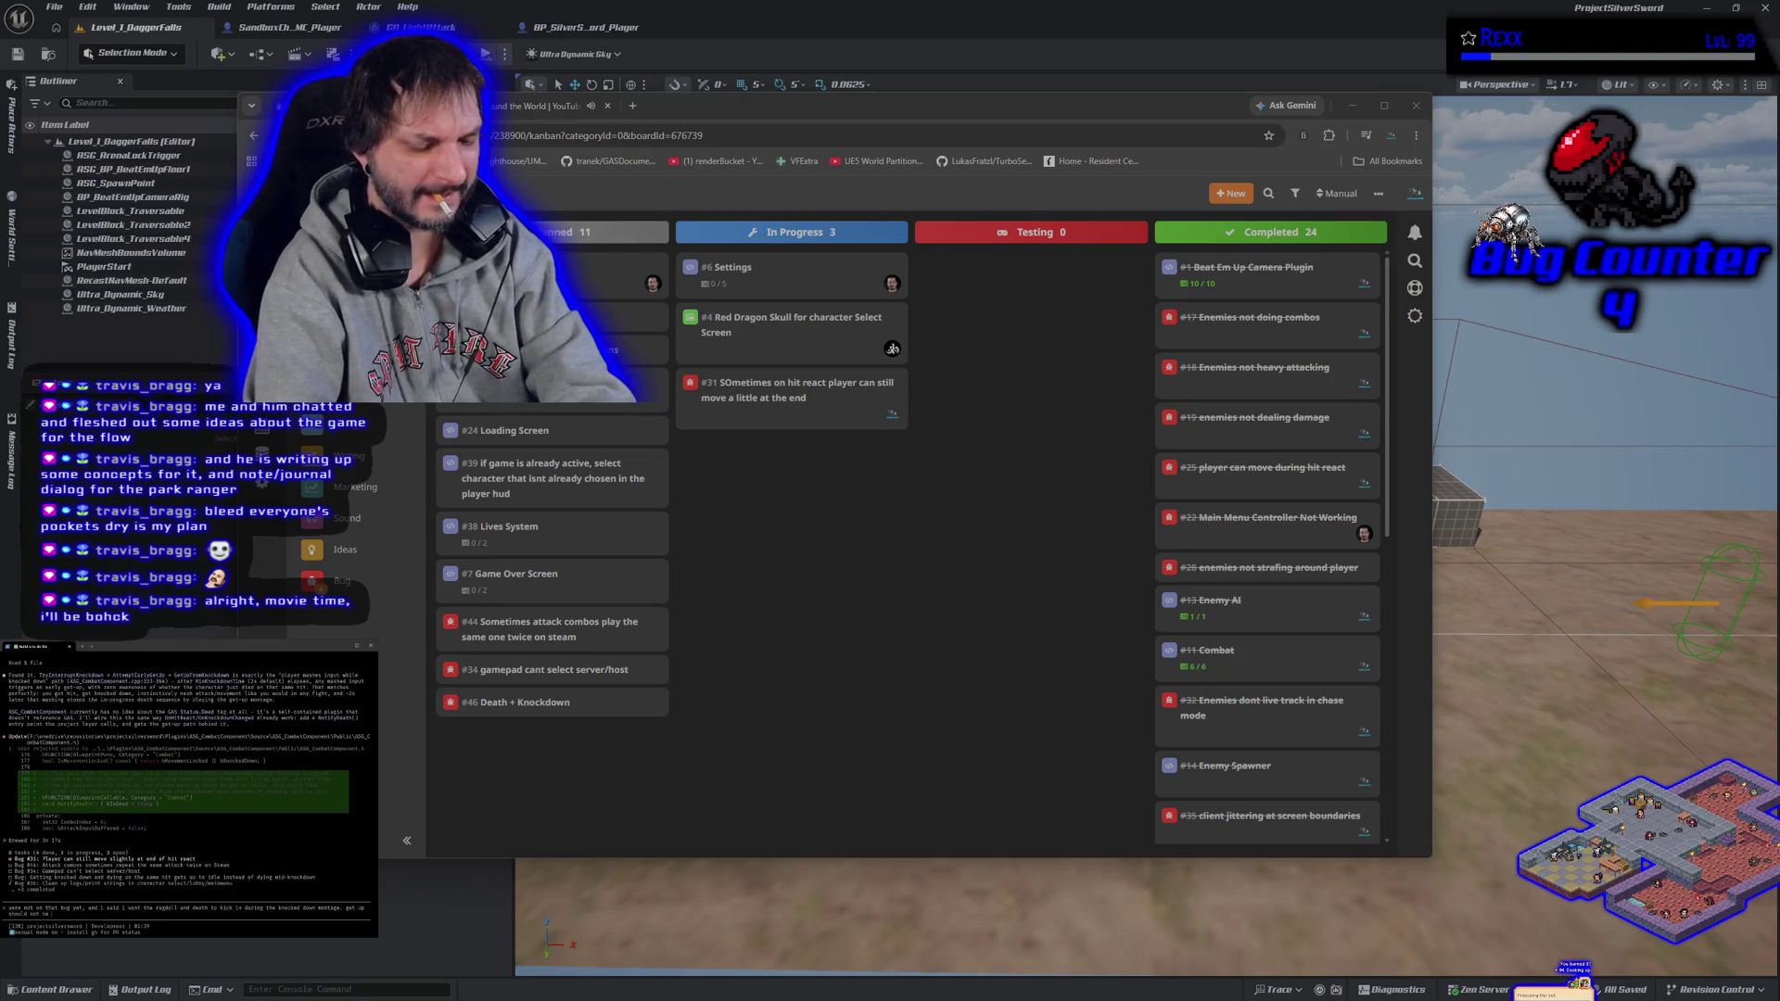
type(" possible o")
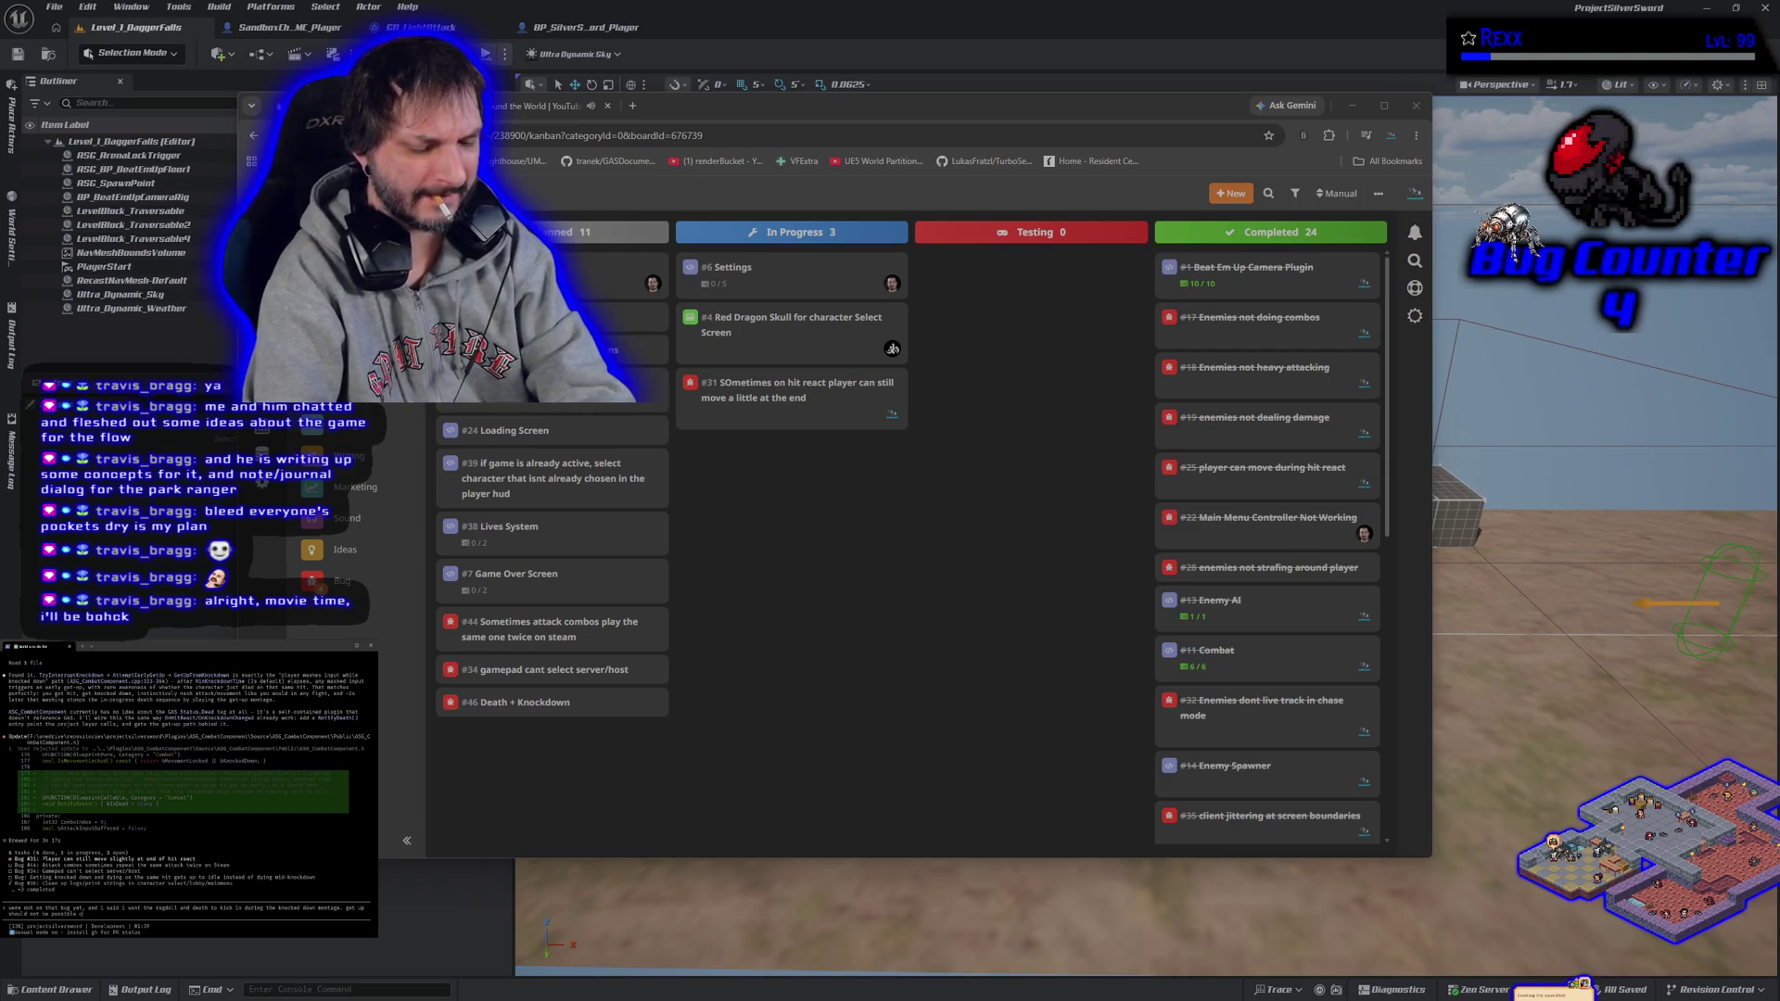
type("nce your dead")
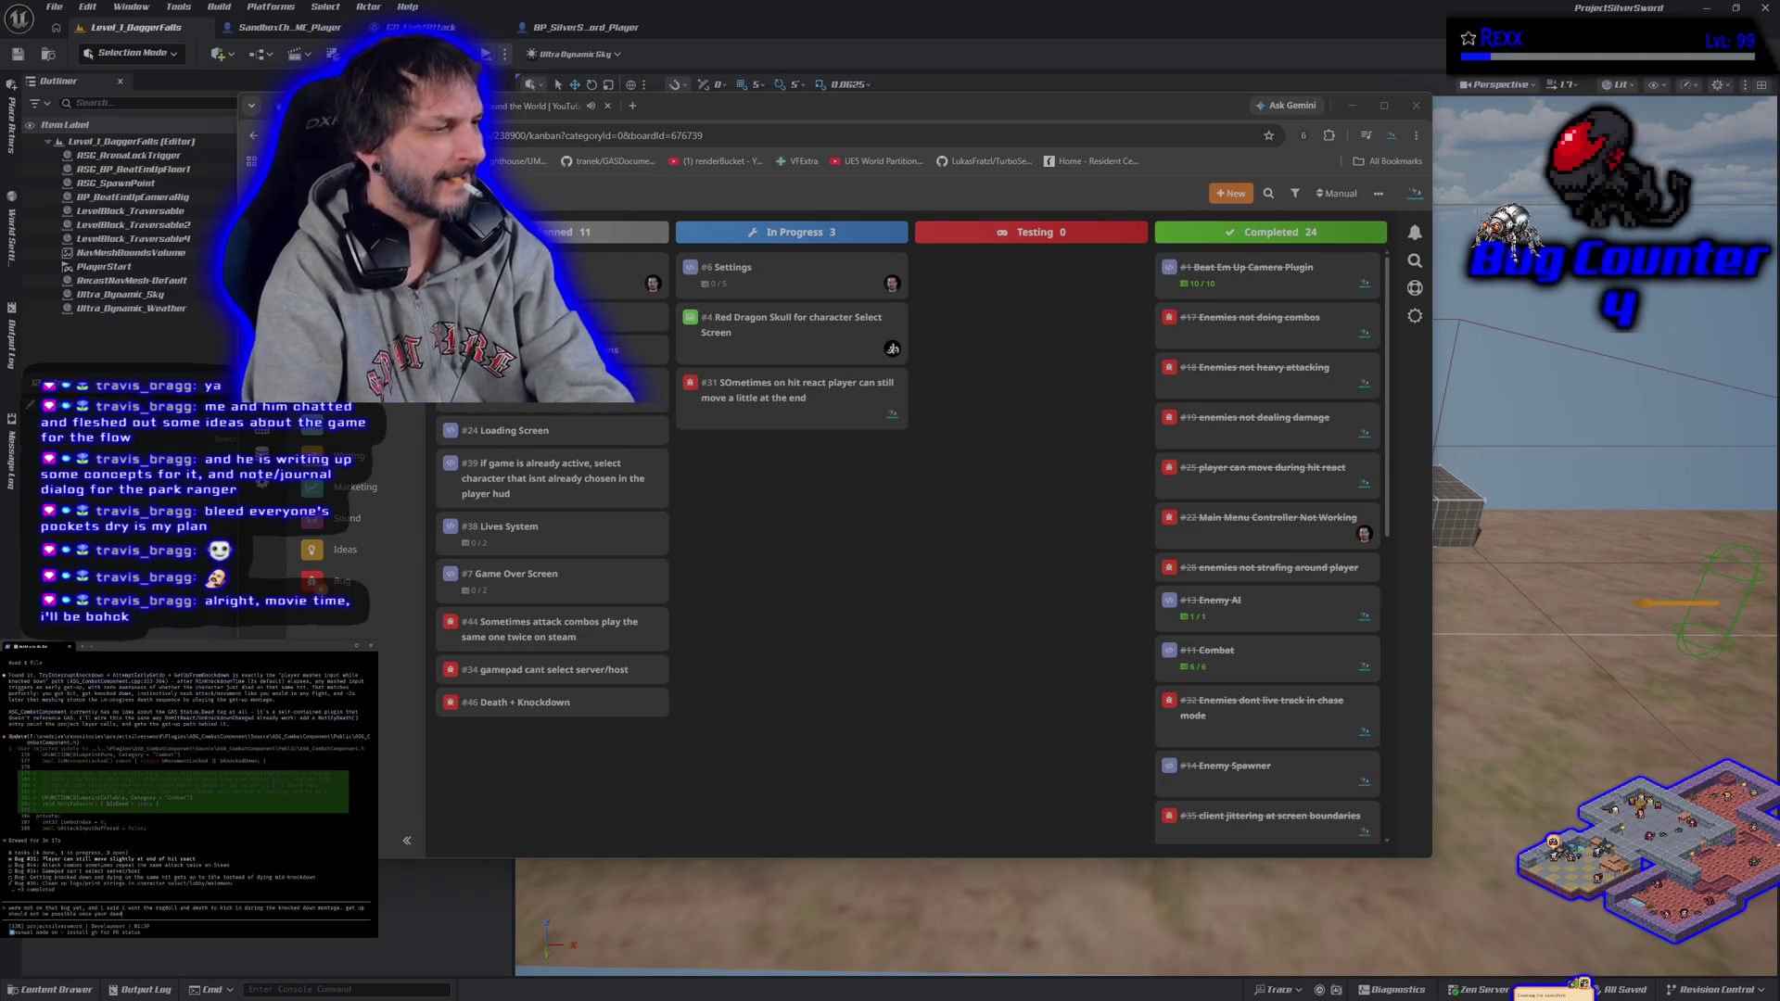
key("Return")
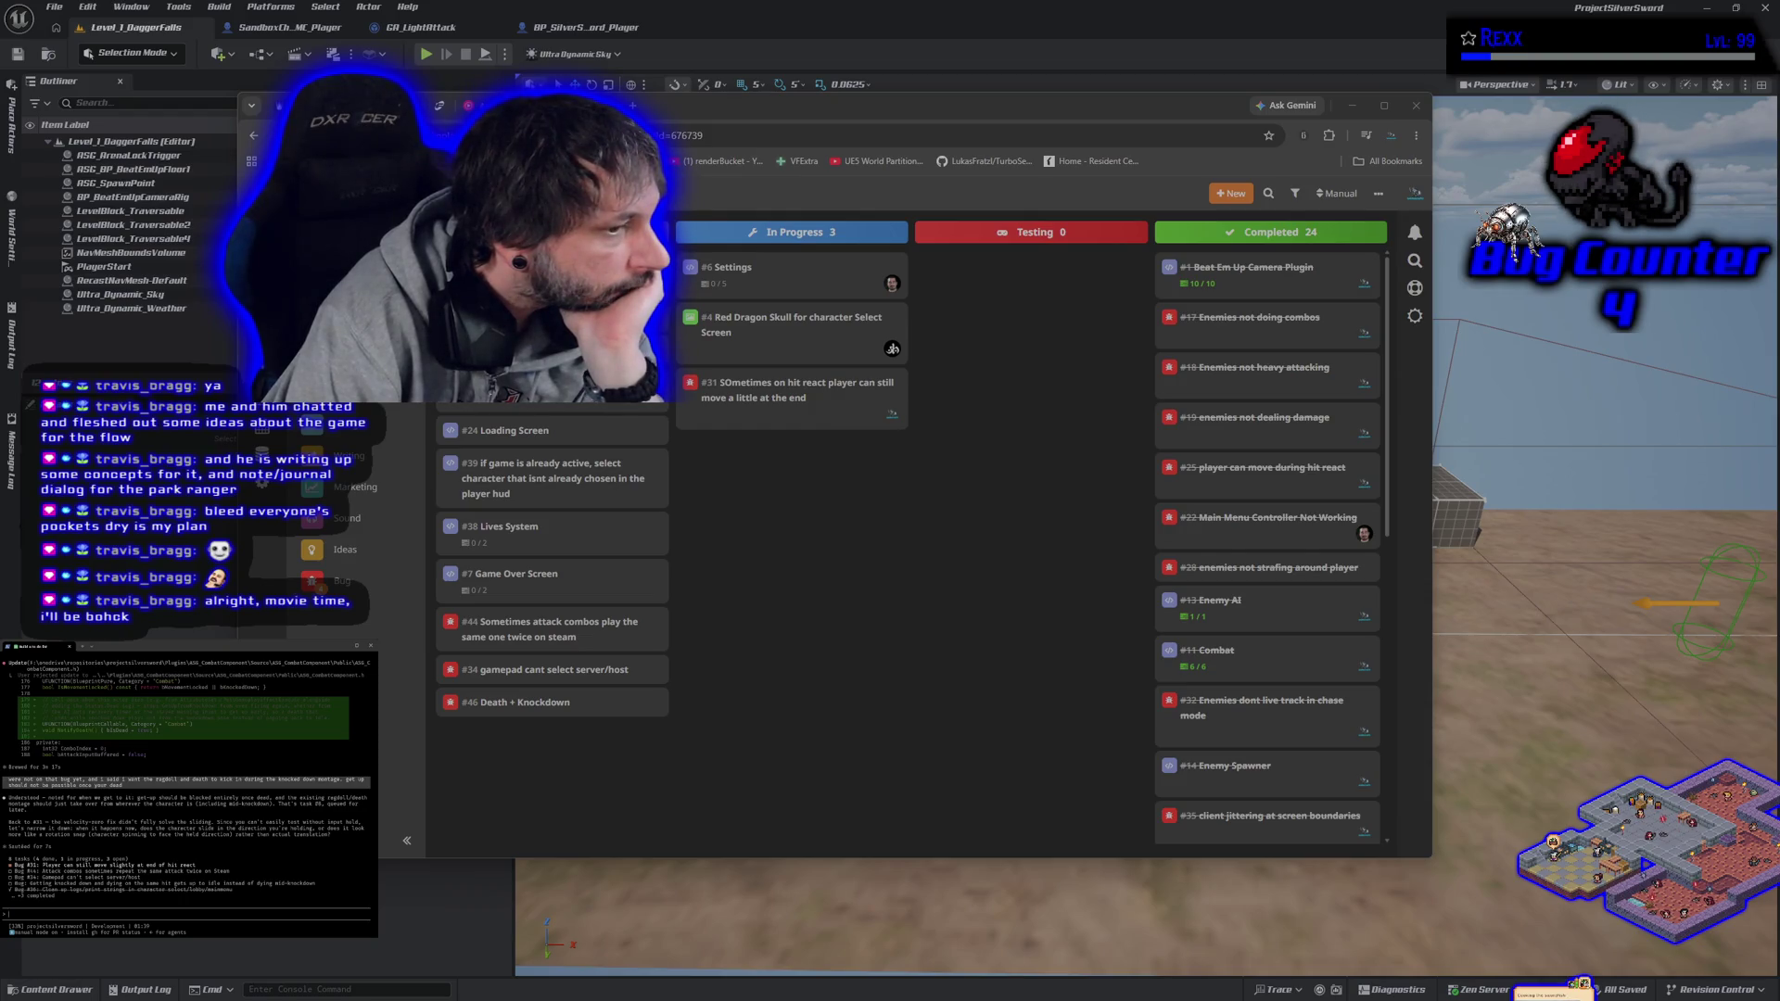
- Report that the character slides in the held input direction and request a death montage
type("it slides in the direction i'm holding")
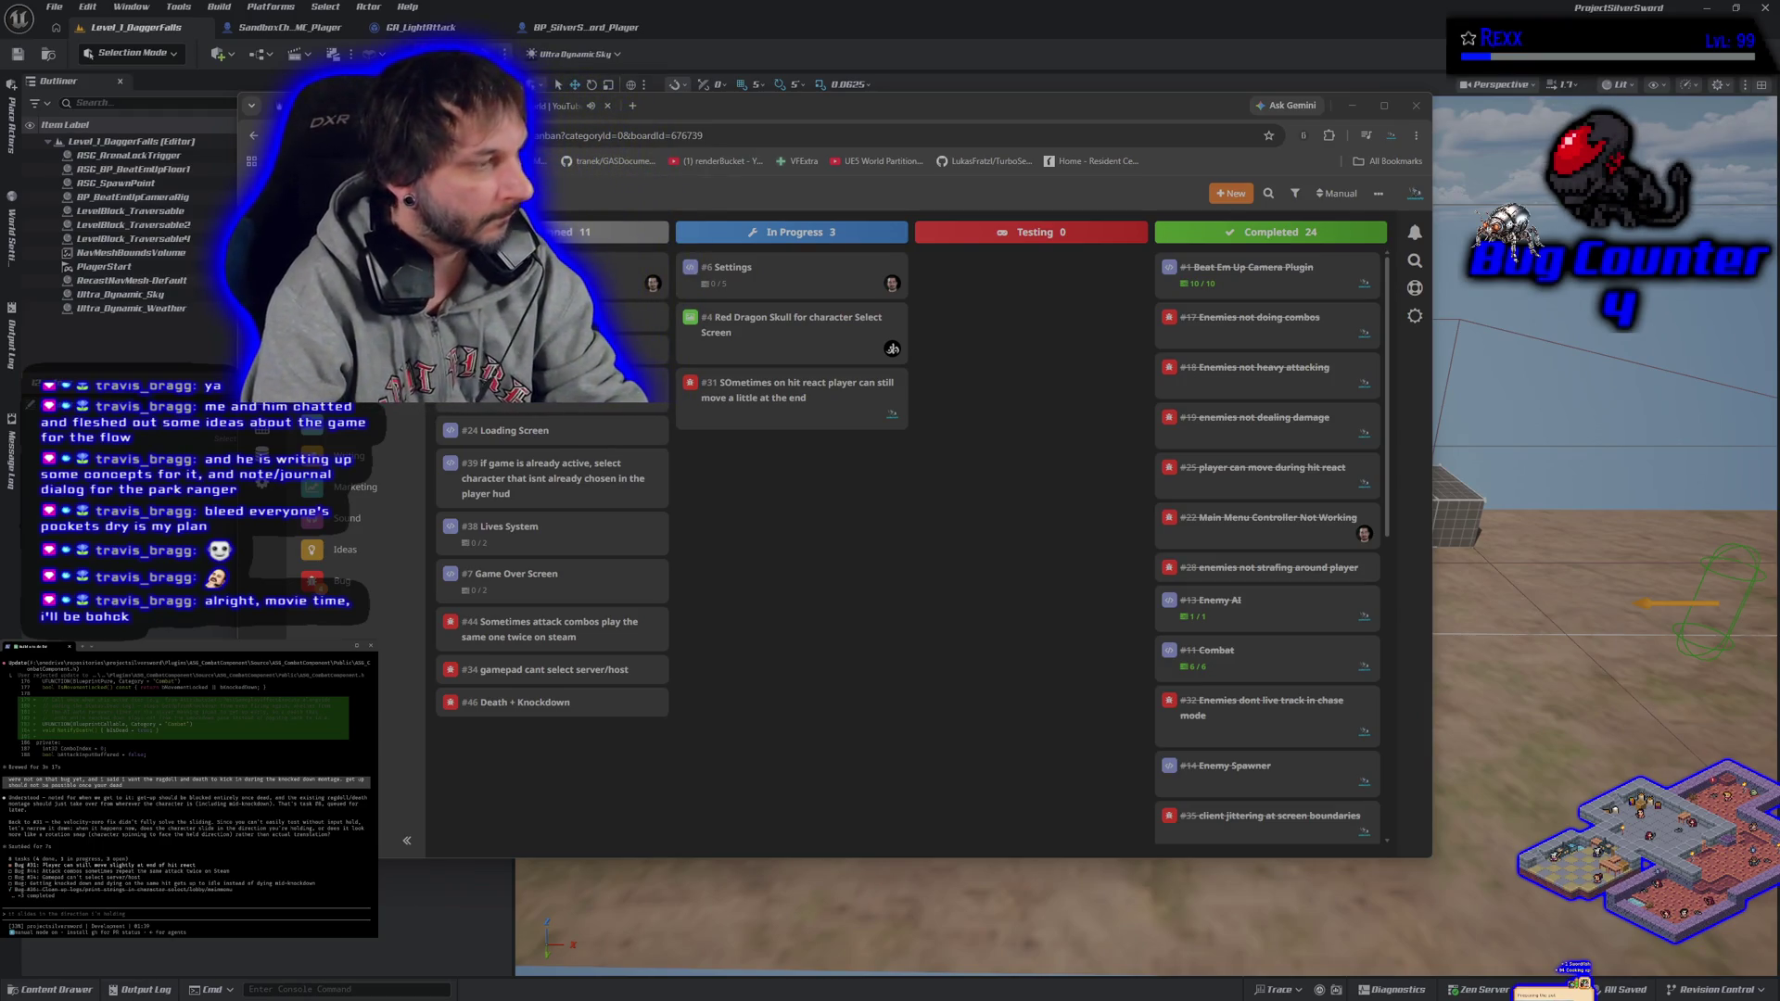
type("well n")
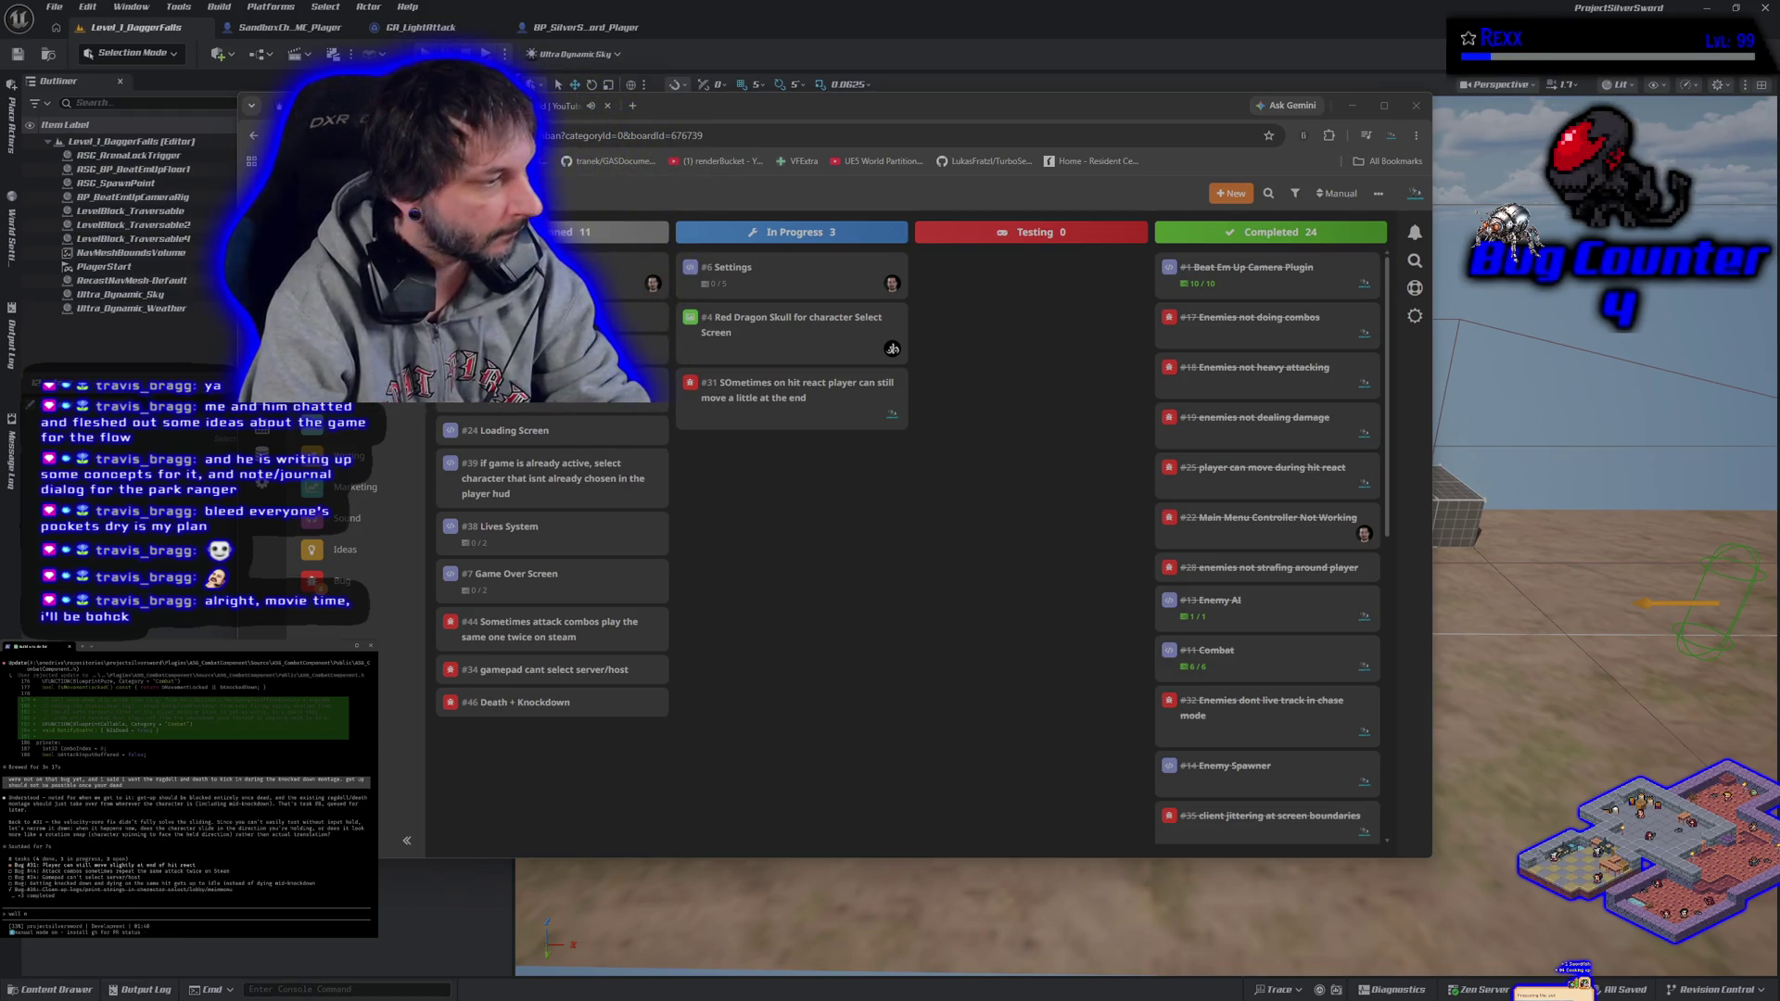
type("o, we wil")
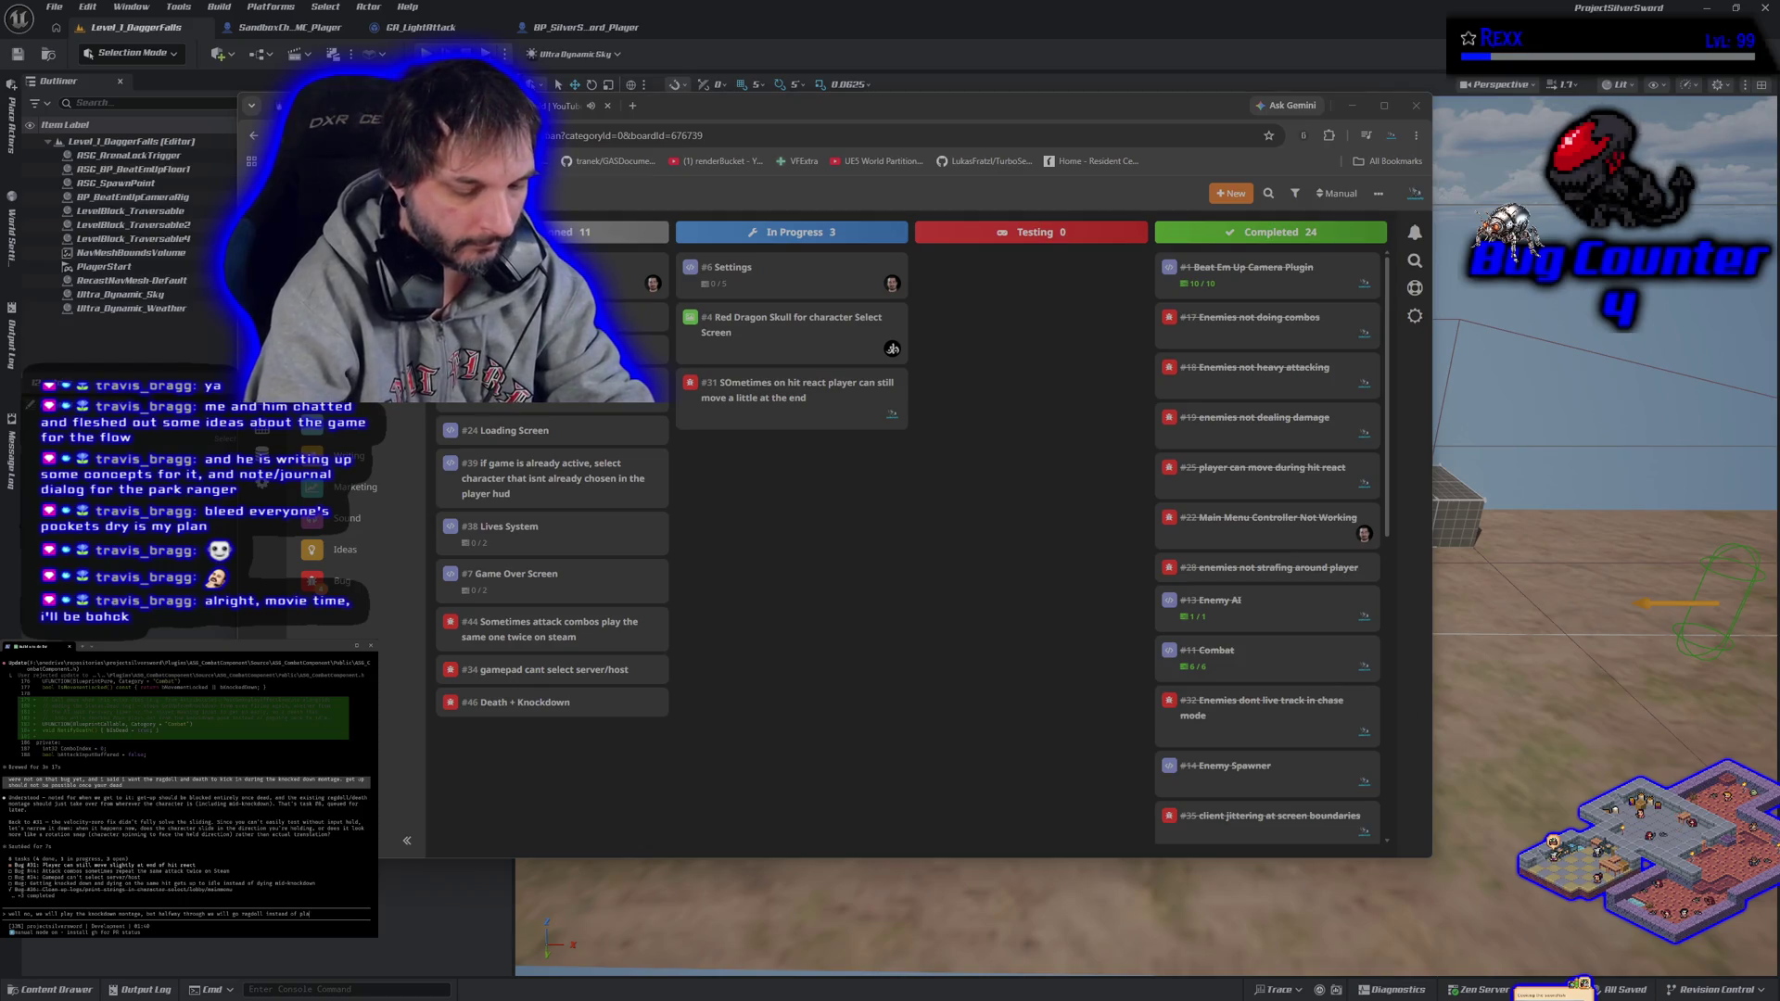
type("a death")
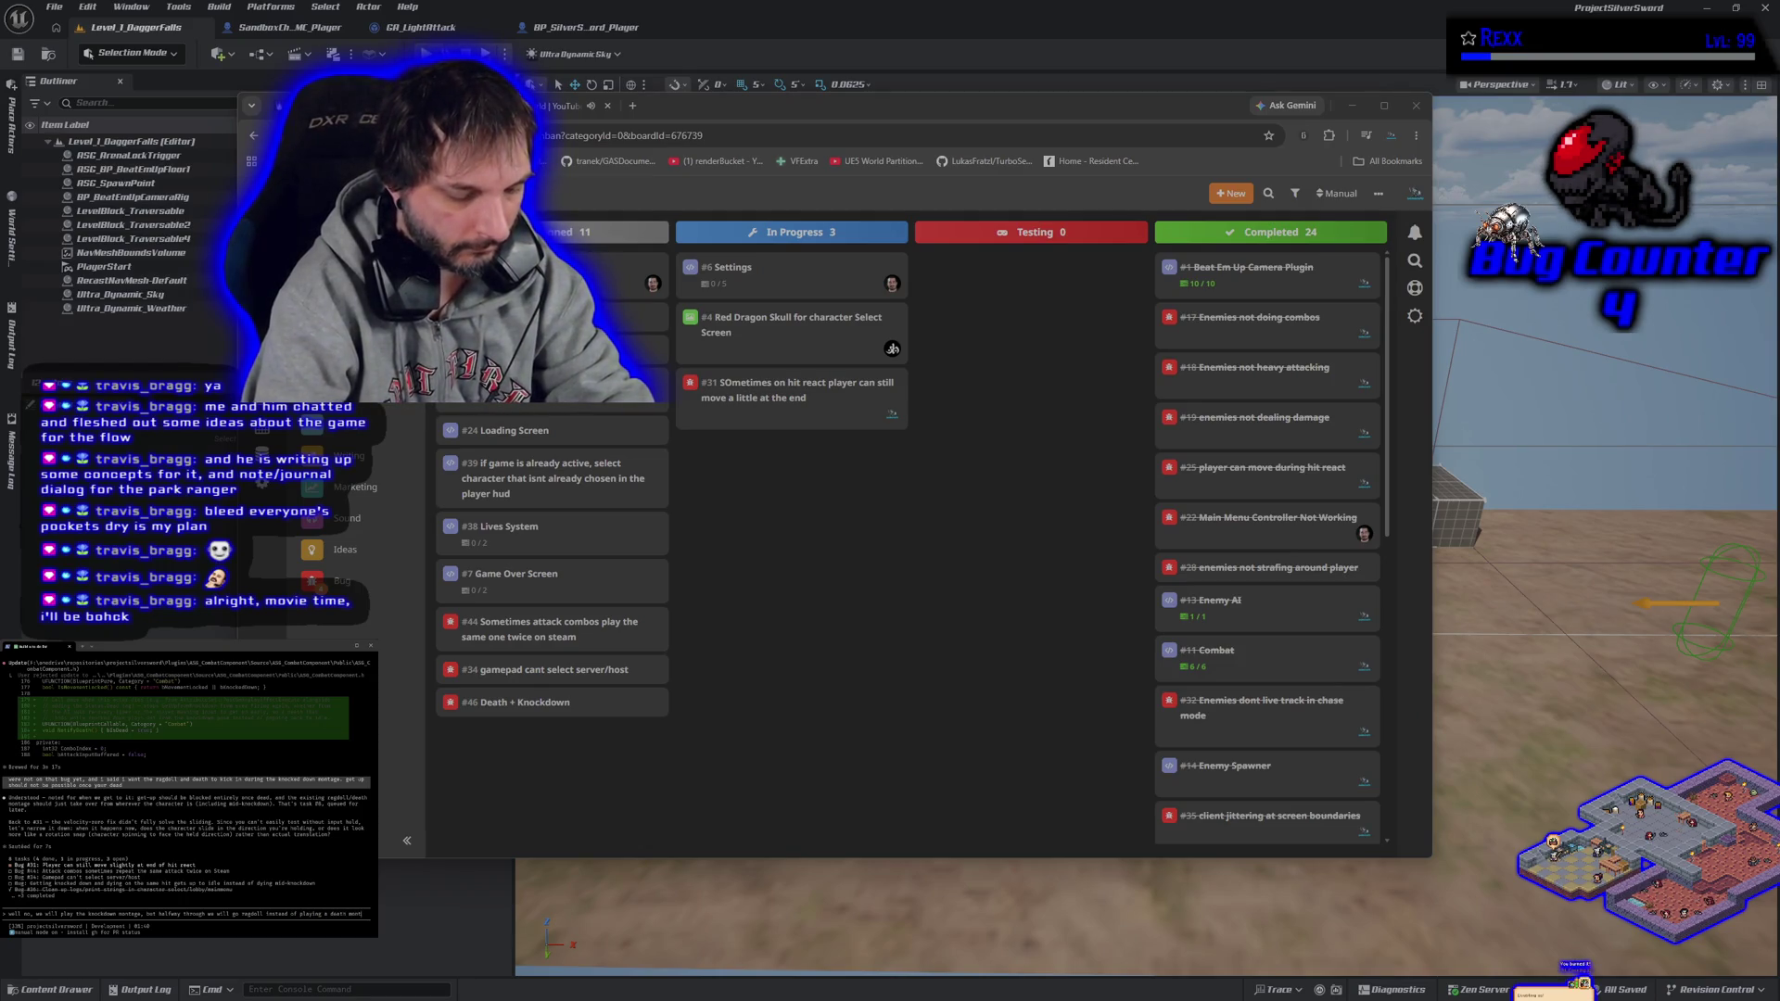
type(" montage")
key("Return")
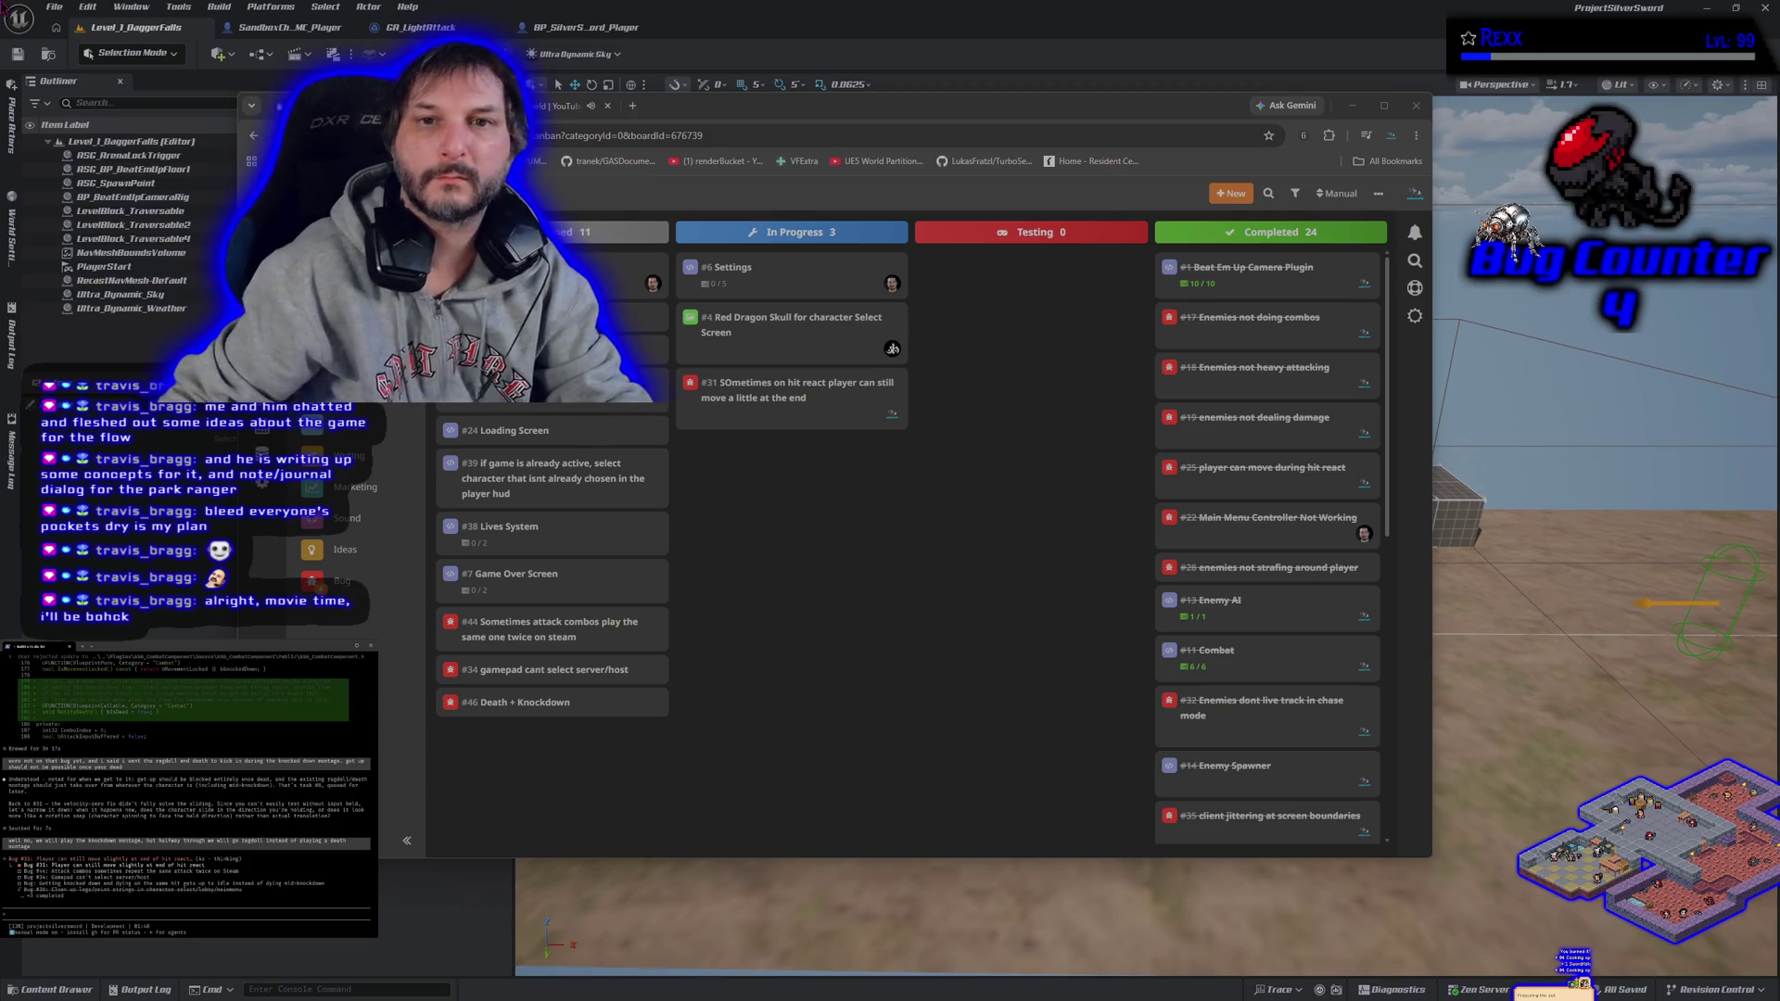
- Replace Around the World with ANGEMI - Witches from the YouTube Music home feed
key("ctrl+Tab")
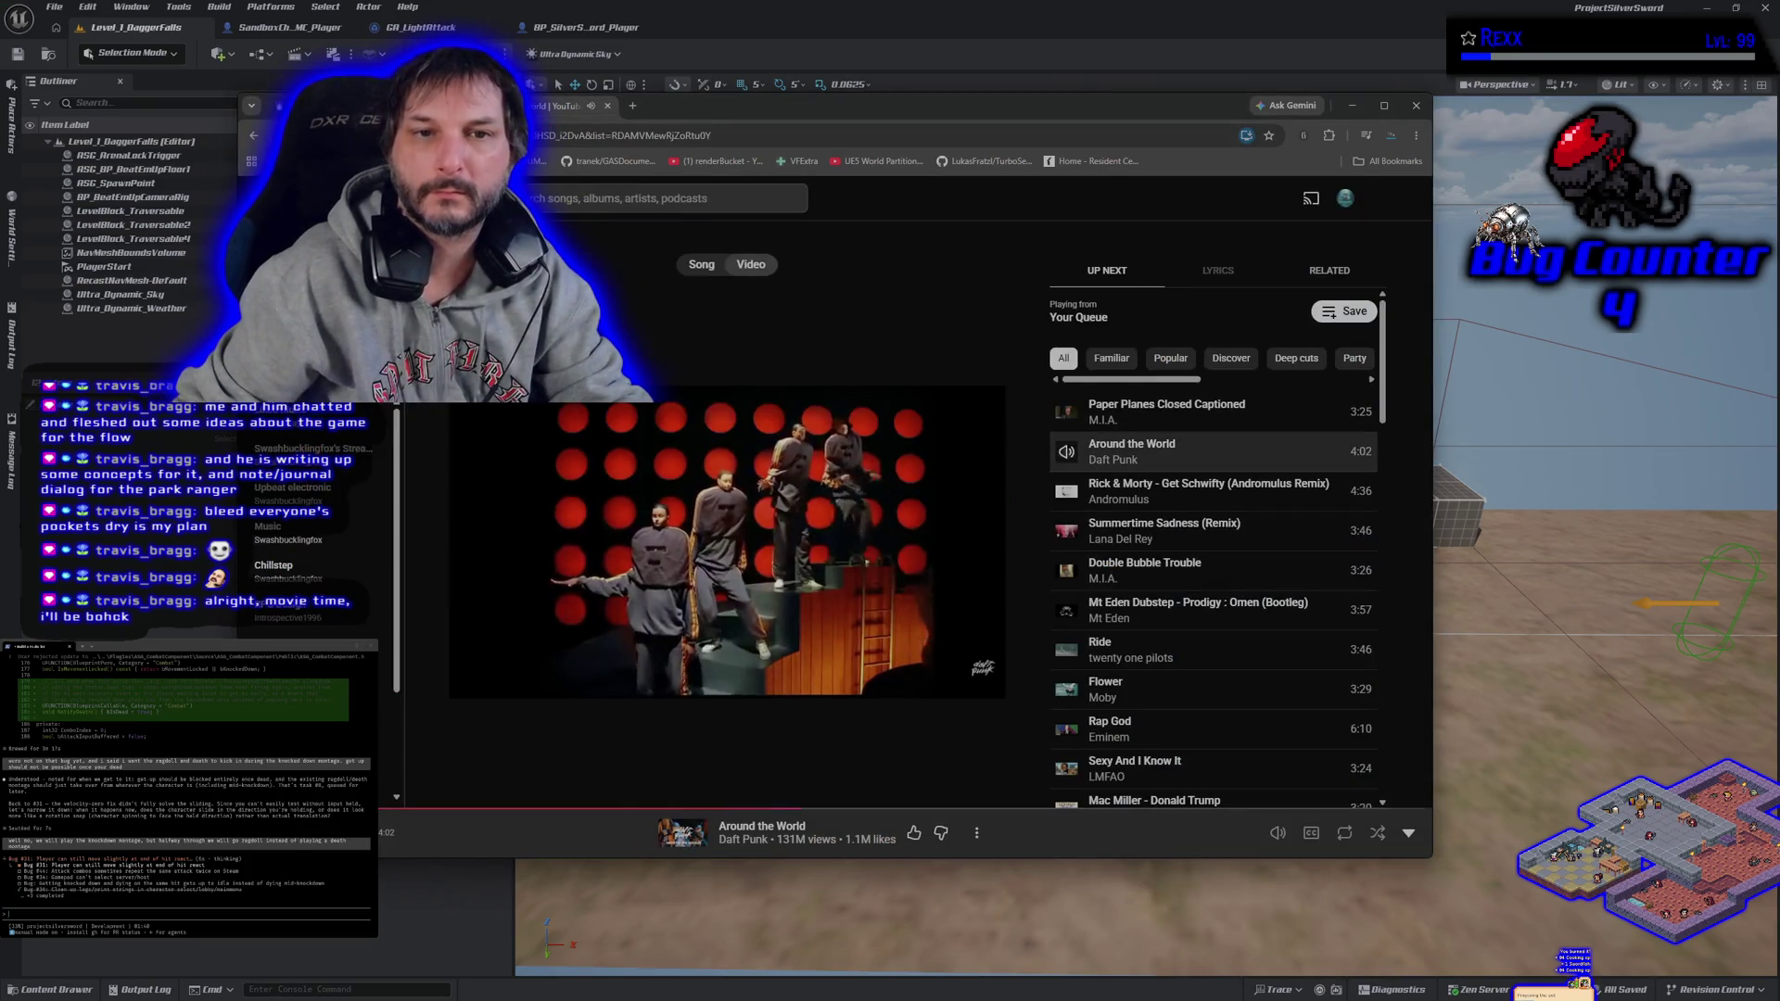
key("Escape")
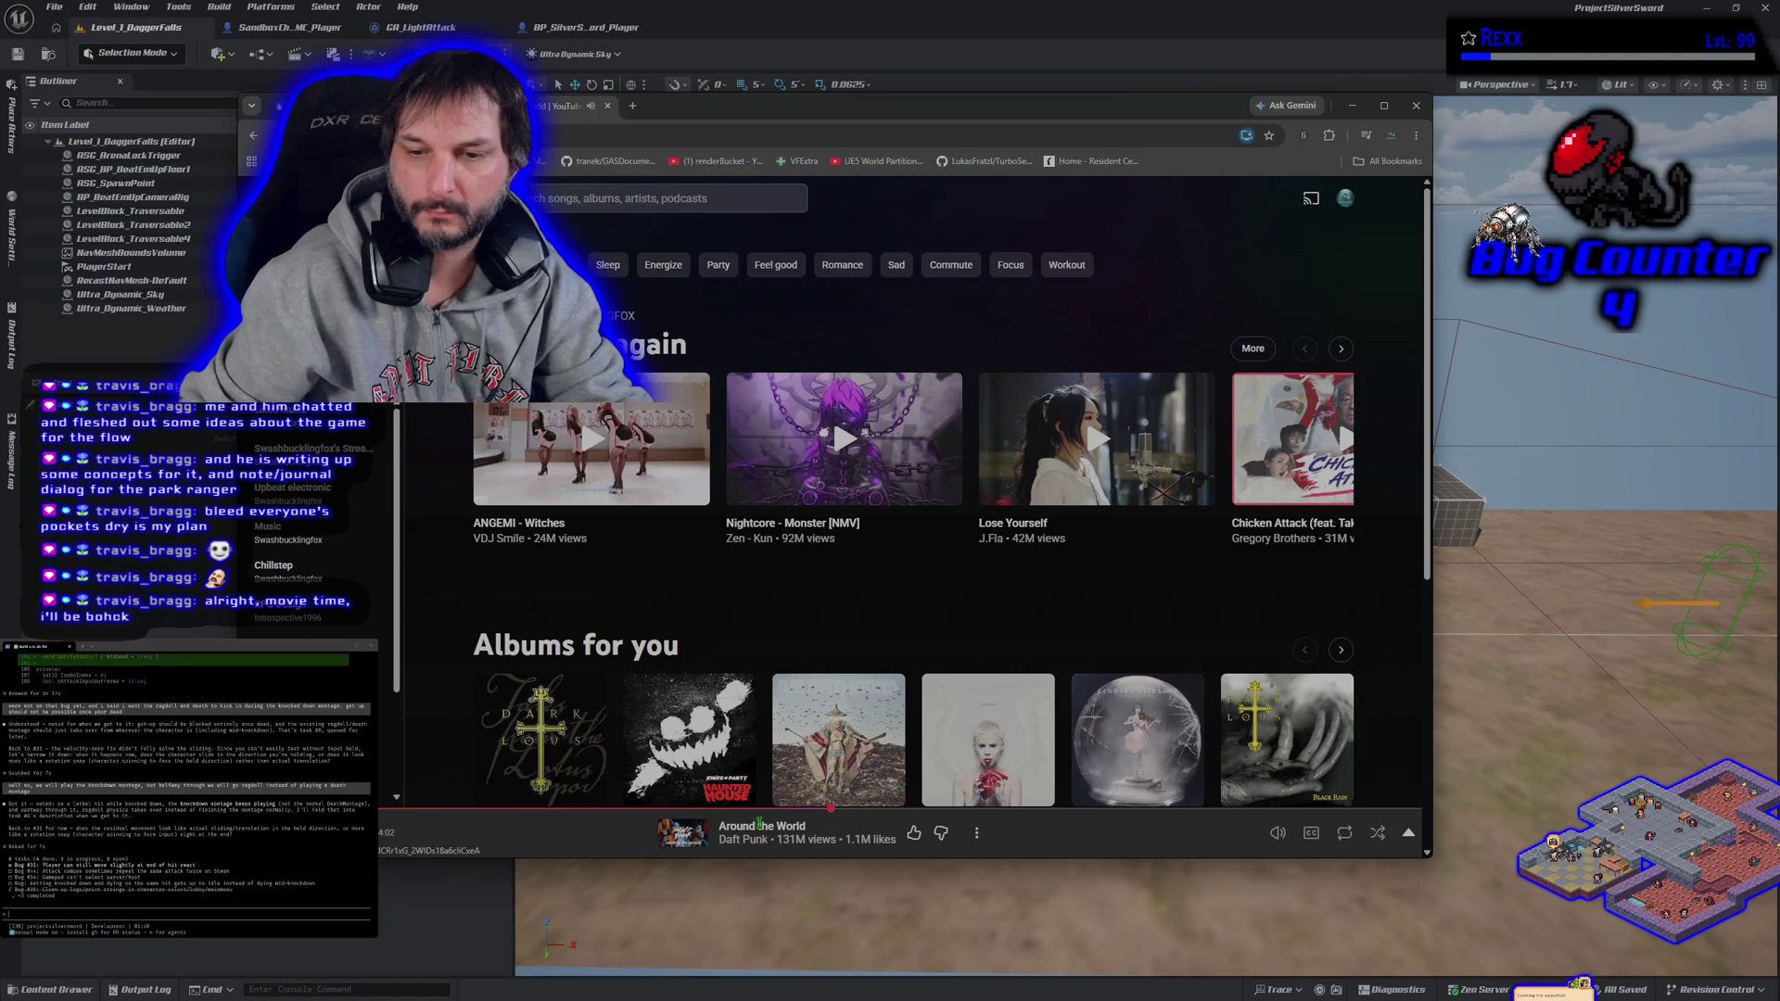
left_click(693, 835)
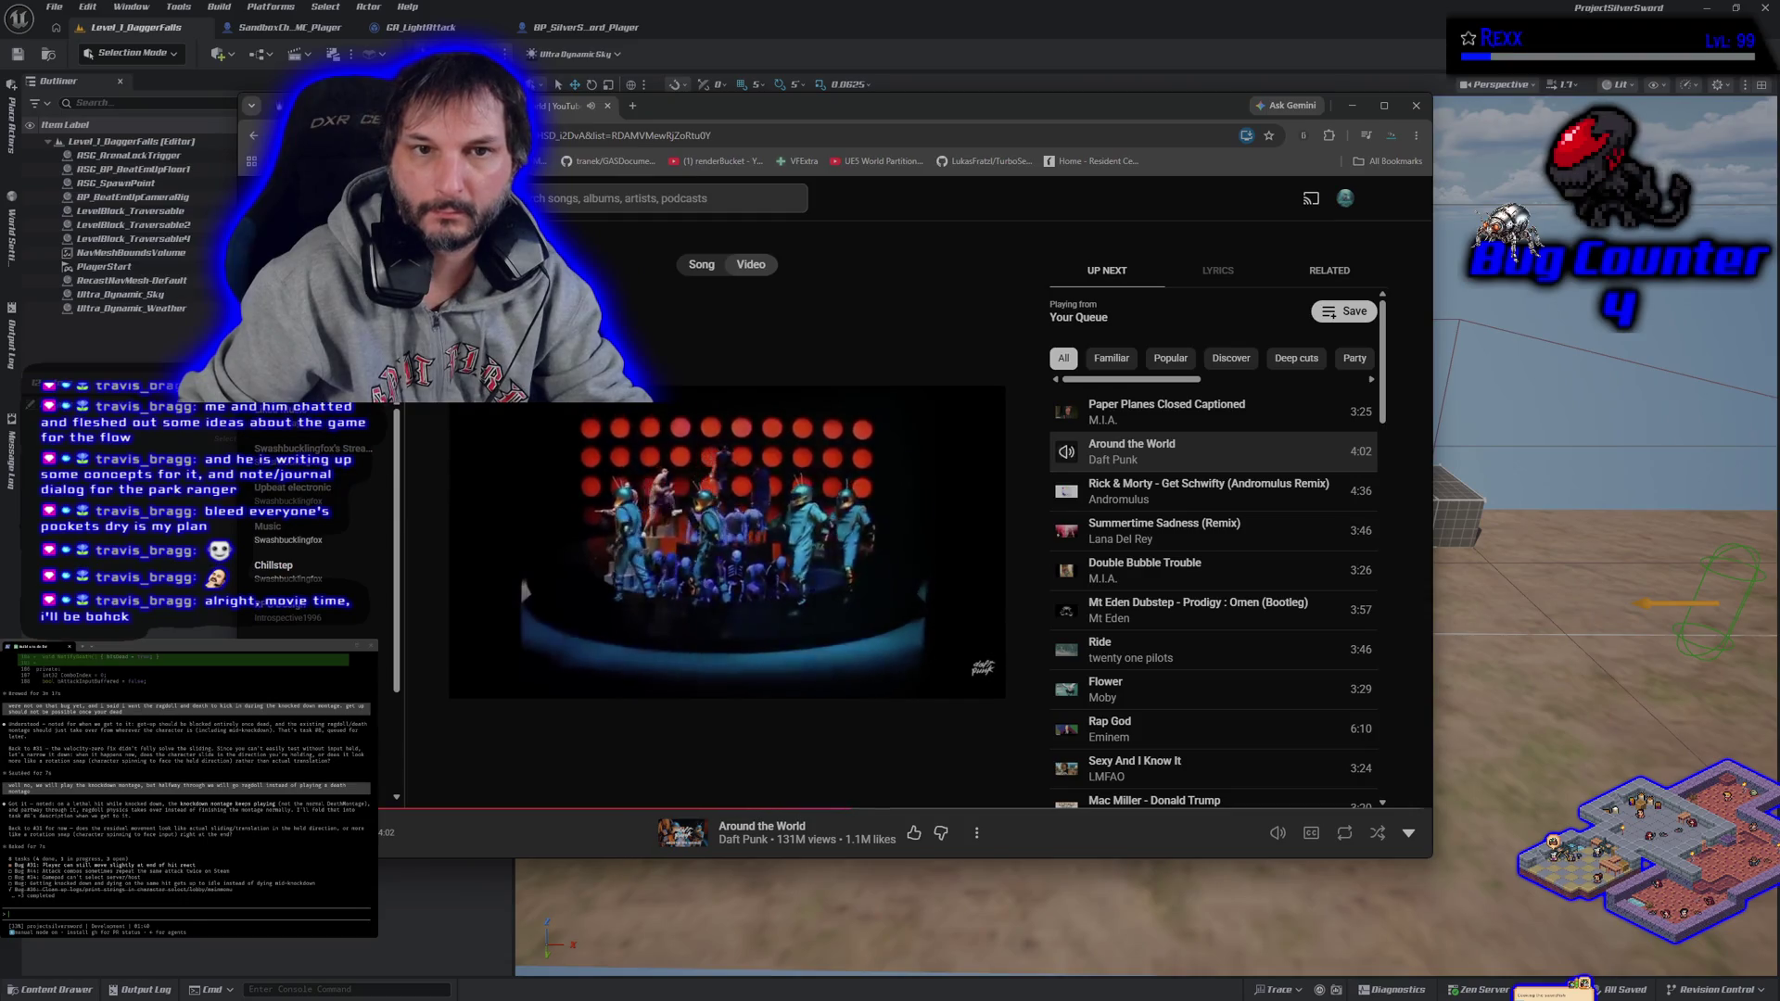
key("Escape")
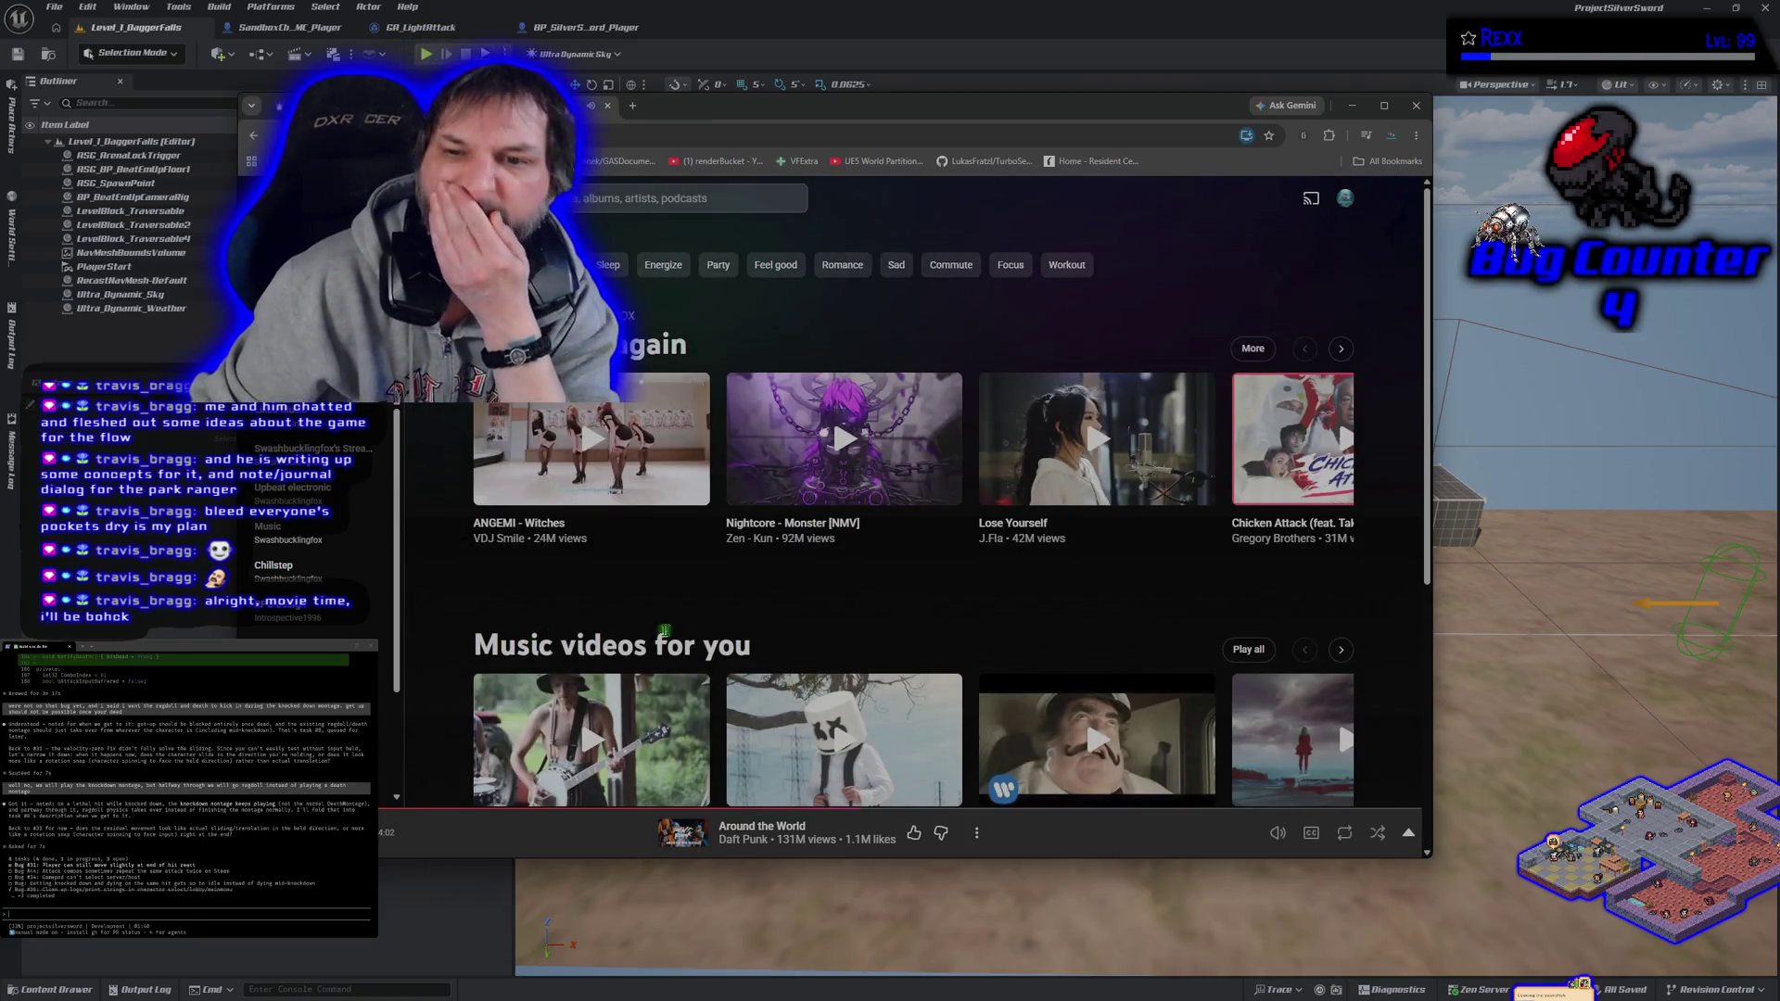
left_click(600, 442)
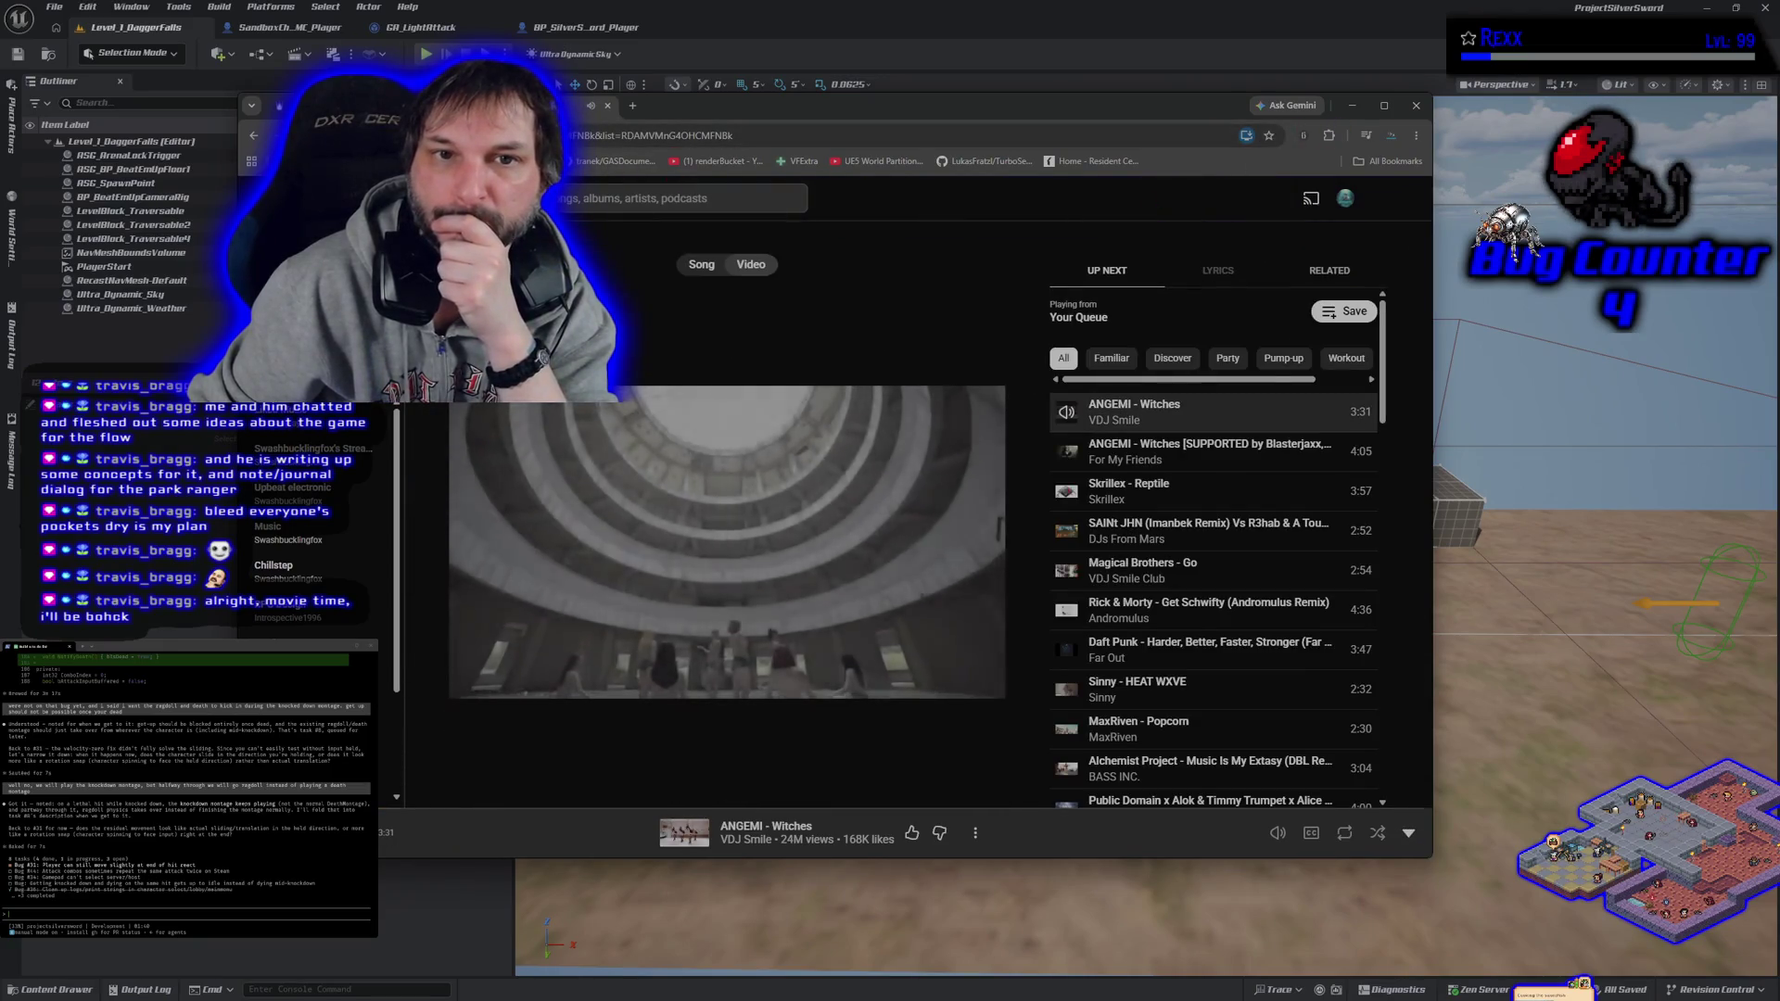
left_click_drag(715, 108, 672, 124)
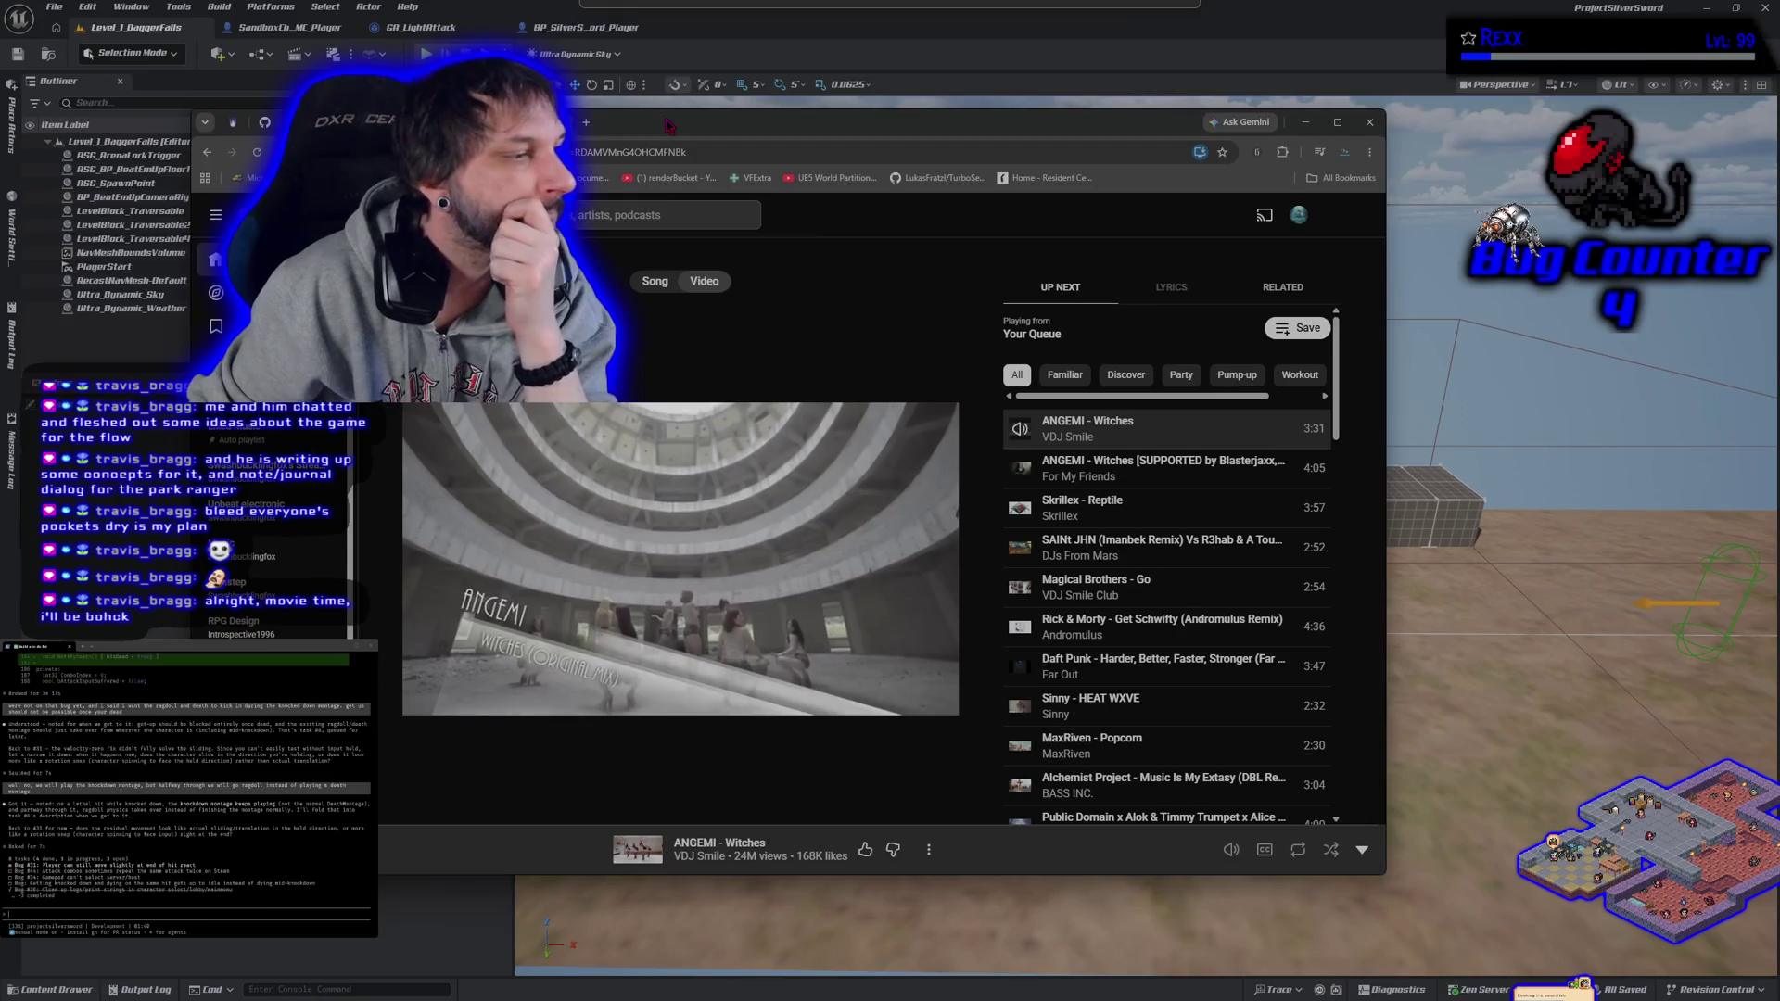
key("ctrl+Tab")
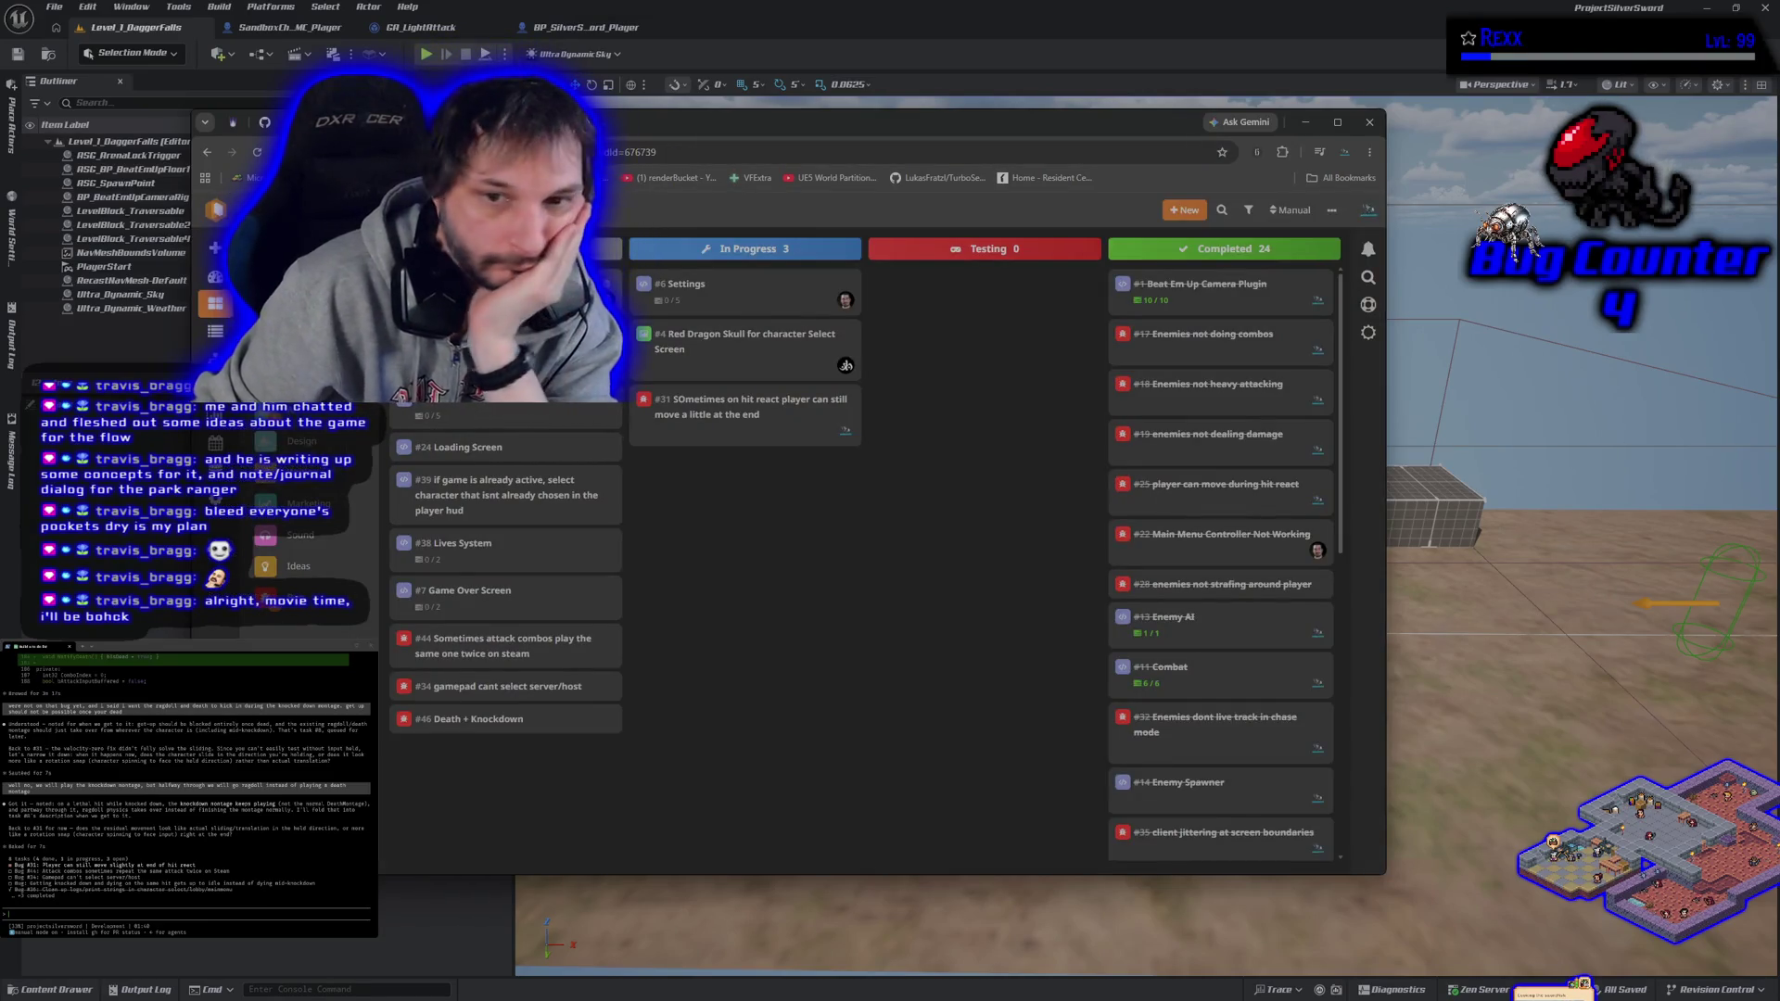
key("ctrl+Tab")
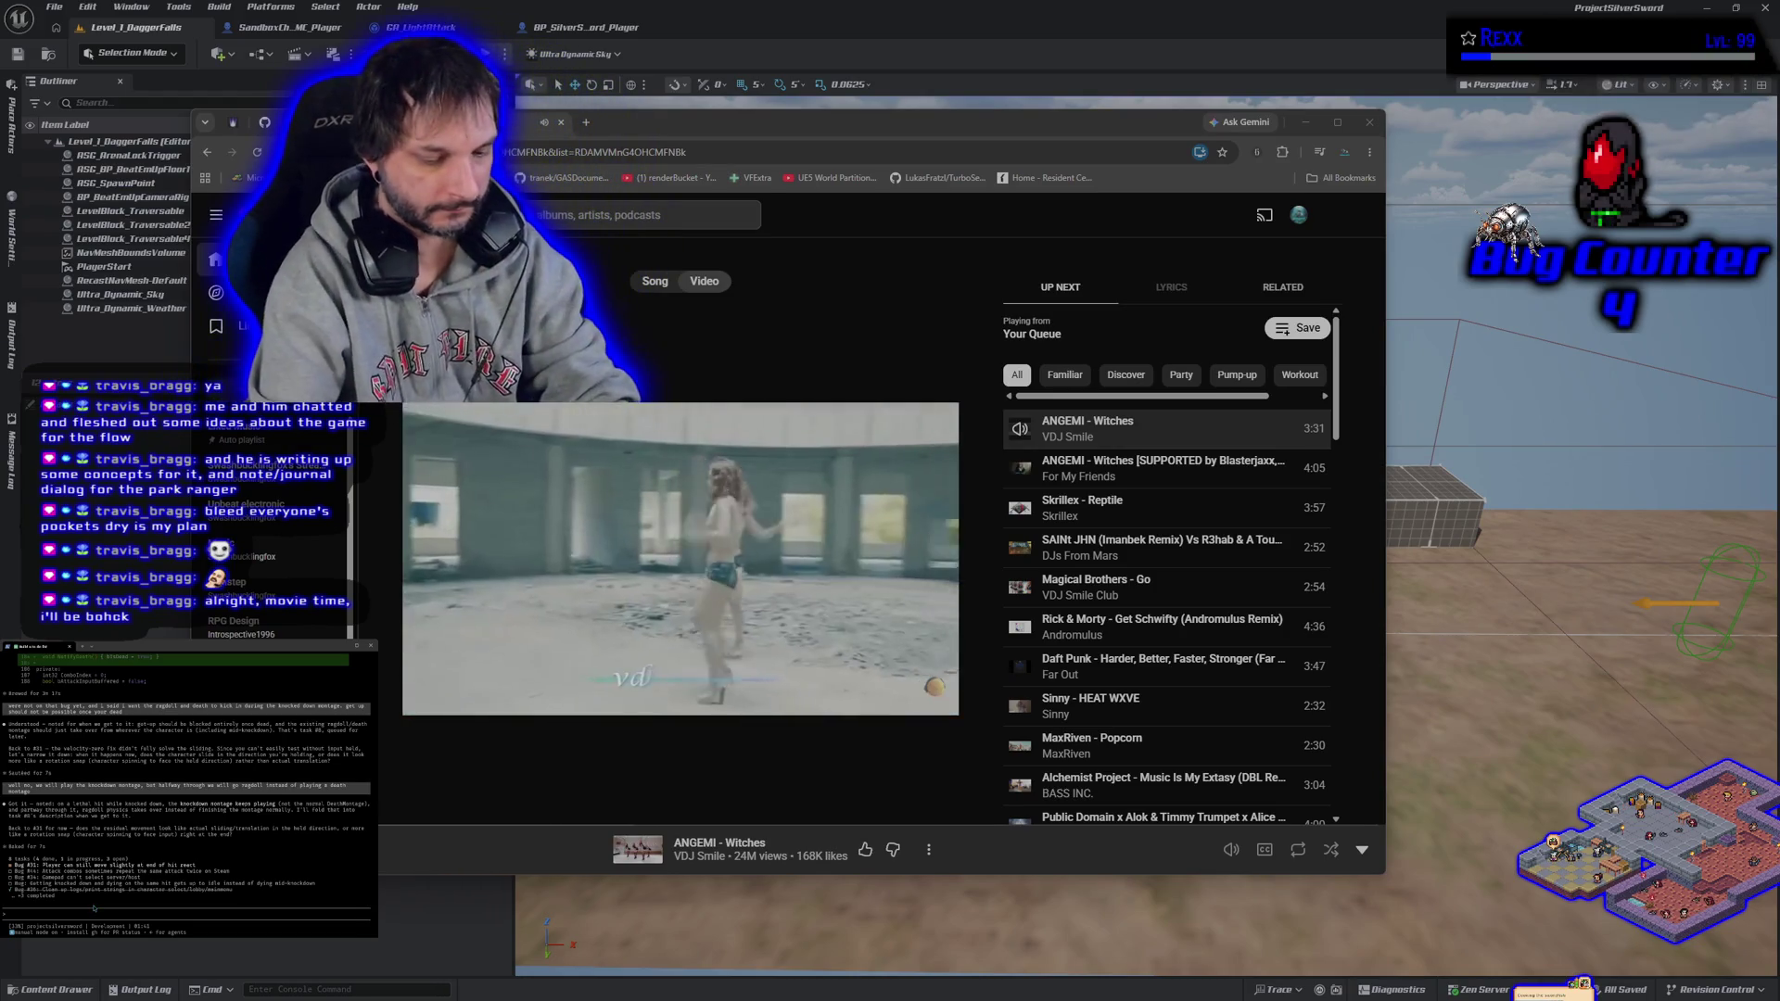
- Write that the sliding translation follows the input direction, despite whatever was done to stop it
type("ding tran")
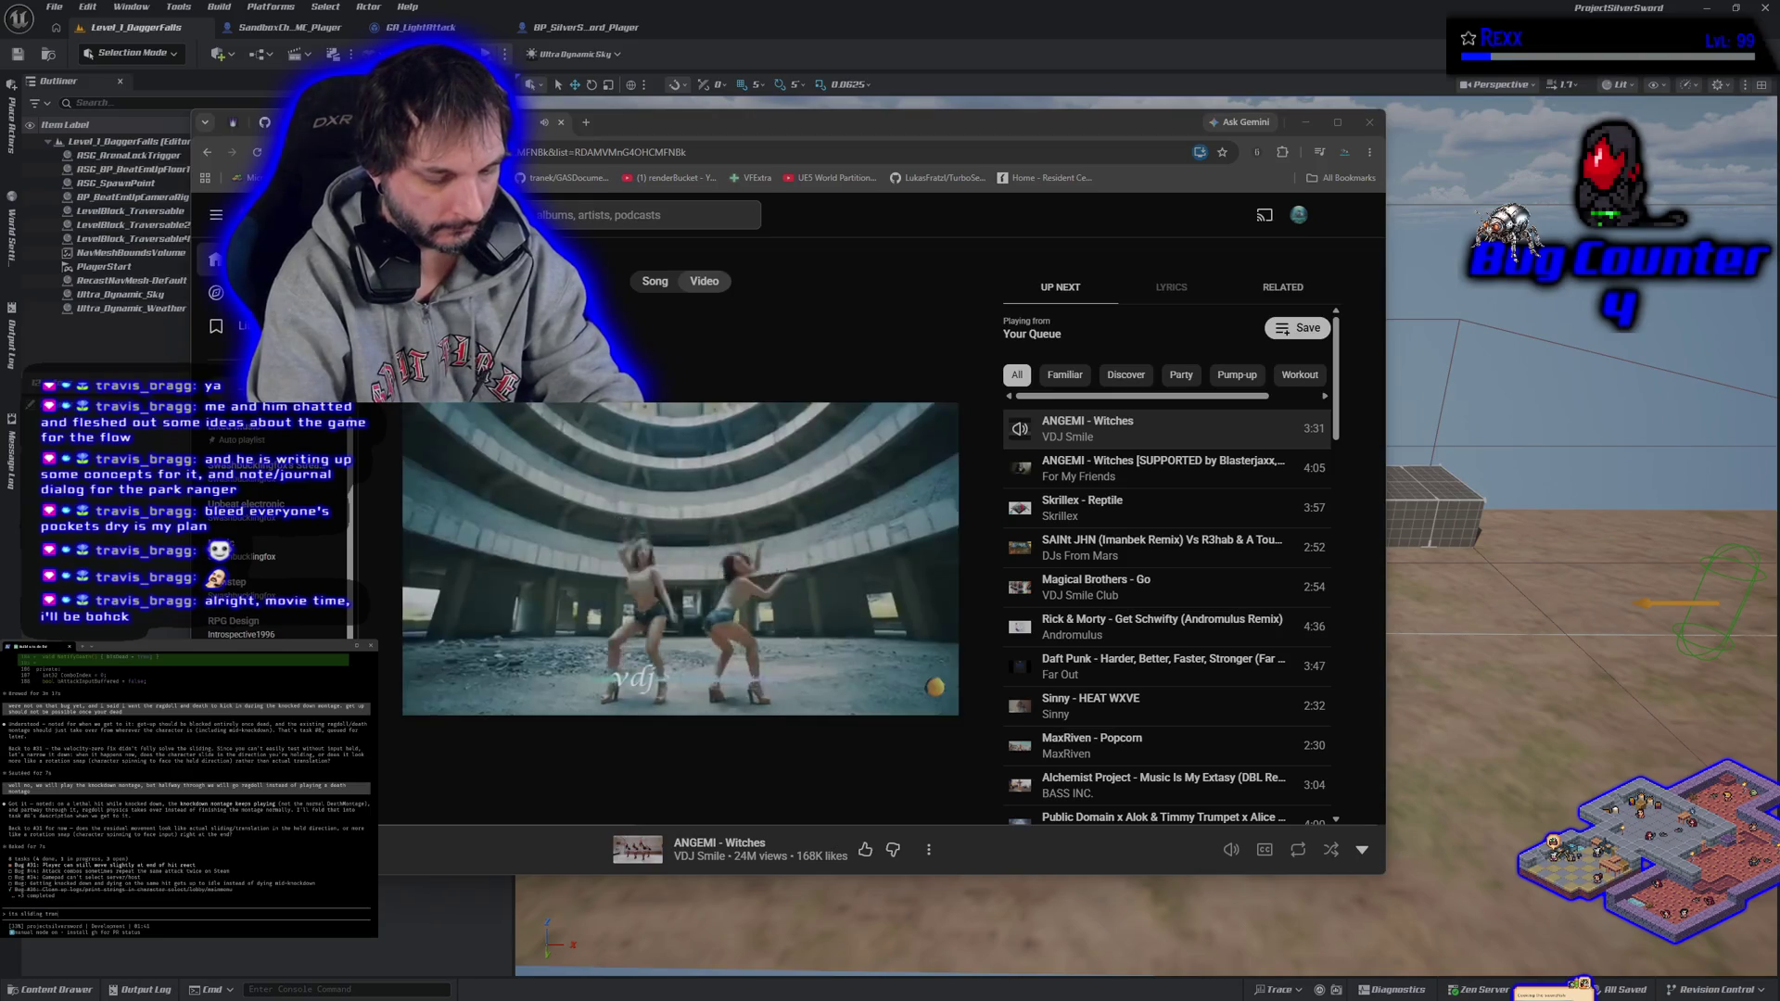
type("slation in the i")
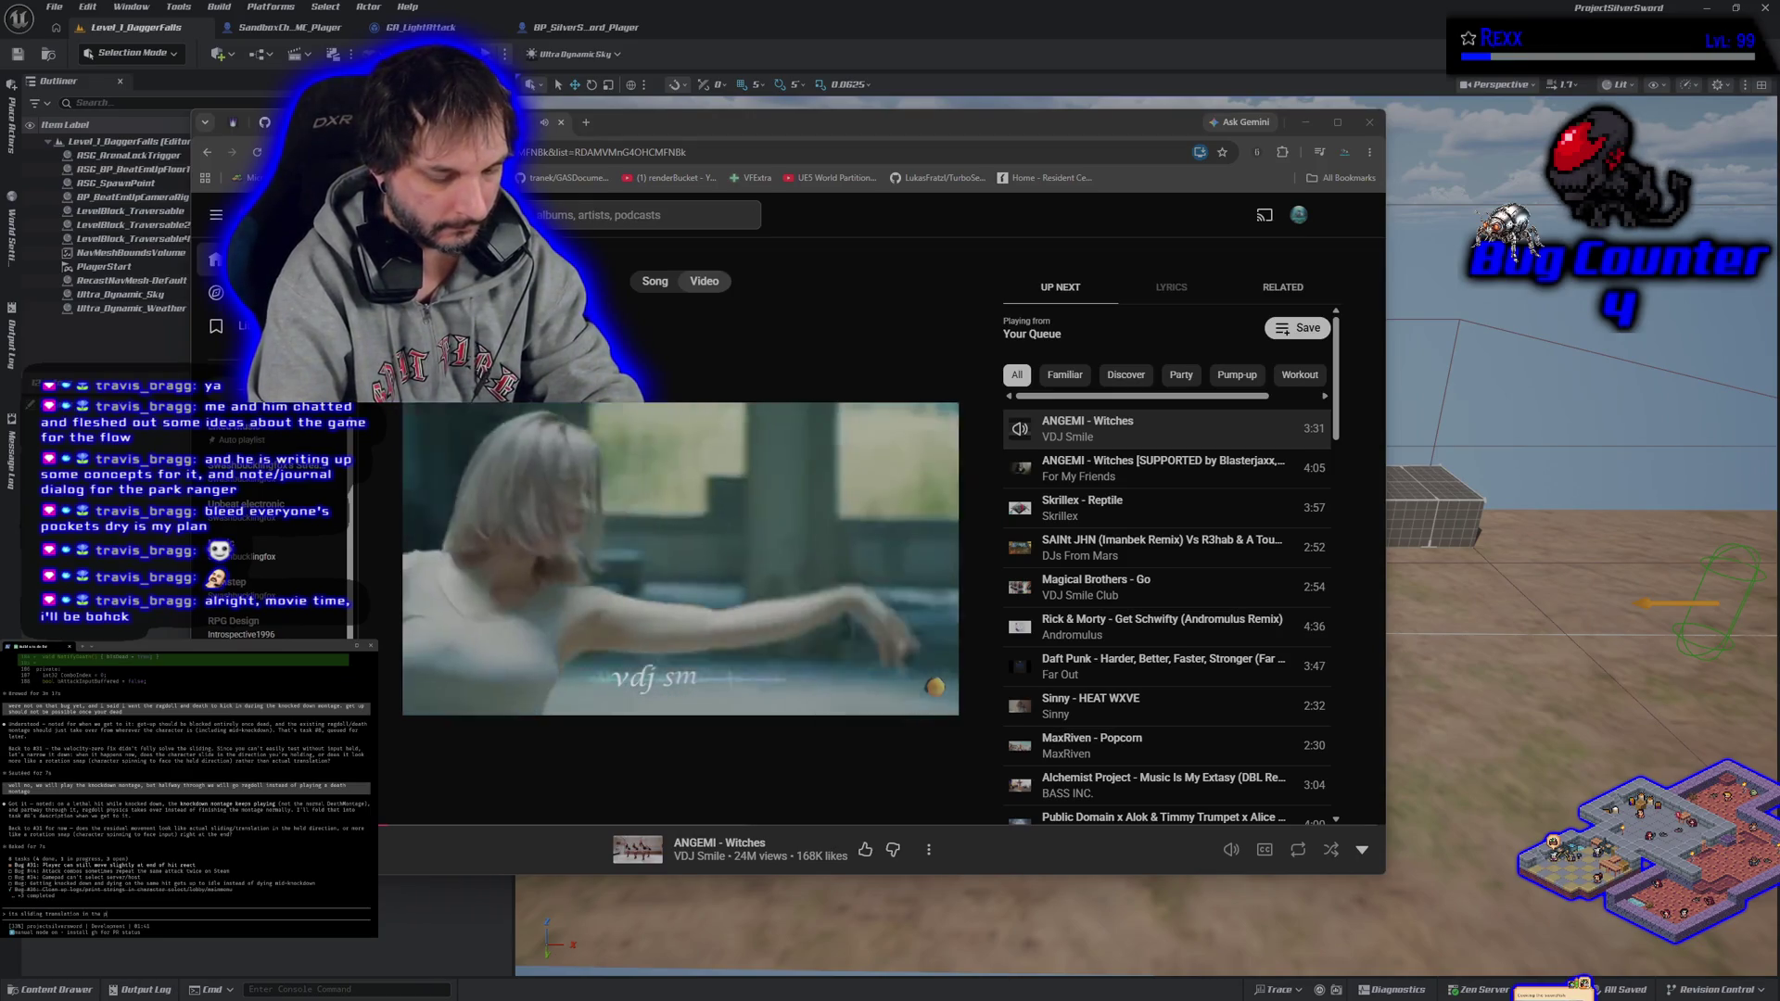
type("nput")
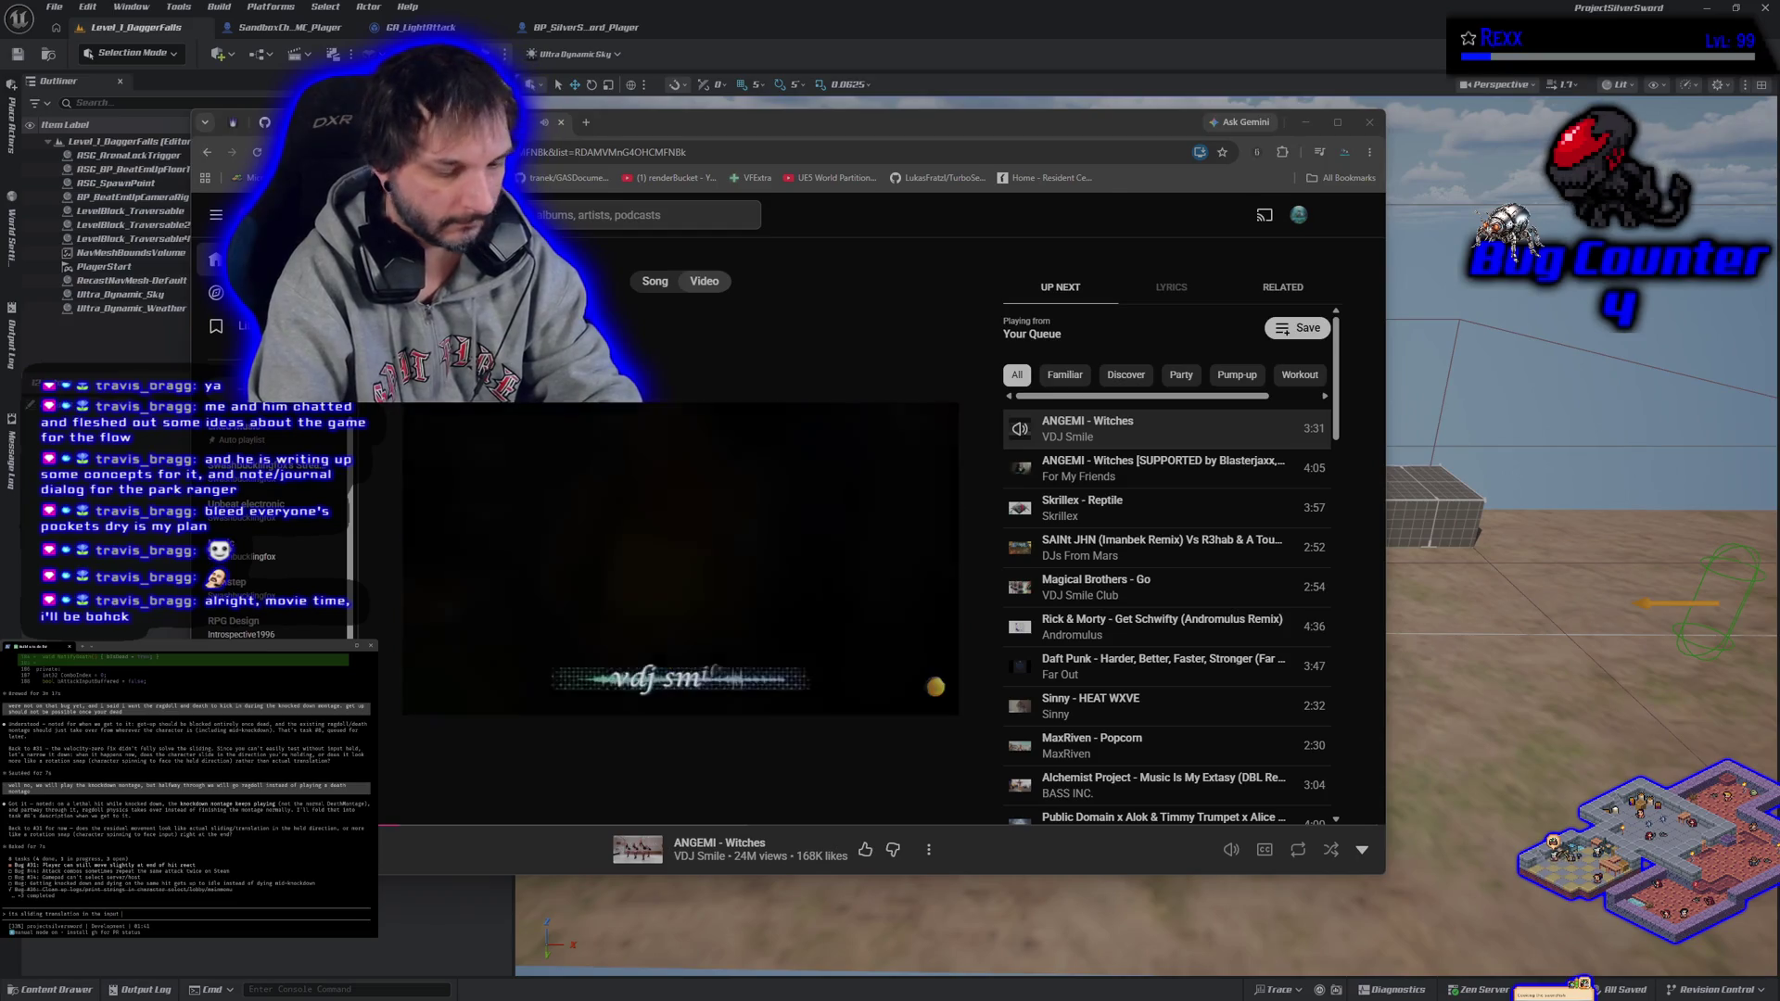
type(" direction")
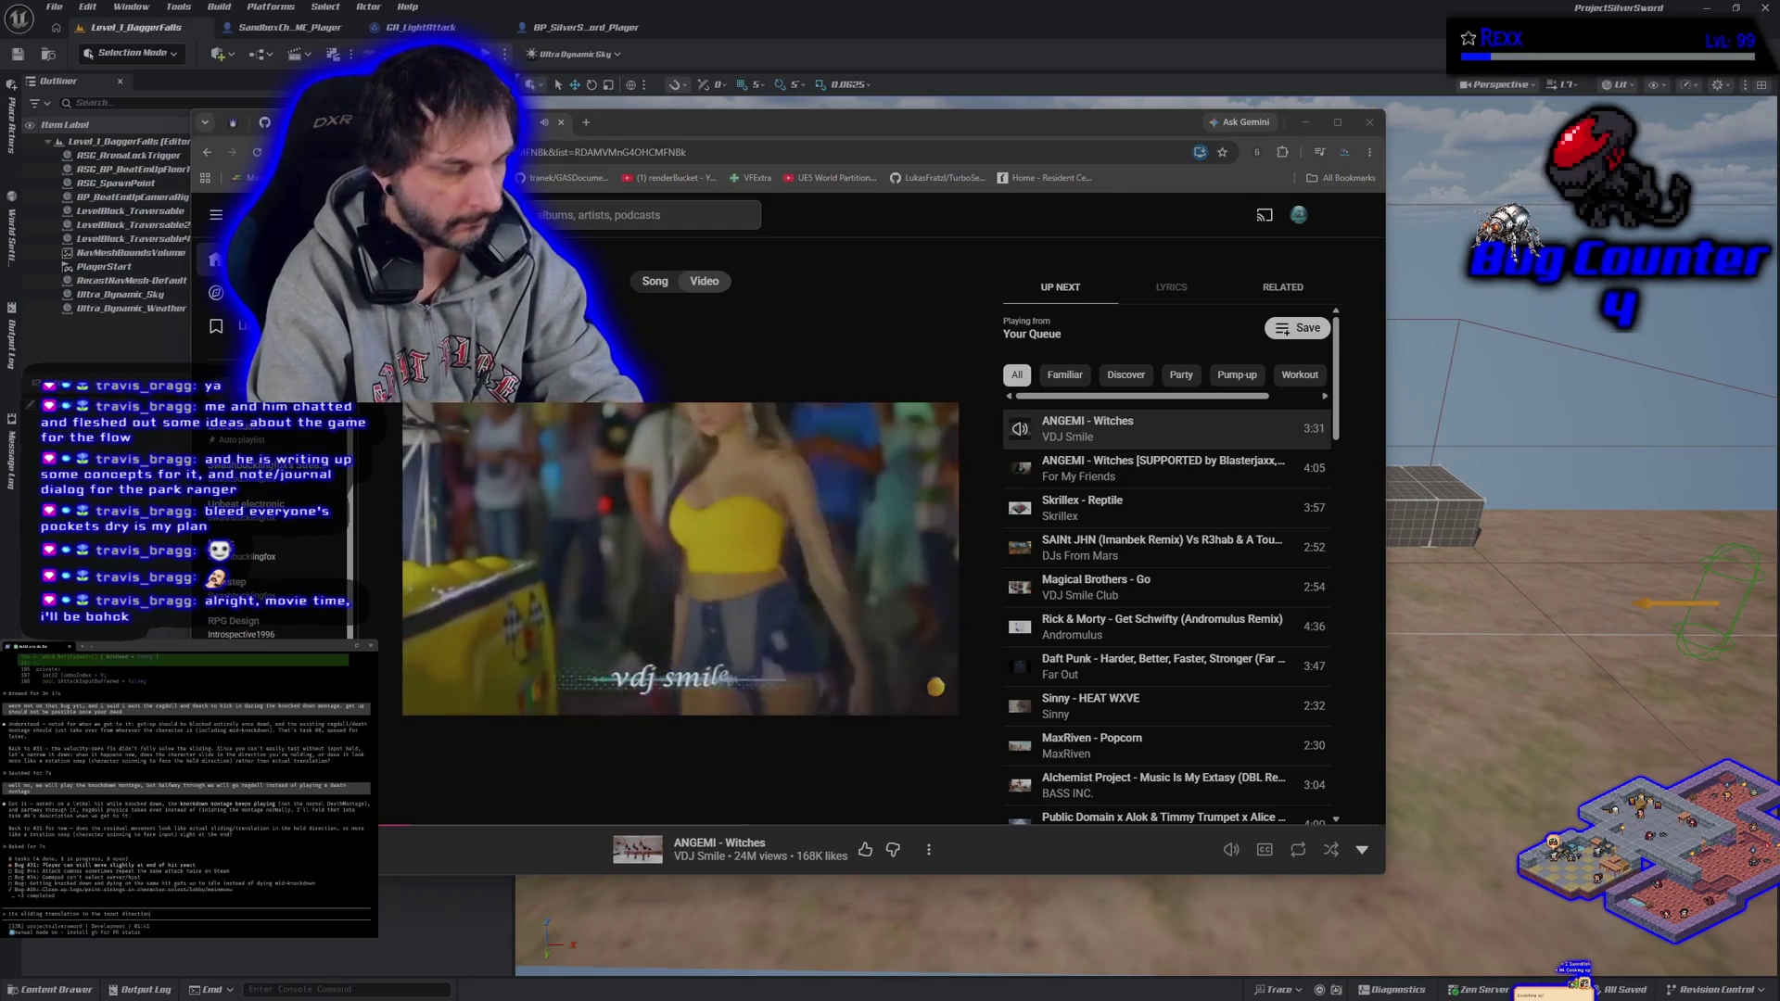
type(". whatever")
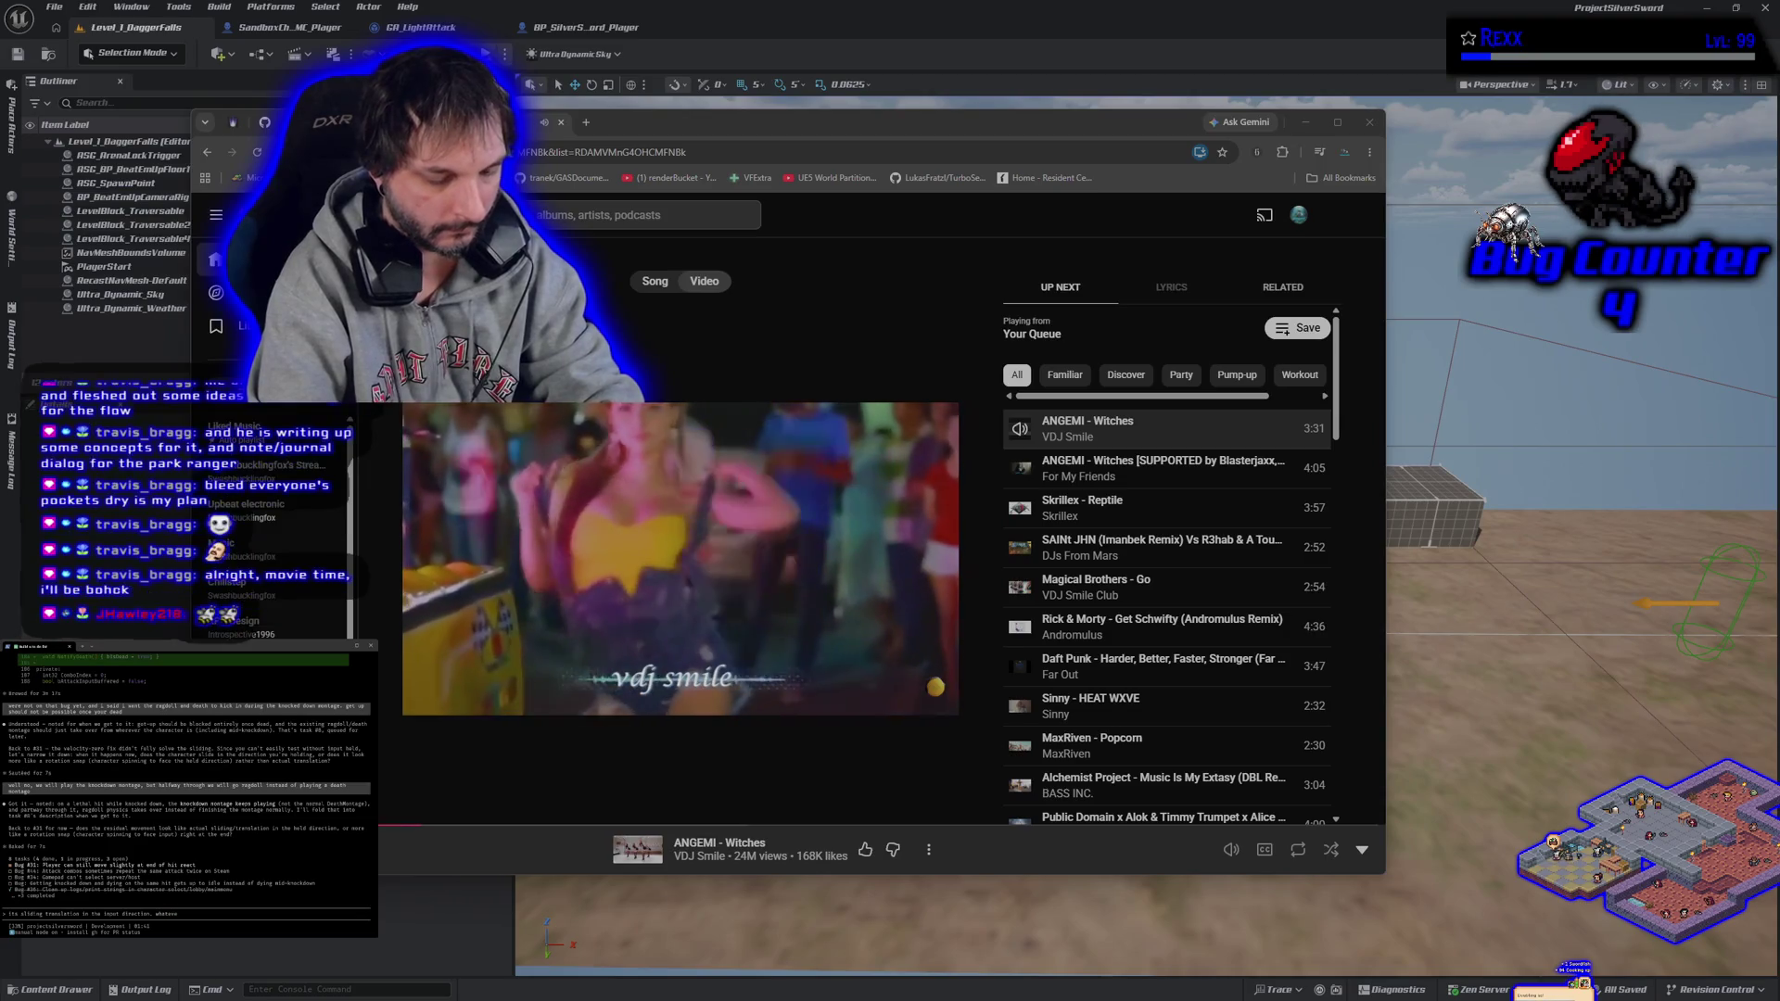
type(" we did to stop")
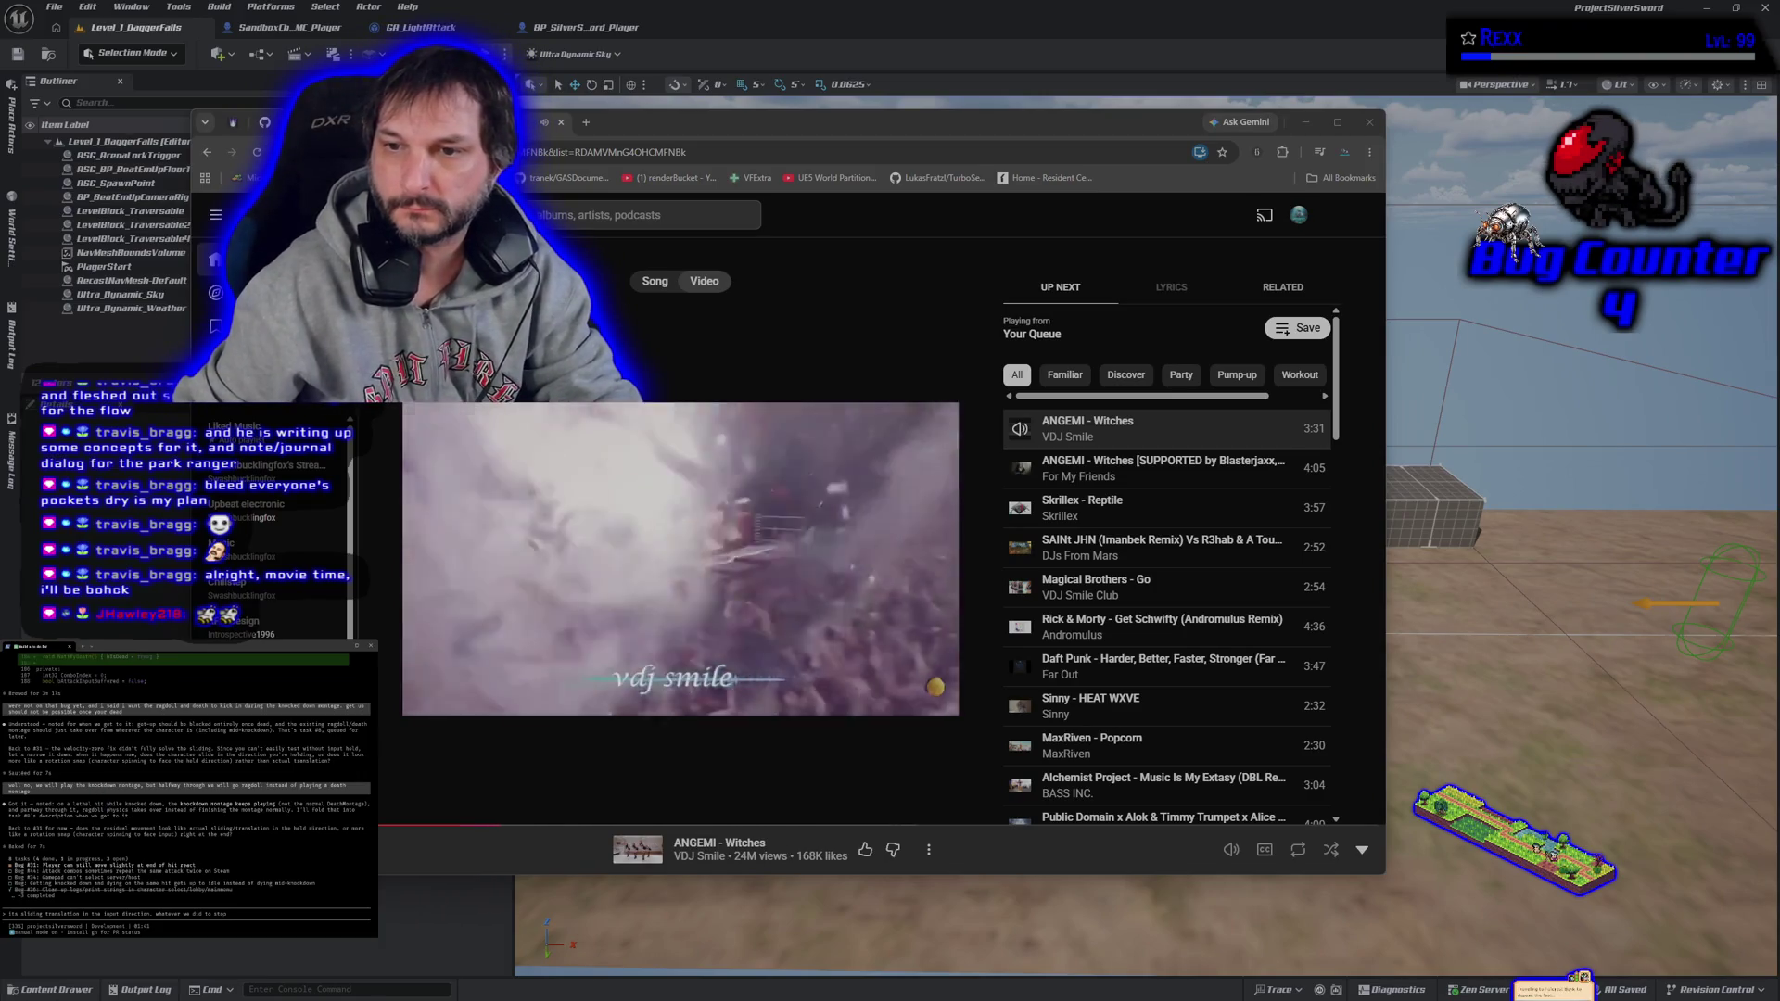
- Watch the ANGEMI - Witches video fullscreen, note blend-out trigger time -1 is default, then exit fullscreen
double_click(886, 464)
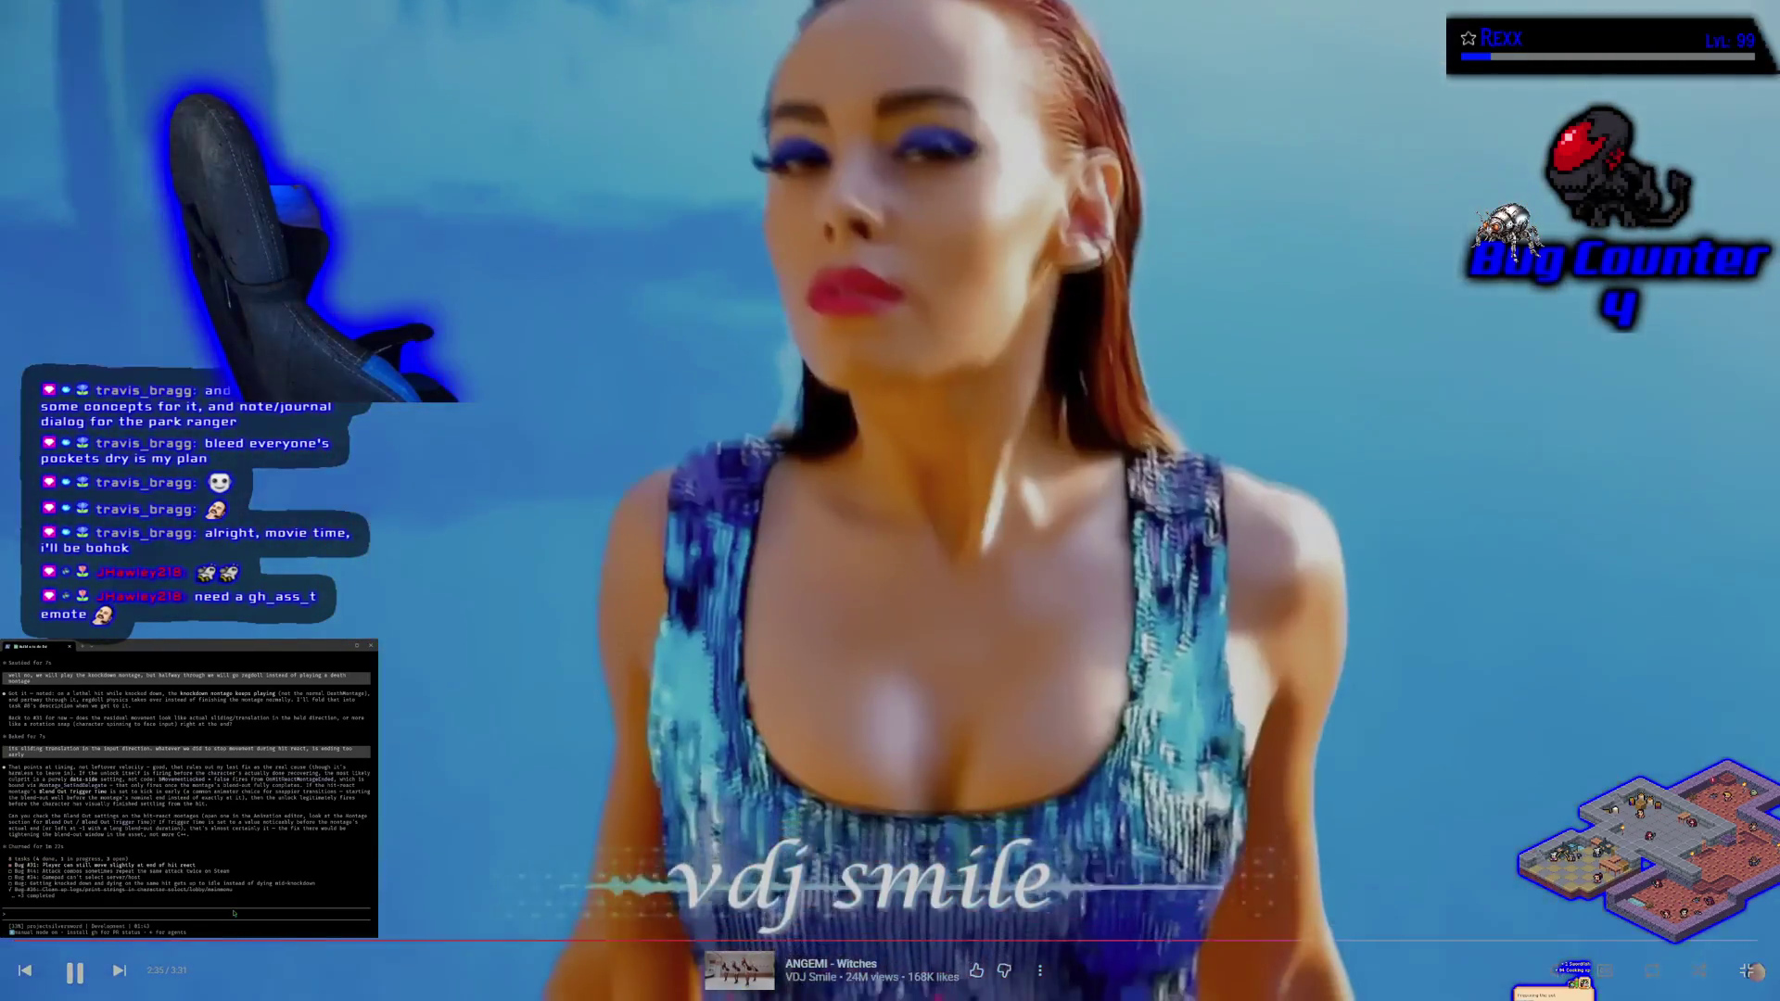
type("Blend out trigger time is -1, so it's just the default")
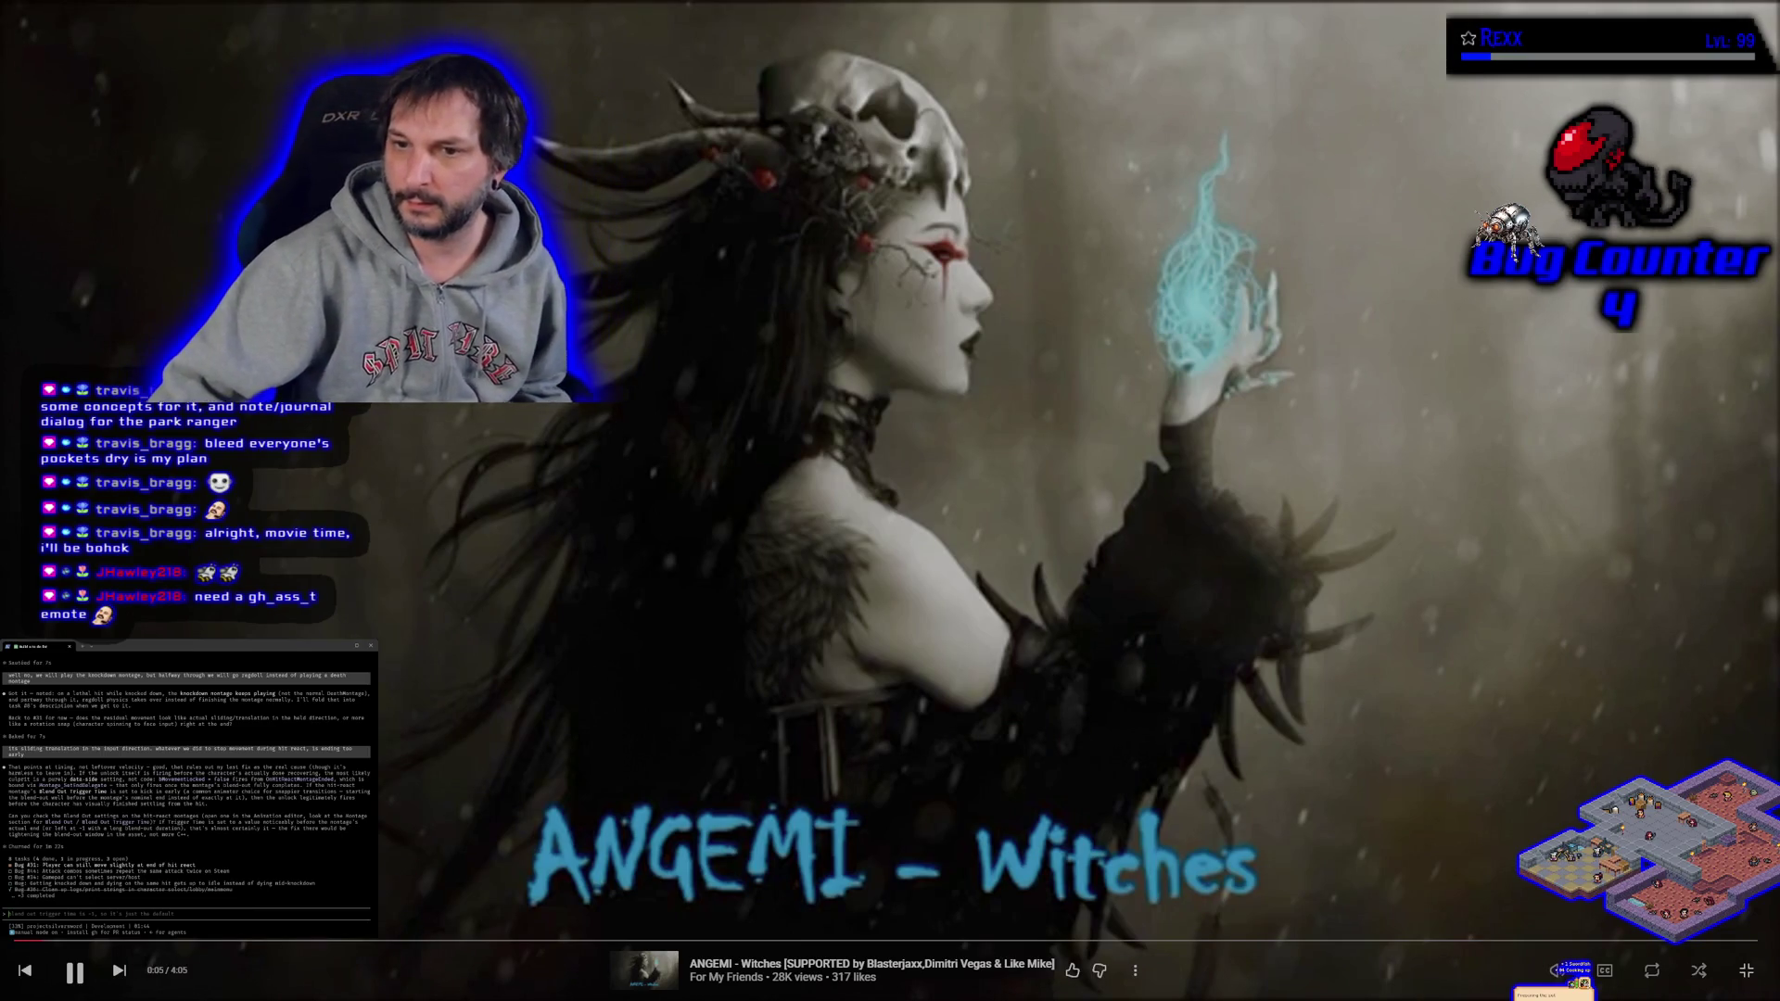
left_click(1746, 973)
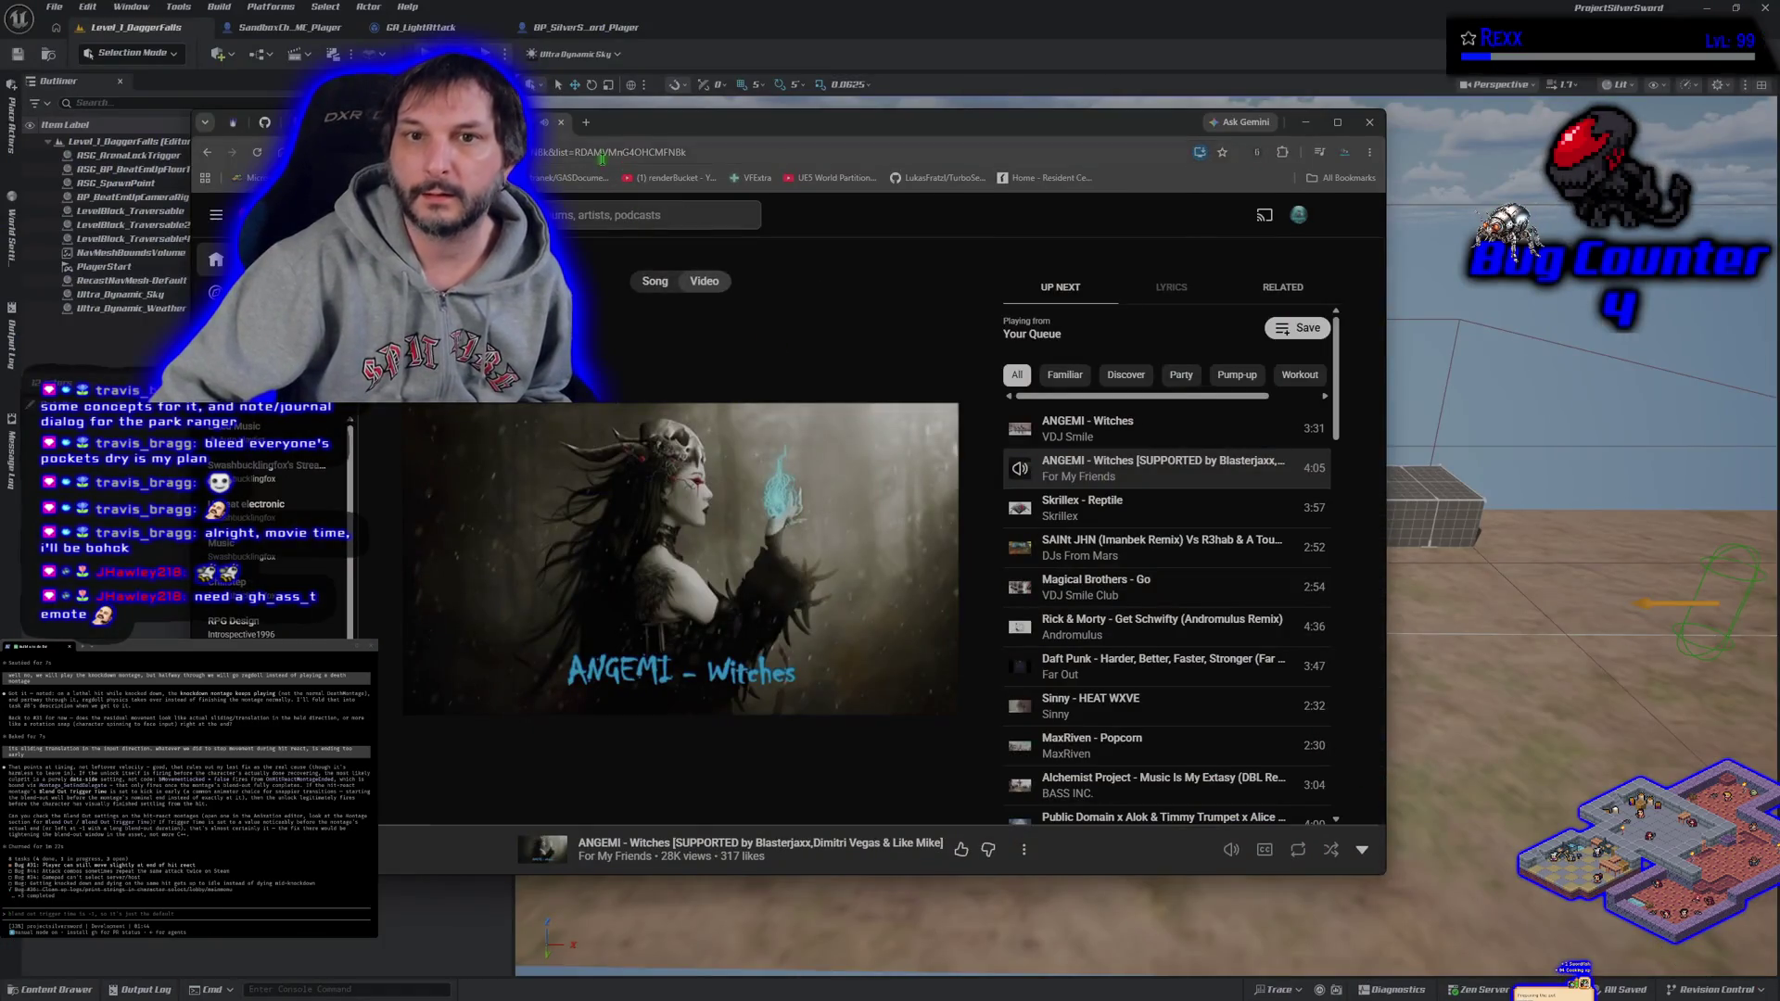
key("alt+Tab")
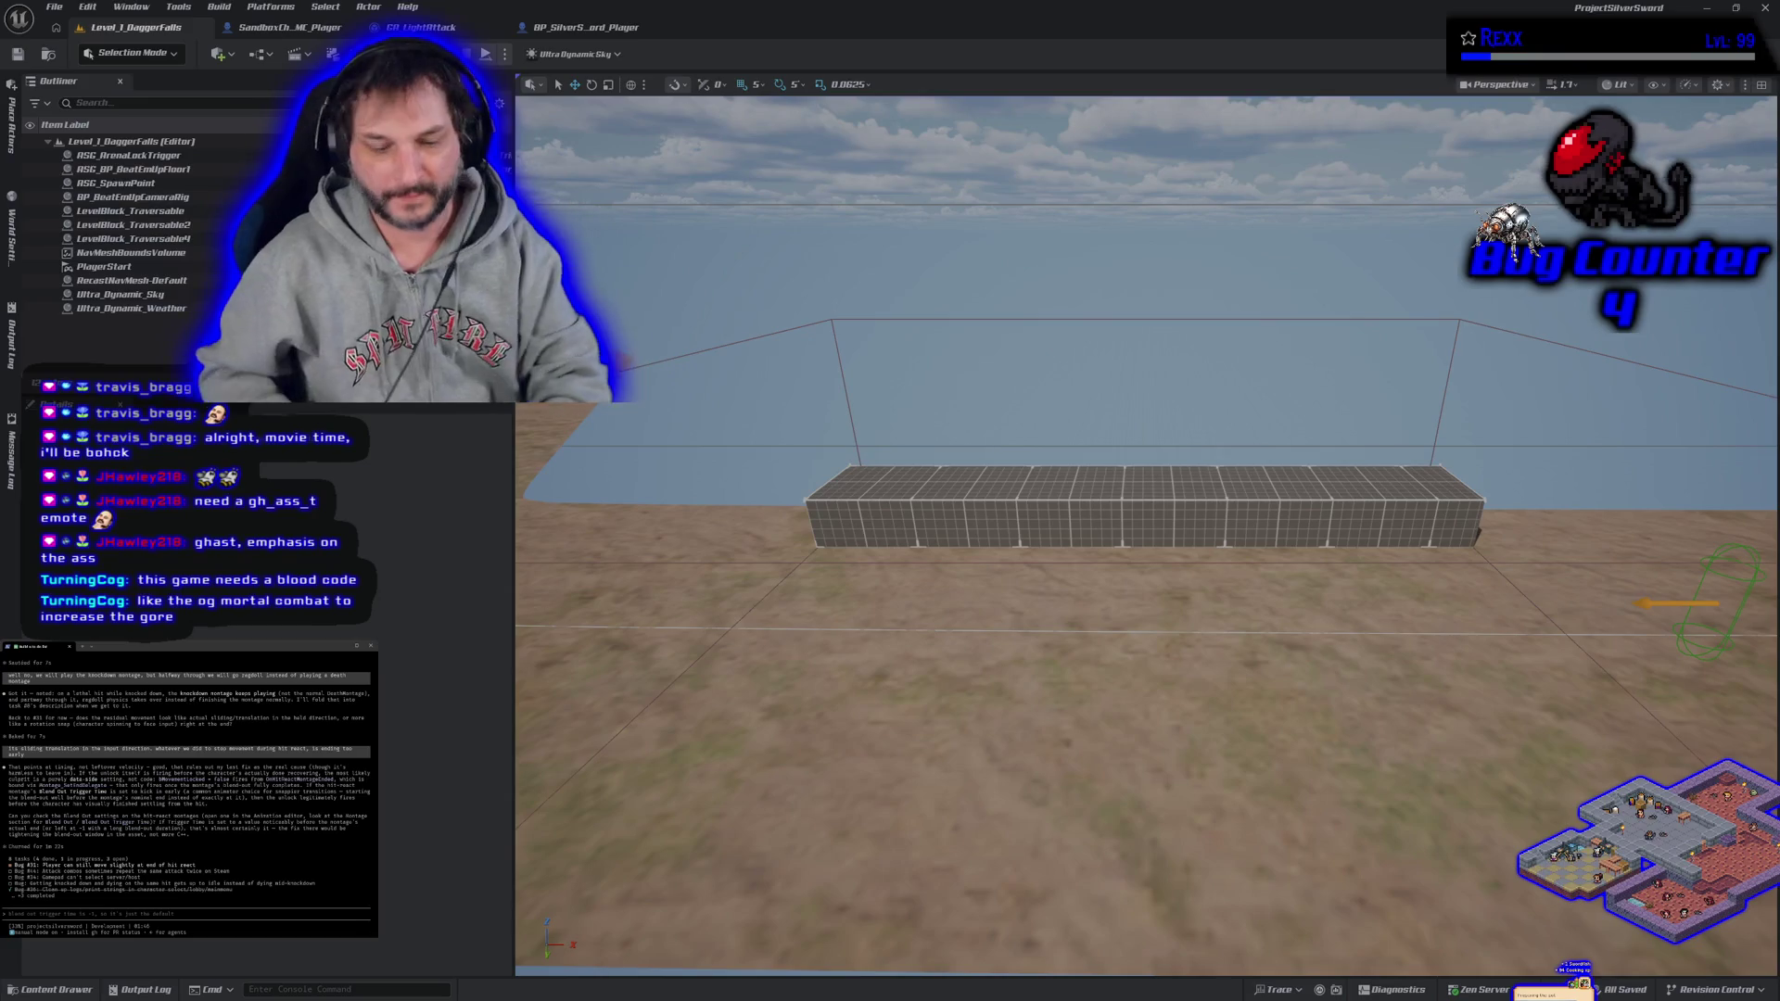
scroll(1145, 510, "up", 2)
mouse_move(1238, 796)
left_mouse_down()
mouse_move(1238, 704)
mouse_move(1237, 796)
left_mouse_up()
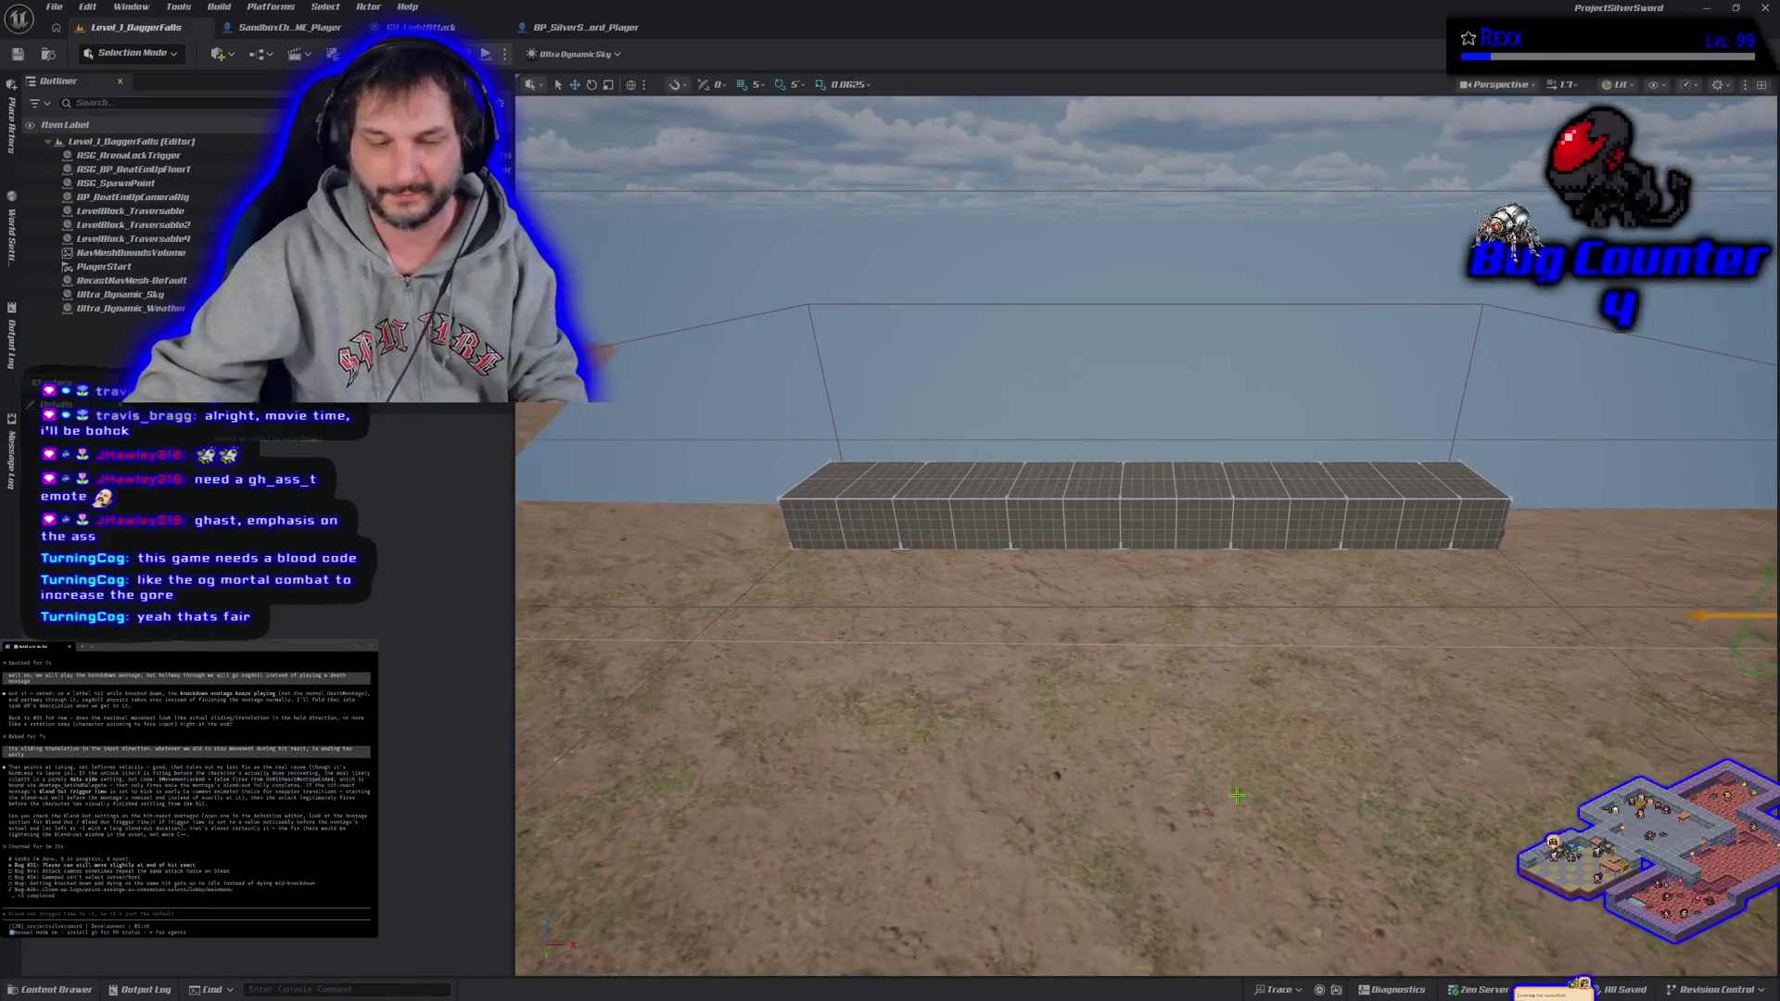
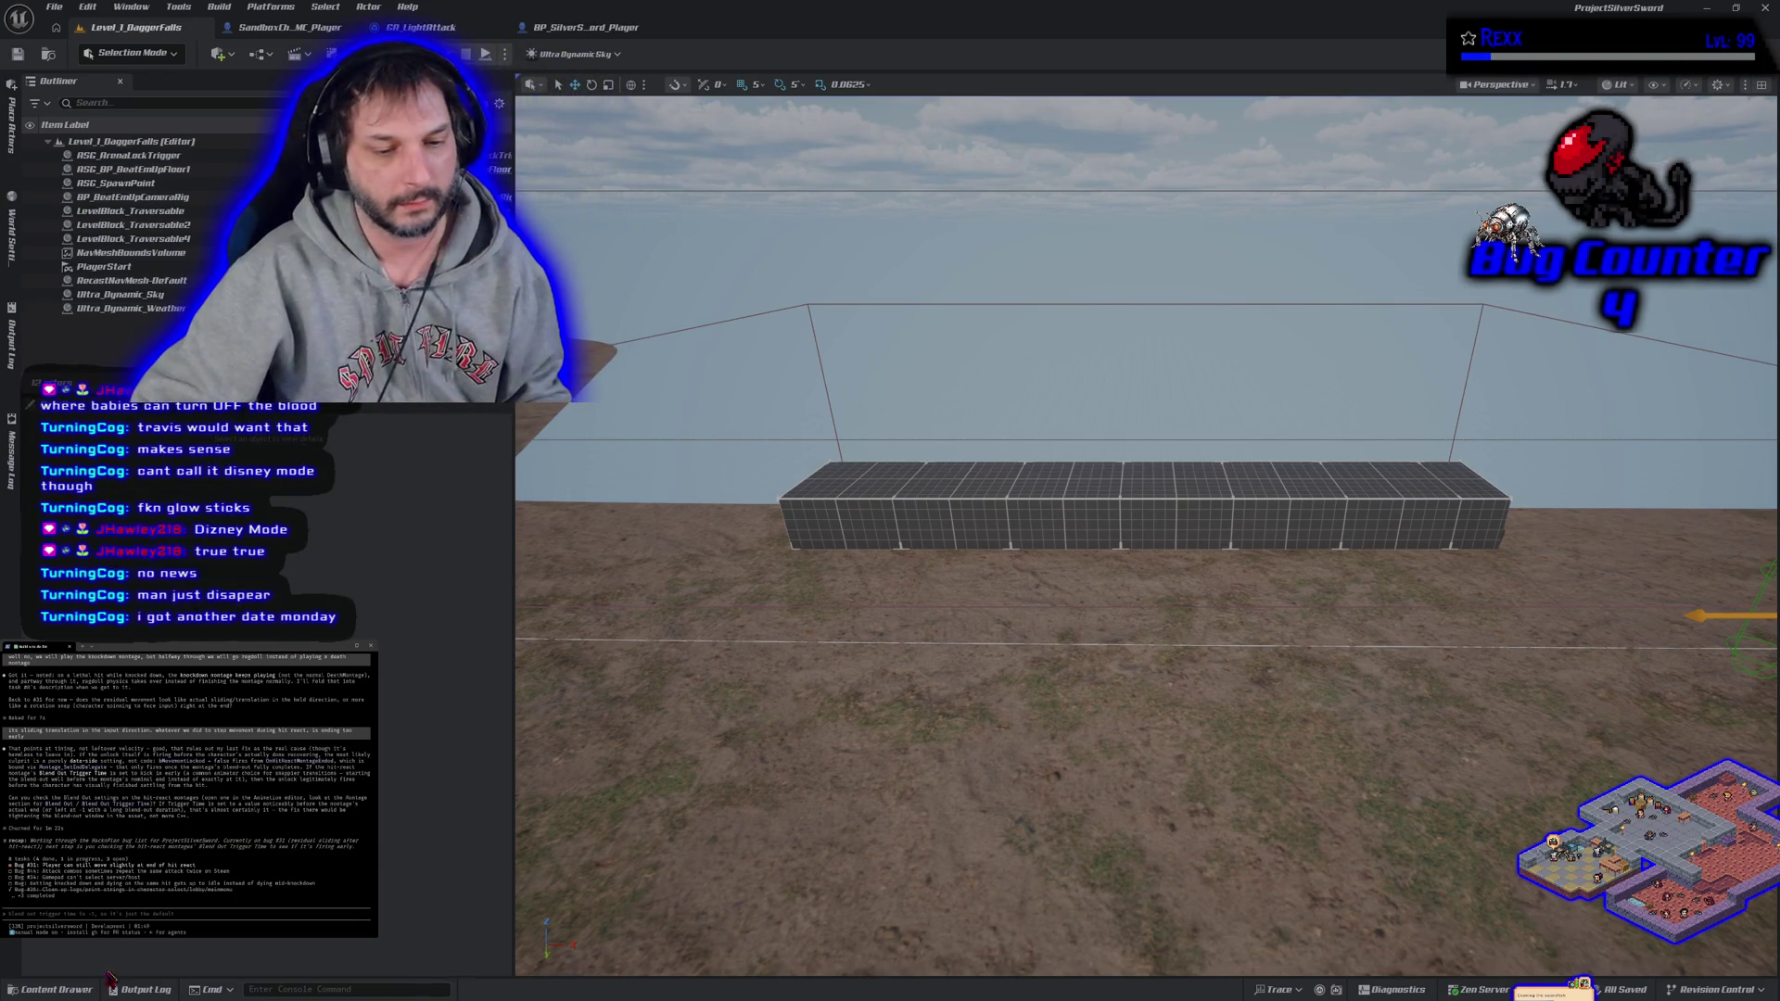
- Open Longs_HitFront_p_Montage from ASG_Content > Animations > Longsword > Montage > HitReact in the Content Drawer
left_click(83, 991)
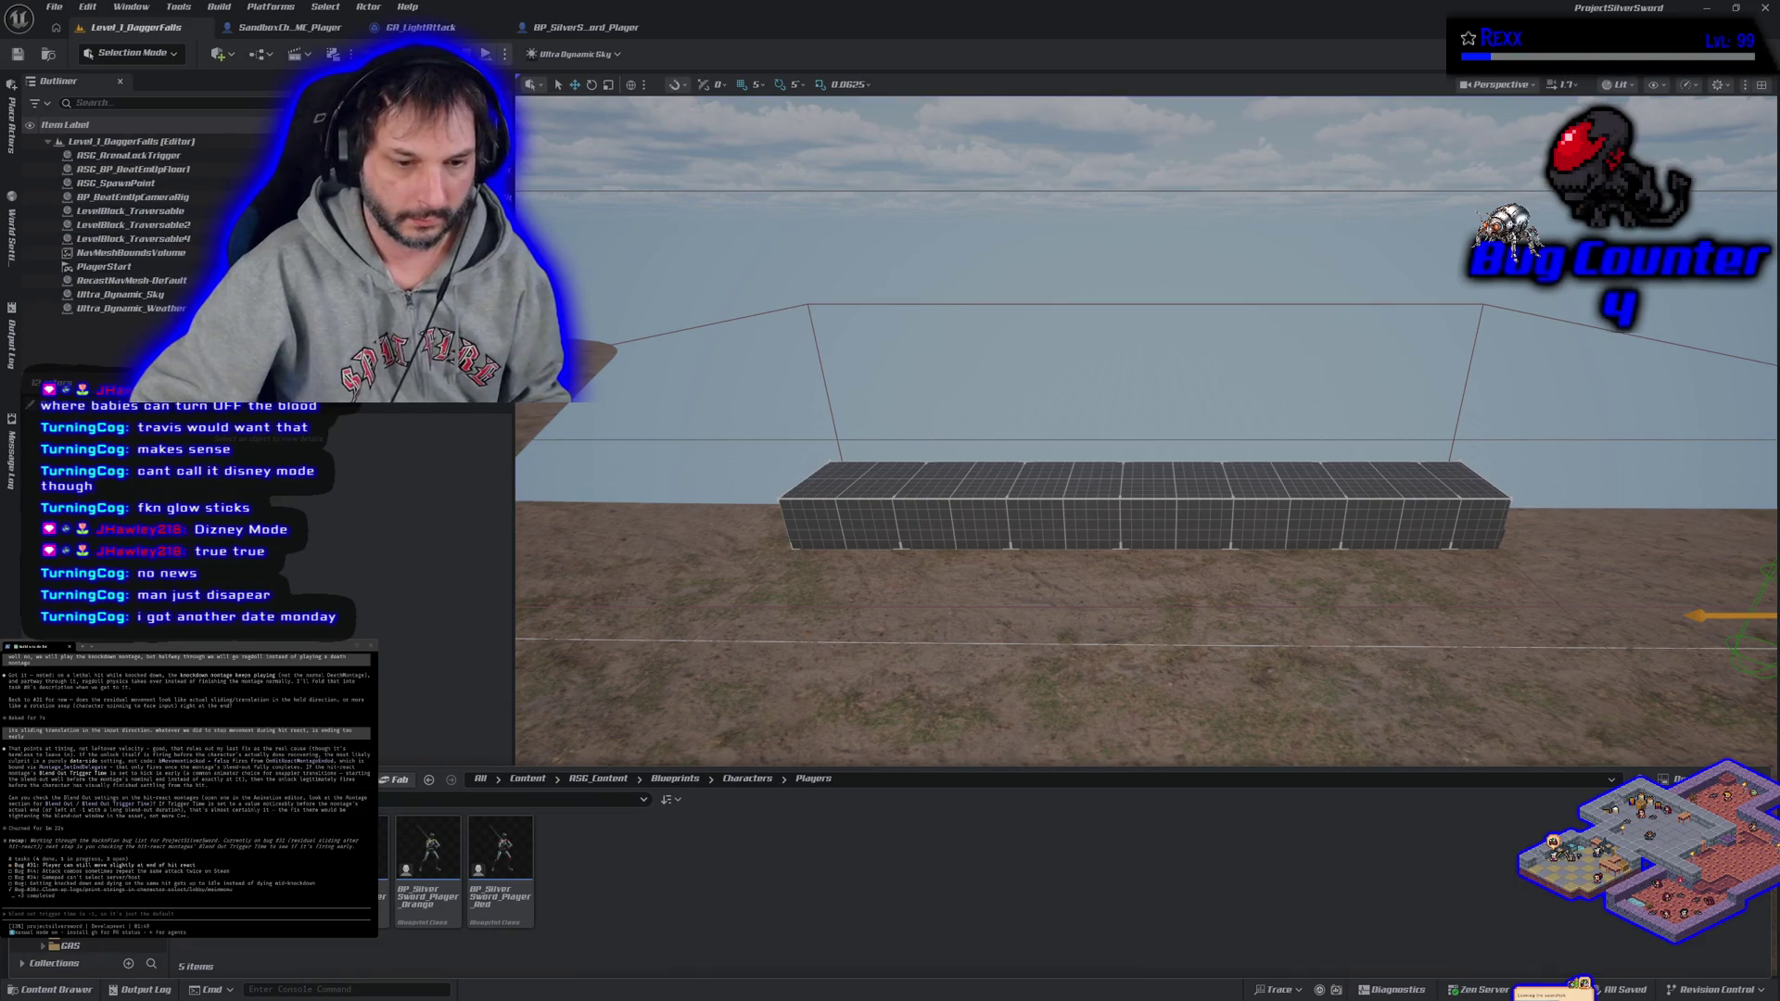
left_click(598, 779)
double_click(355, 846)
double_click(355, 846)
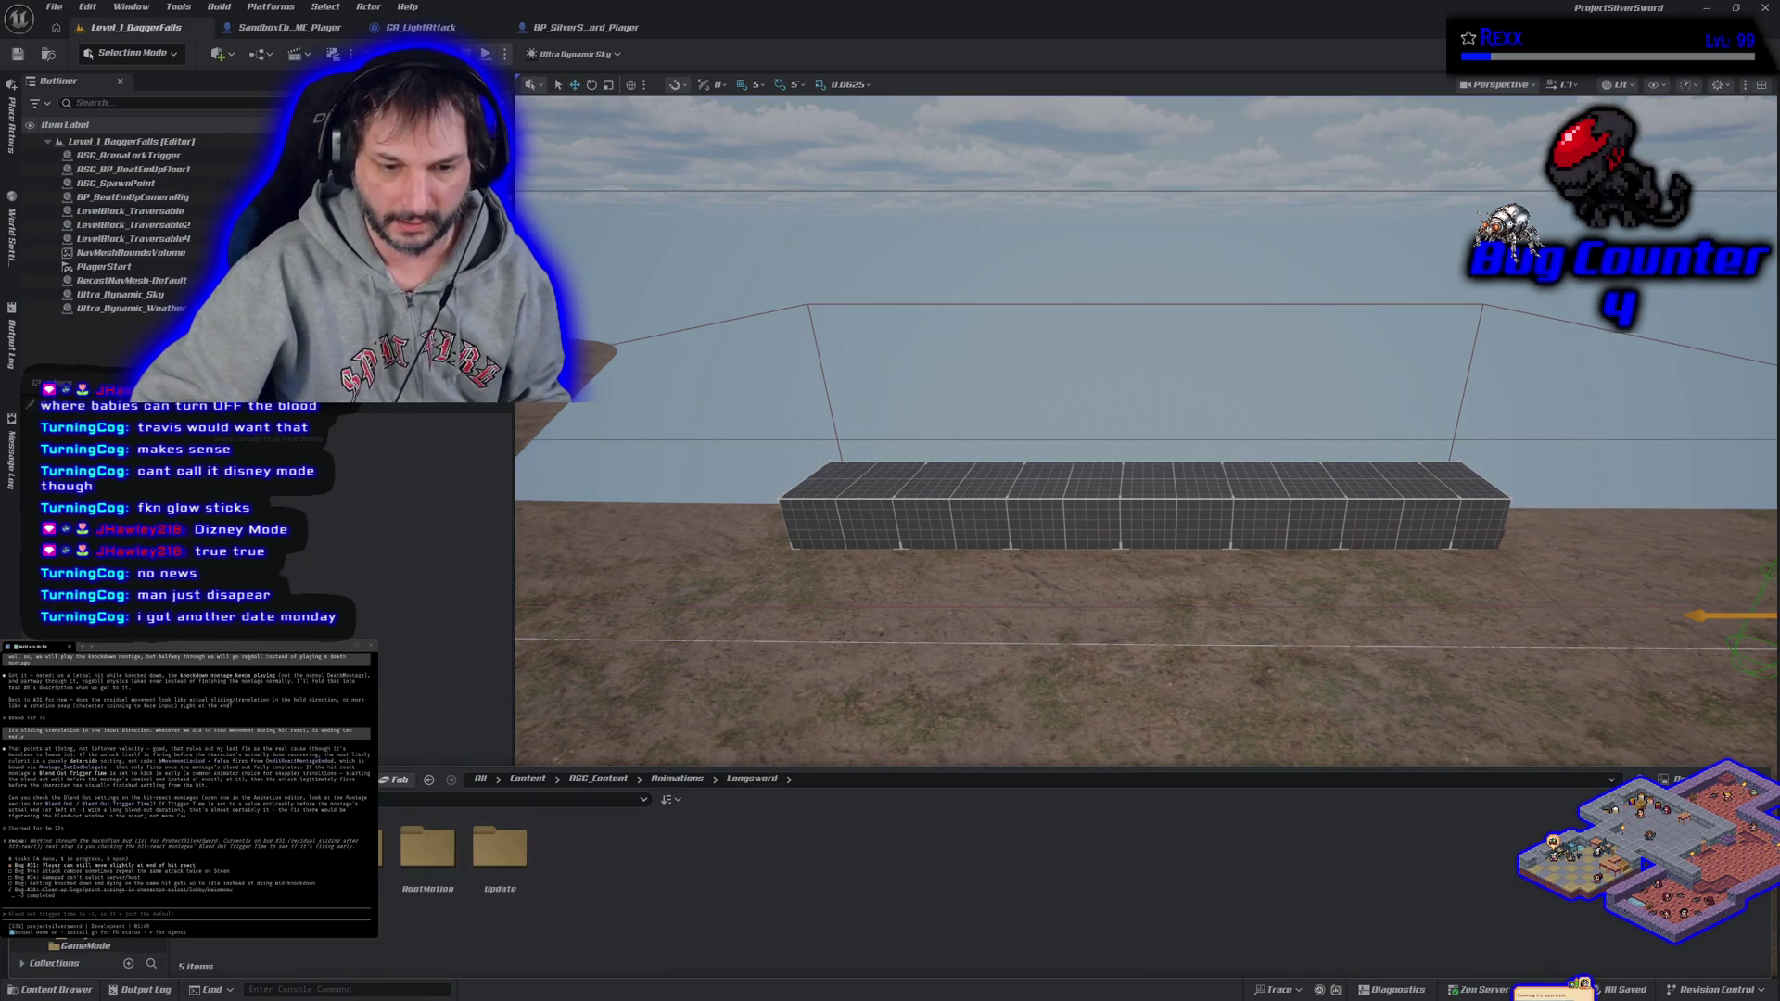
double_click(355, 846)
double_click(355, 846)
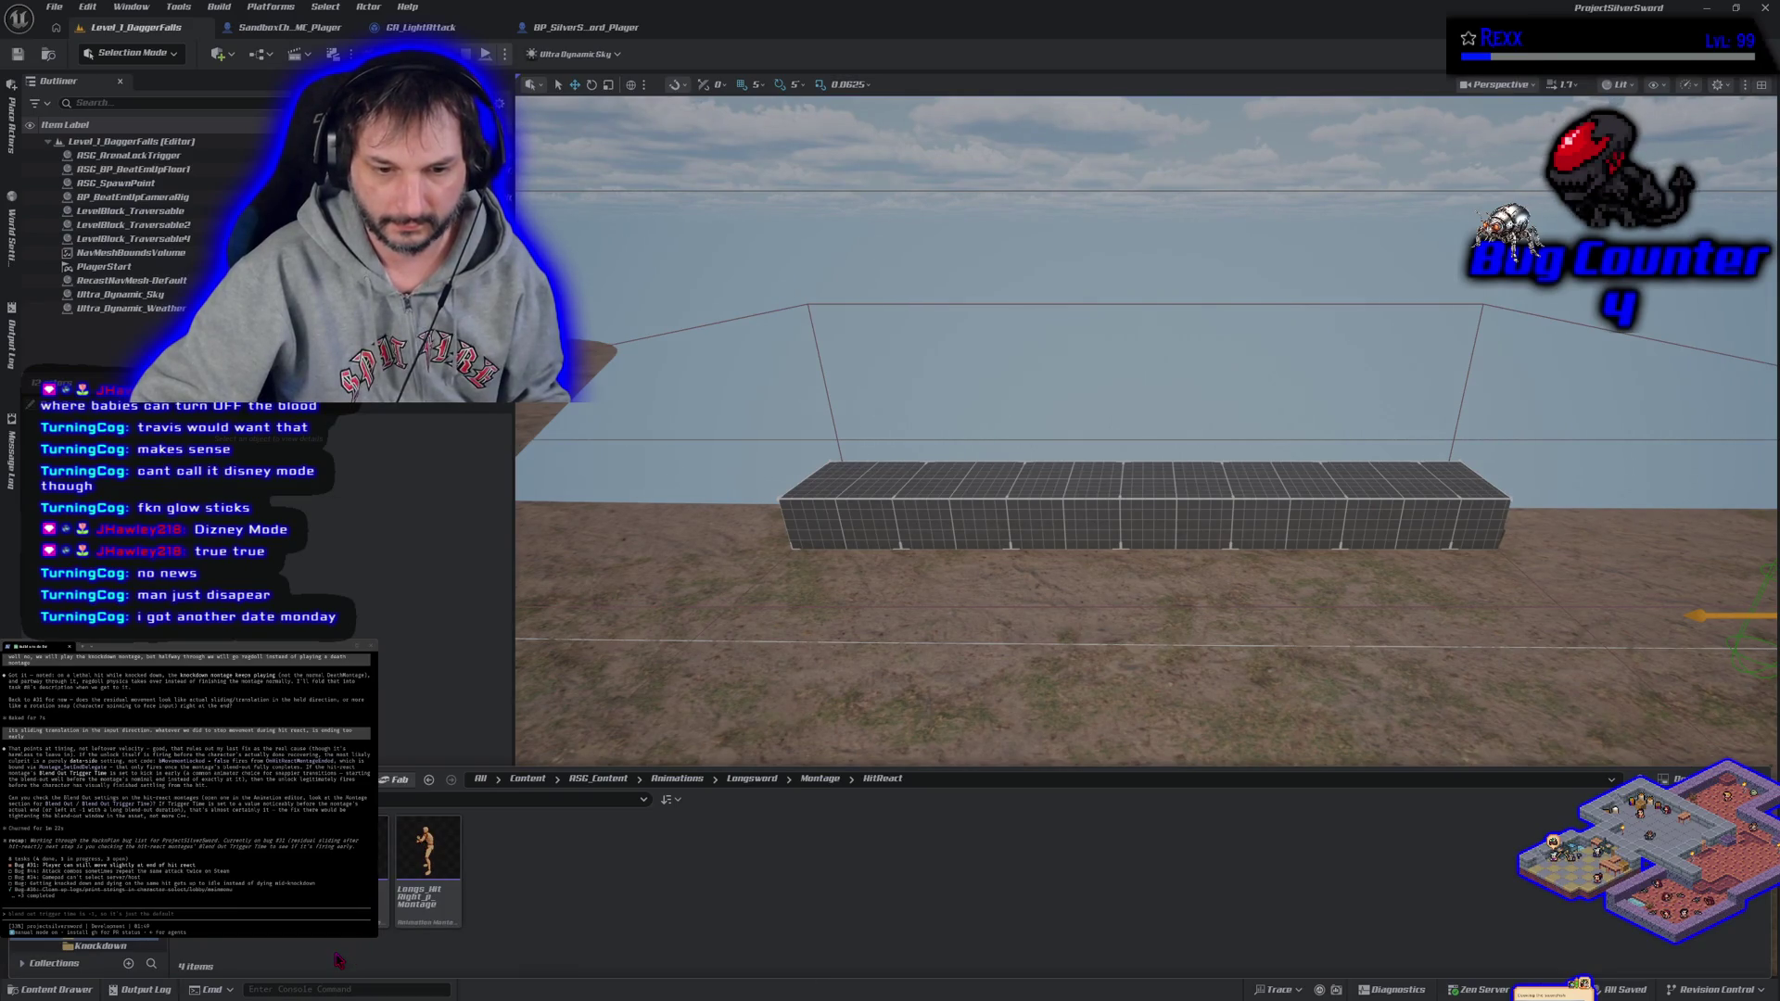
double_click(355, 847)
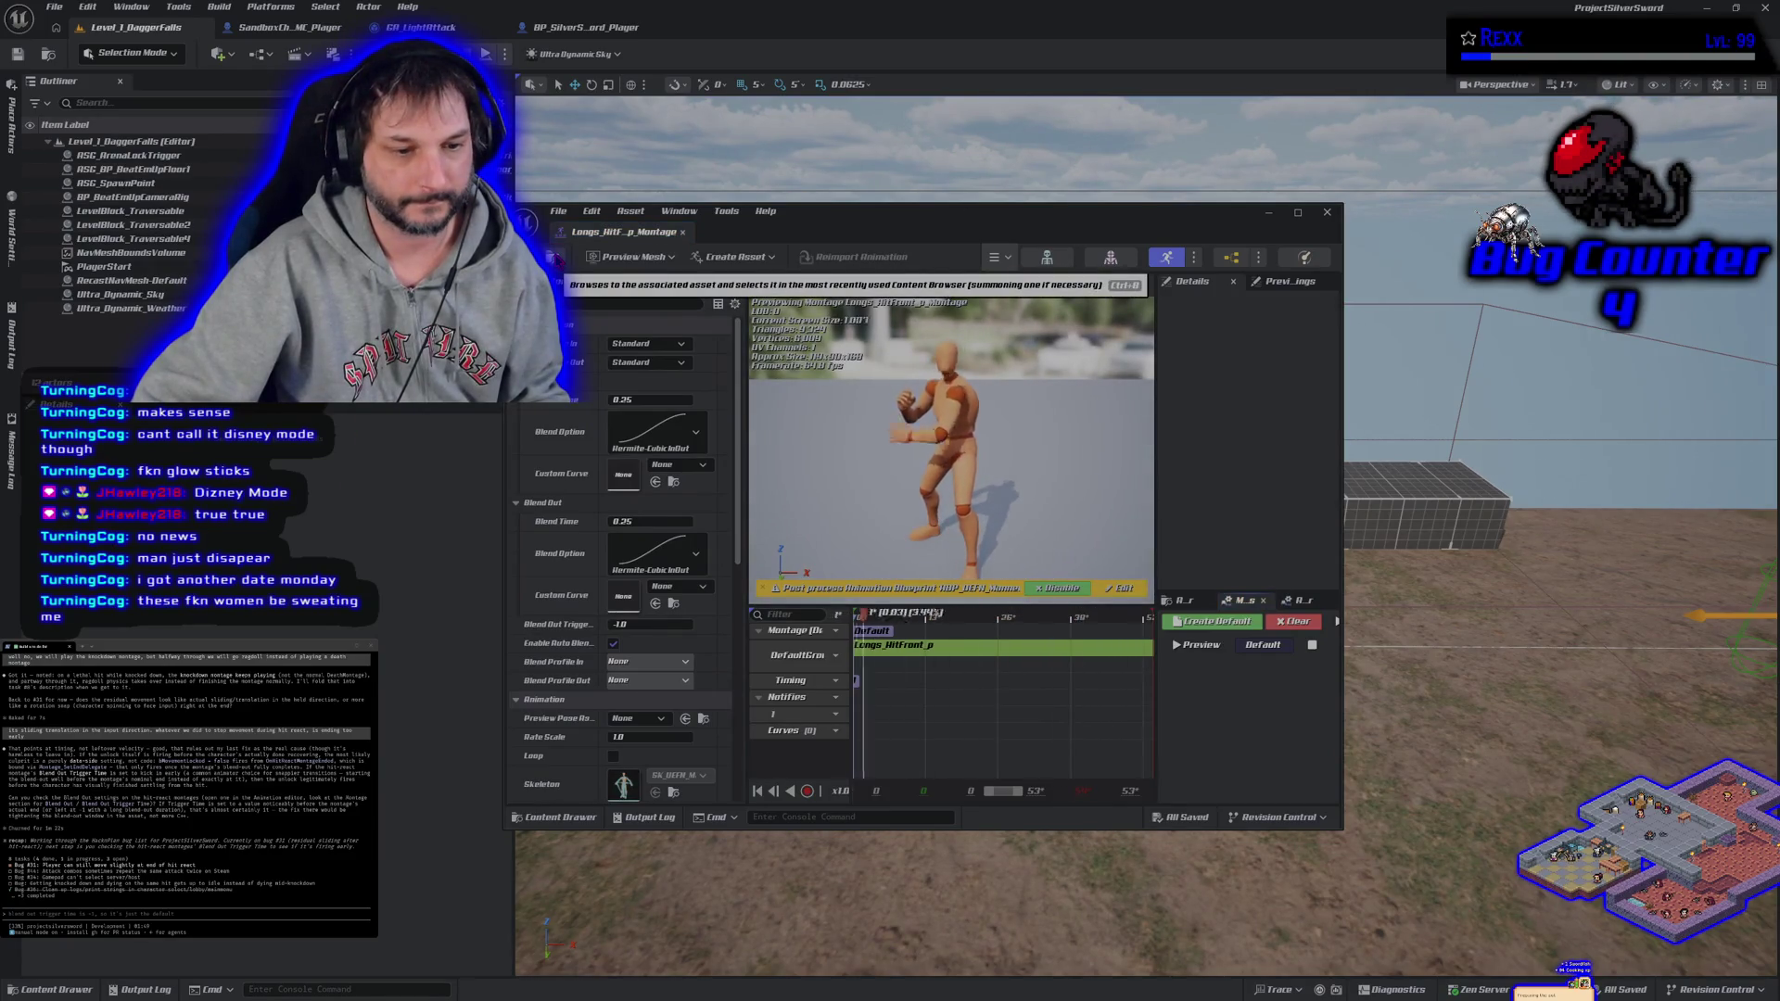
- Dock the montage editor into the main window, send two blend-out notes, then switch to the music player
left_click_drag(584, 243, 714, 42)
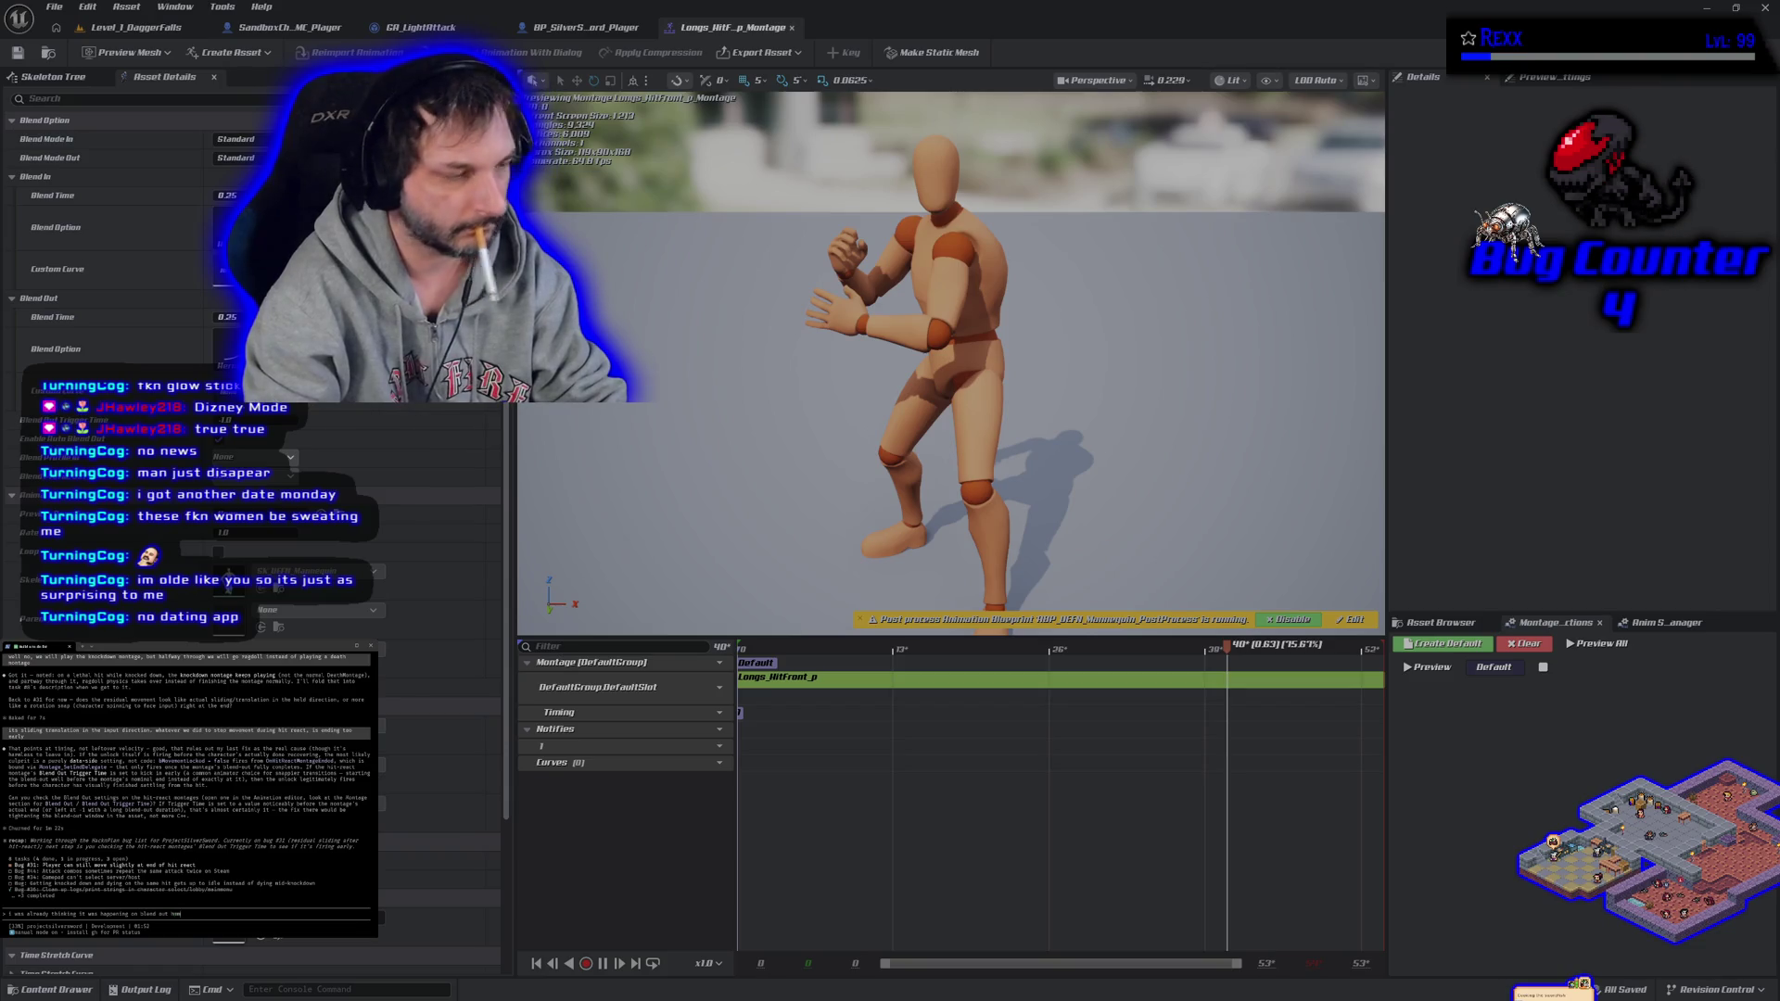
key("Return")
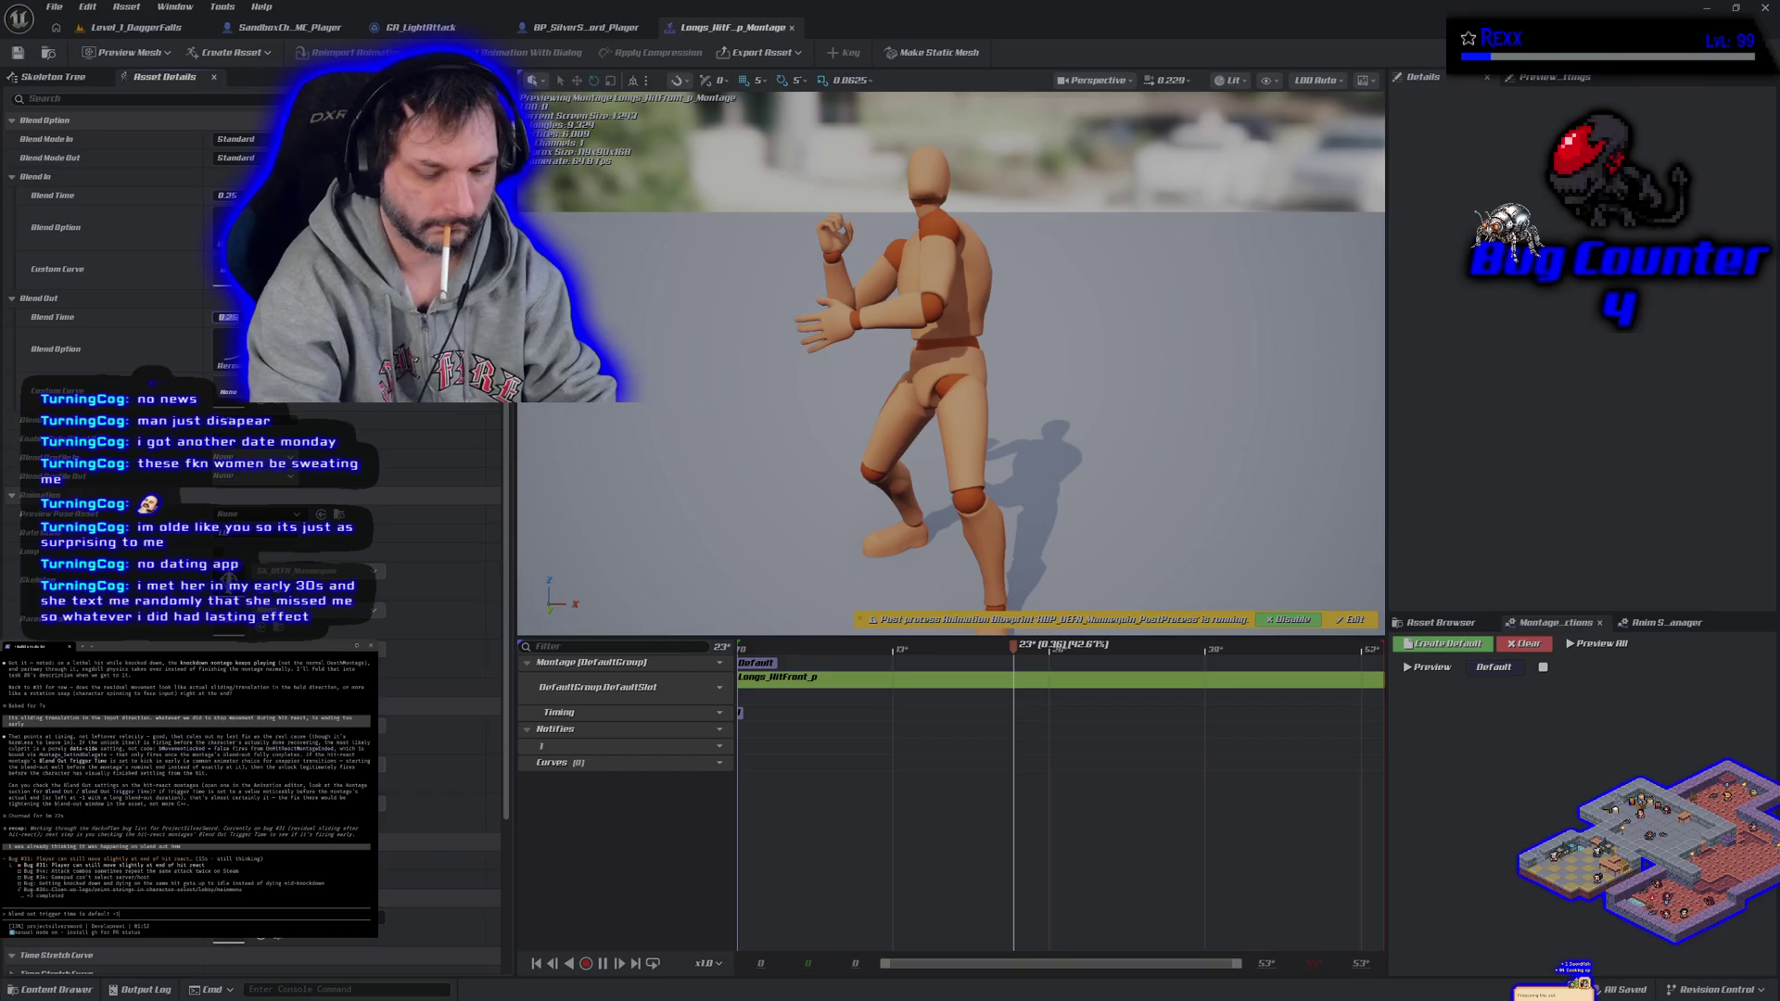
key("Return")
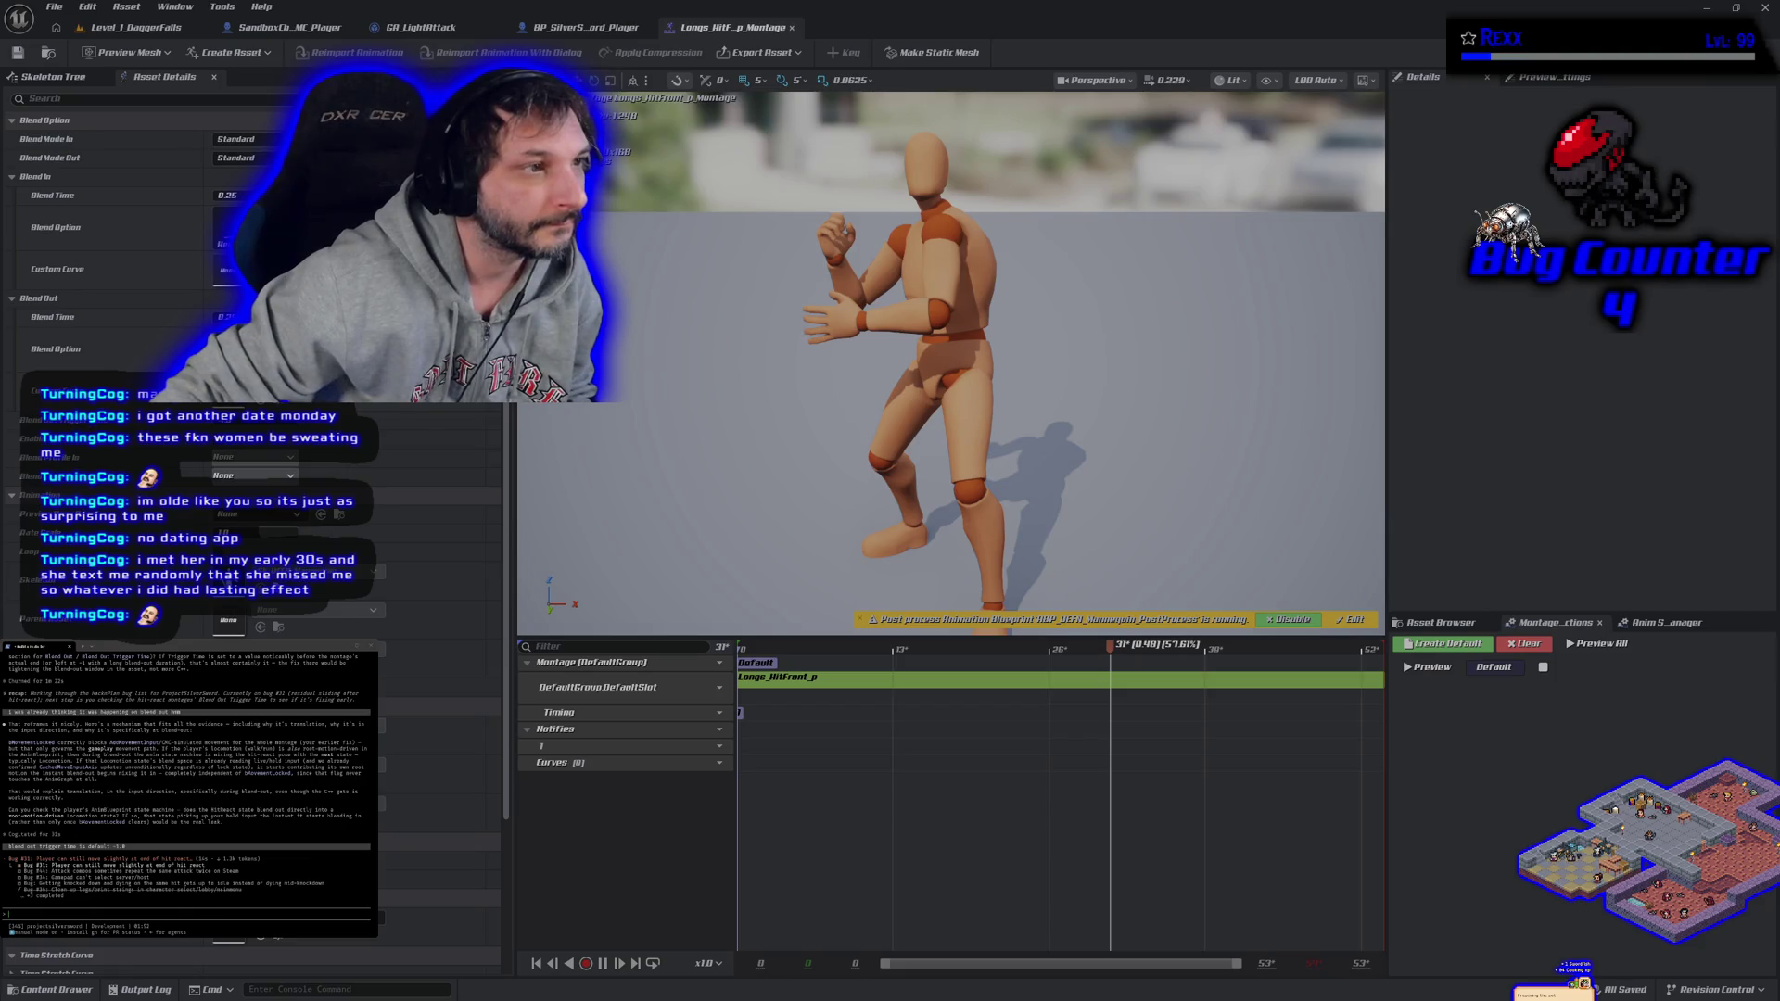
key("alt+Tab")
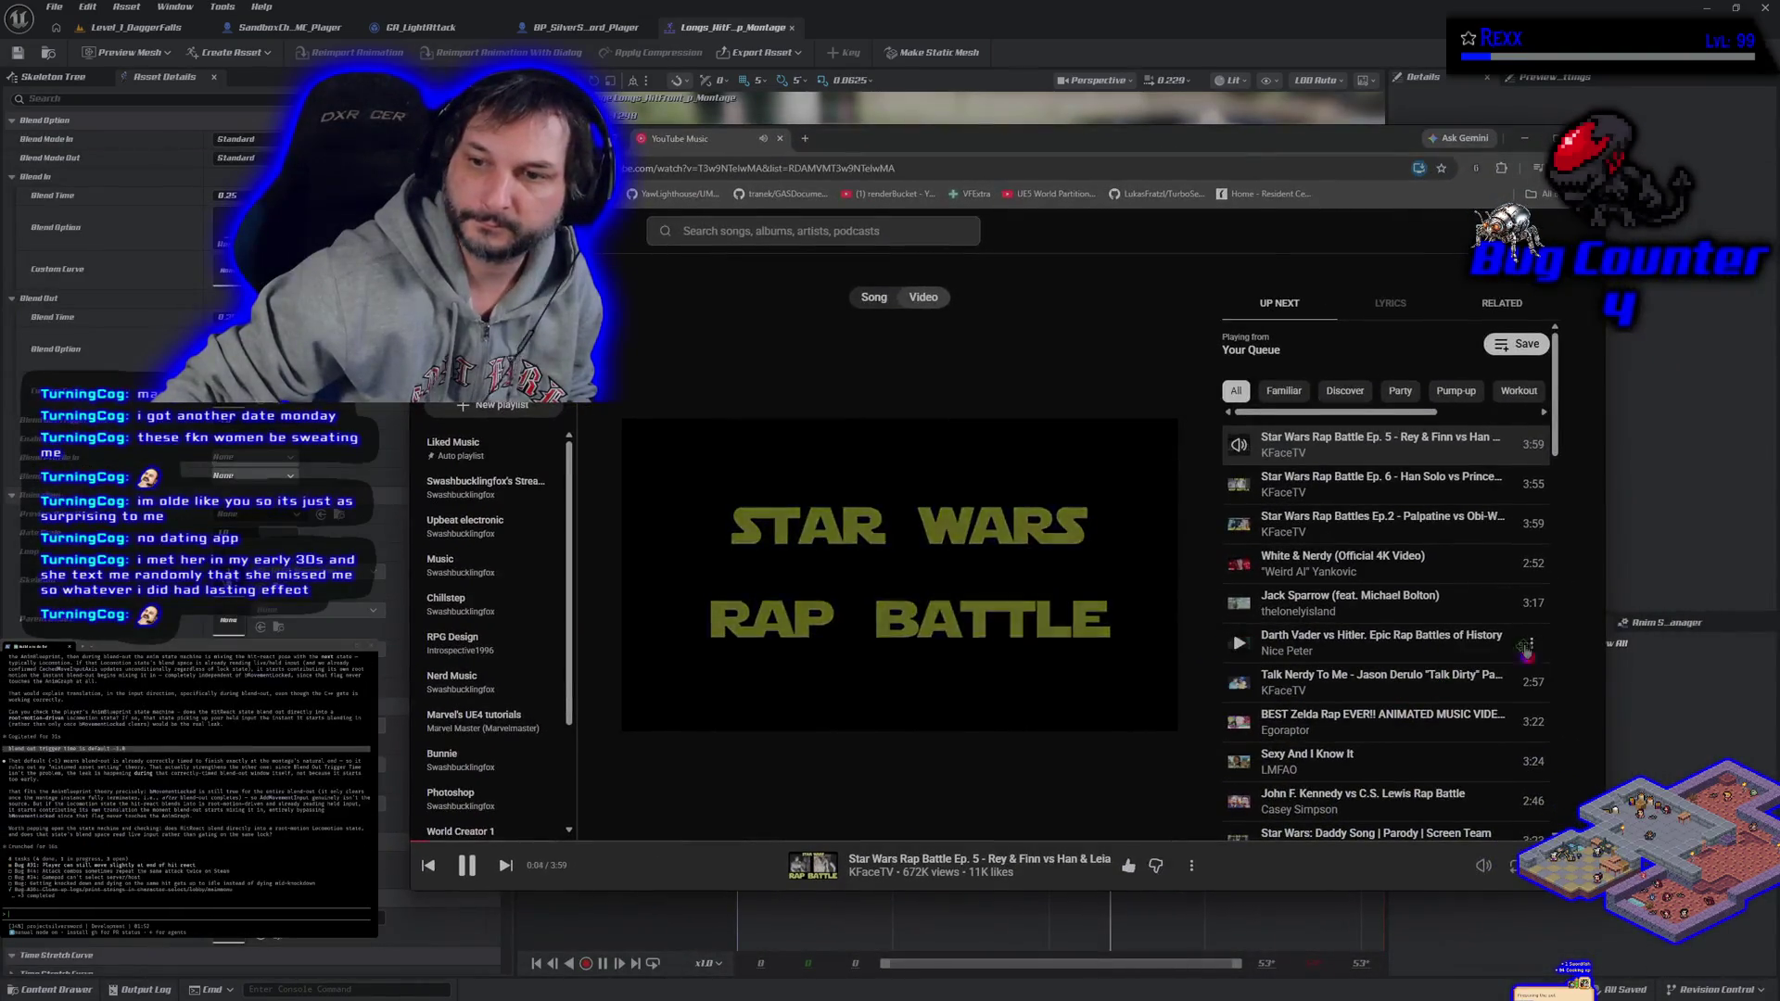
- Play the rap battle video fullscreen, send the note 's a montage', then return the player to windowed mode
left_click(1152, 443)
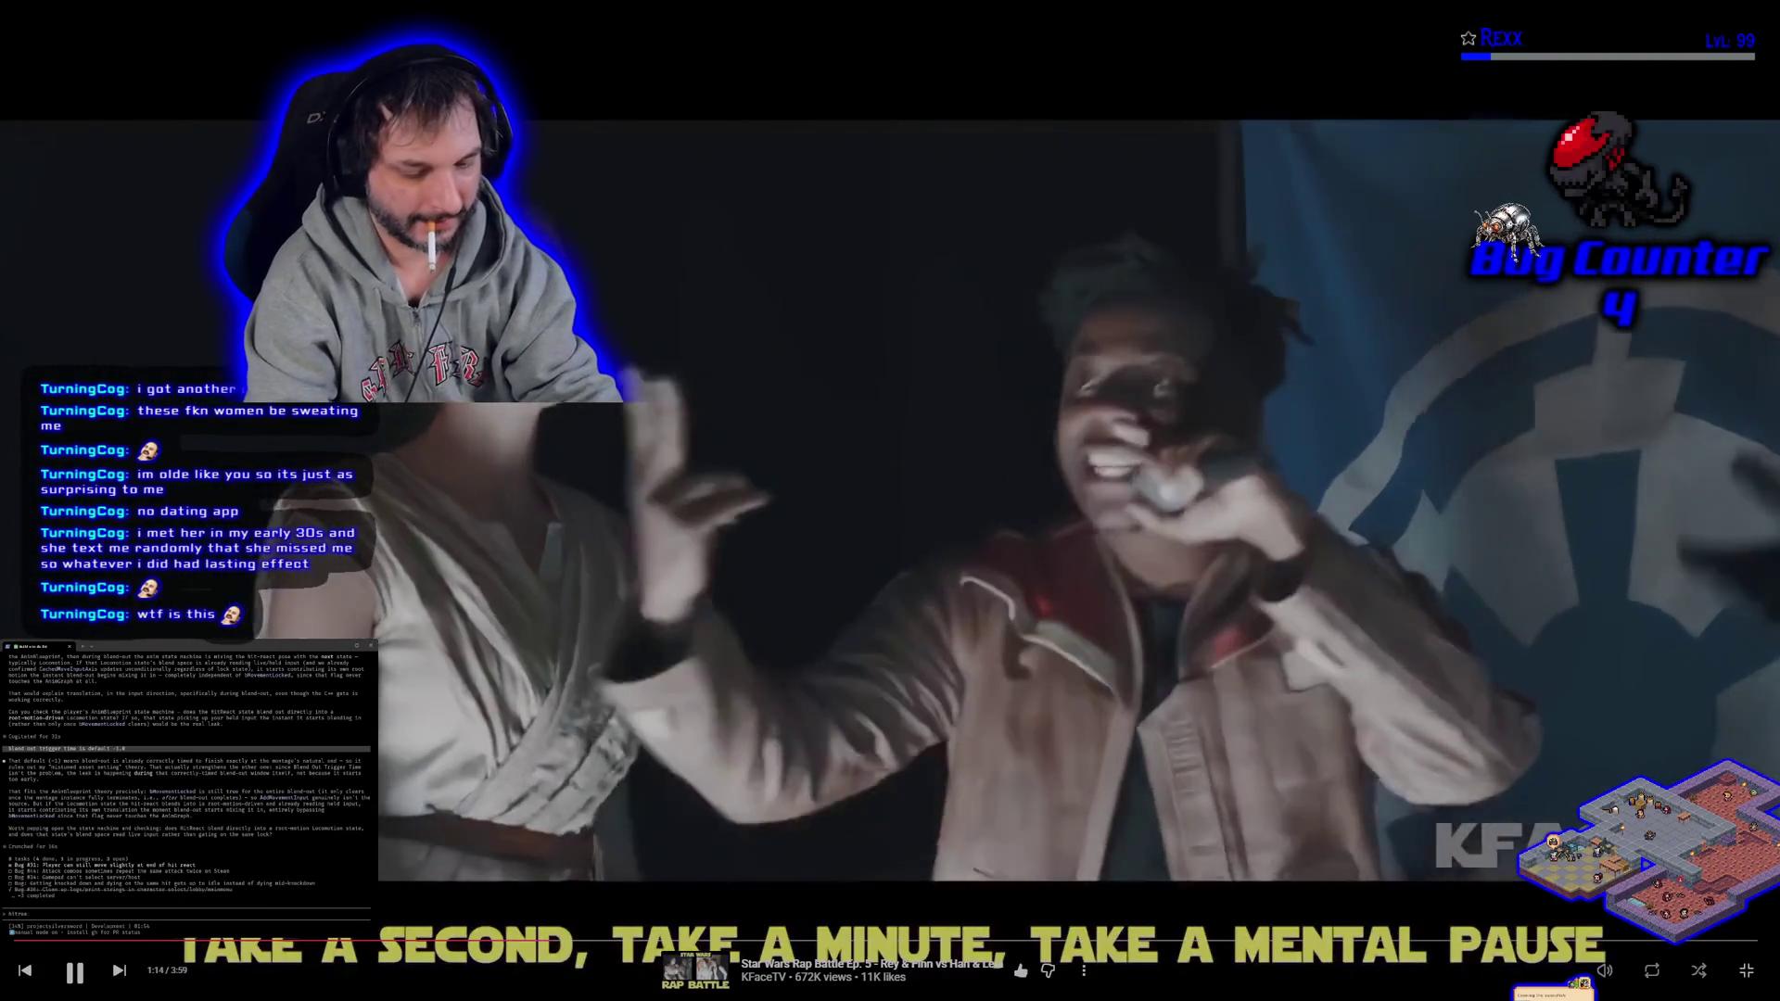
type("s a mon")
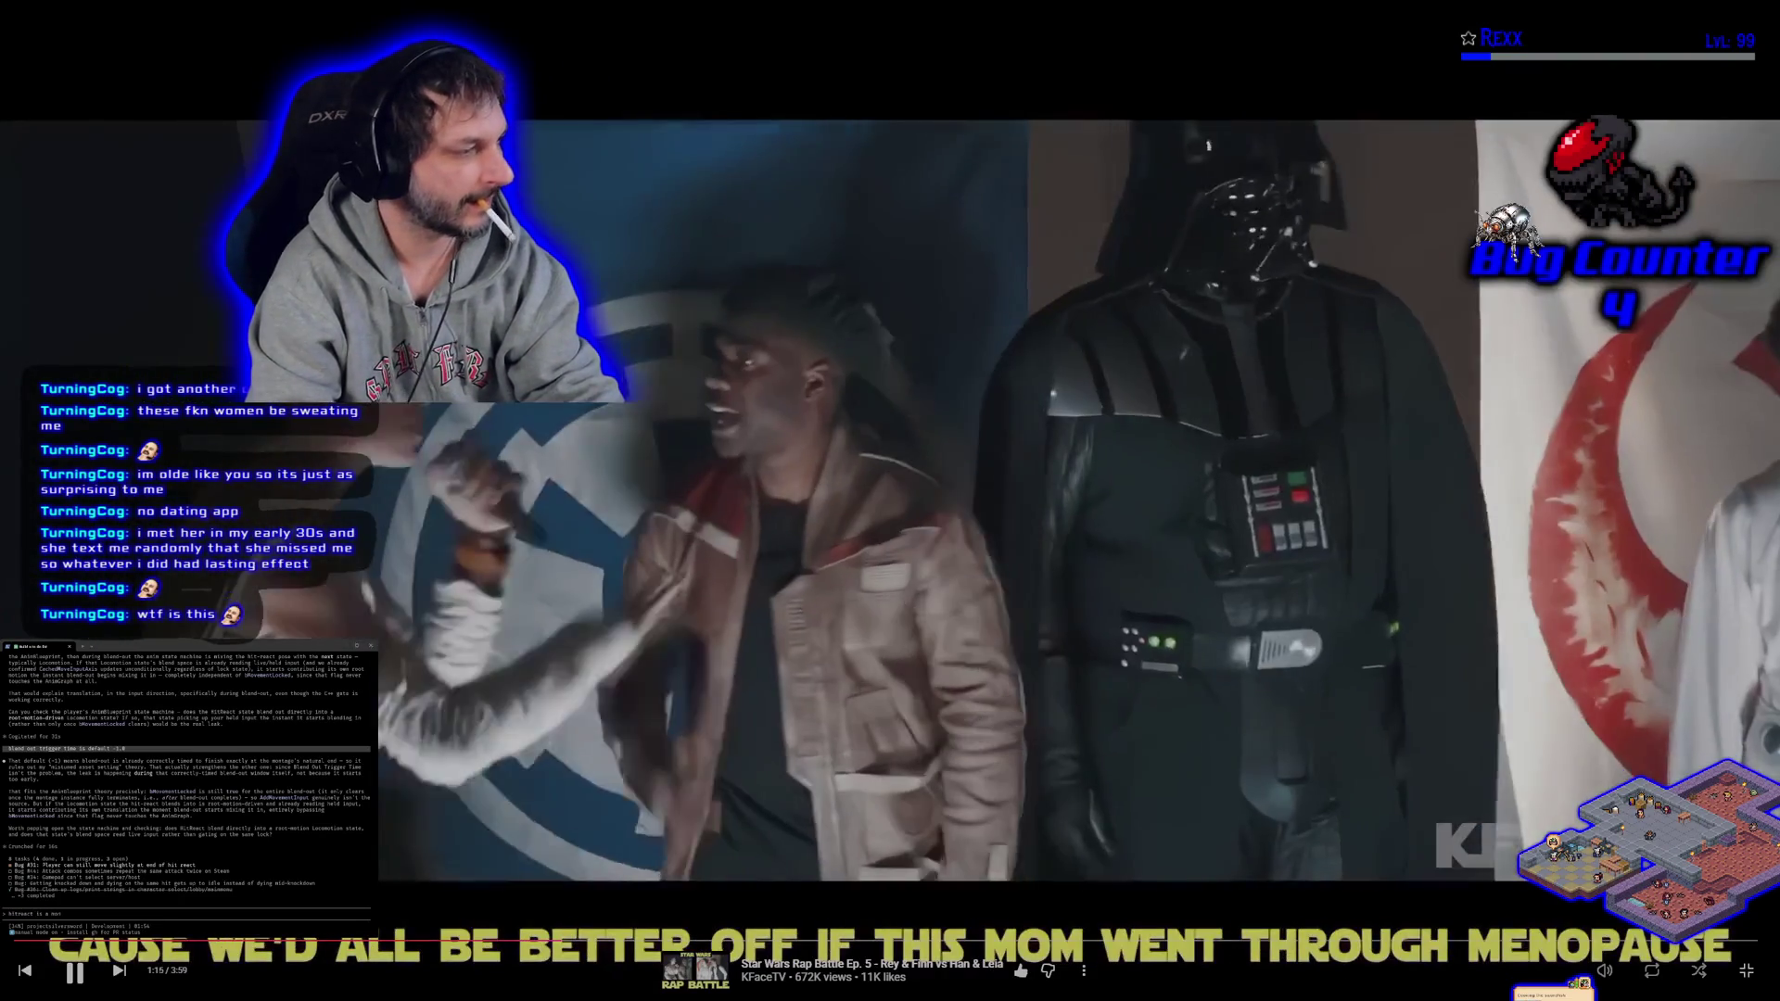
type("tag")
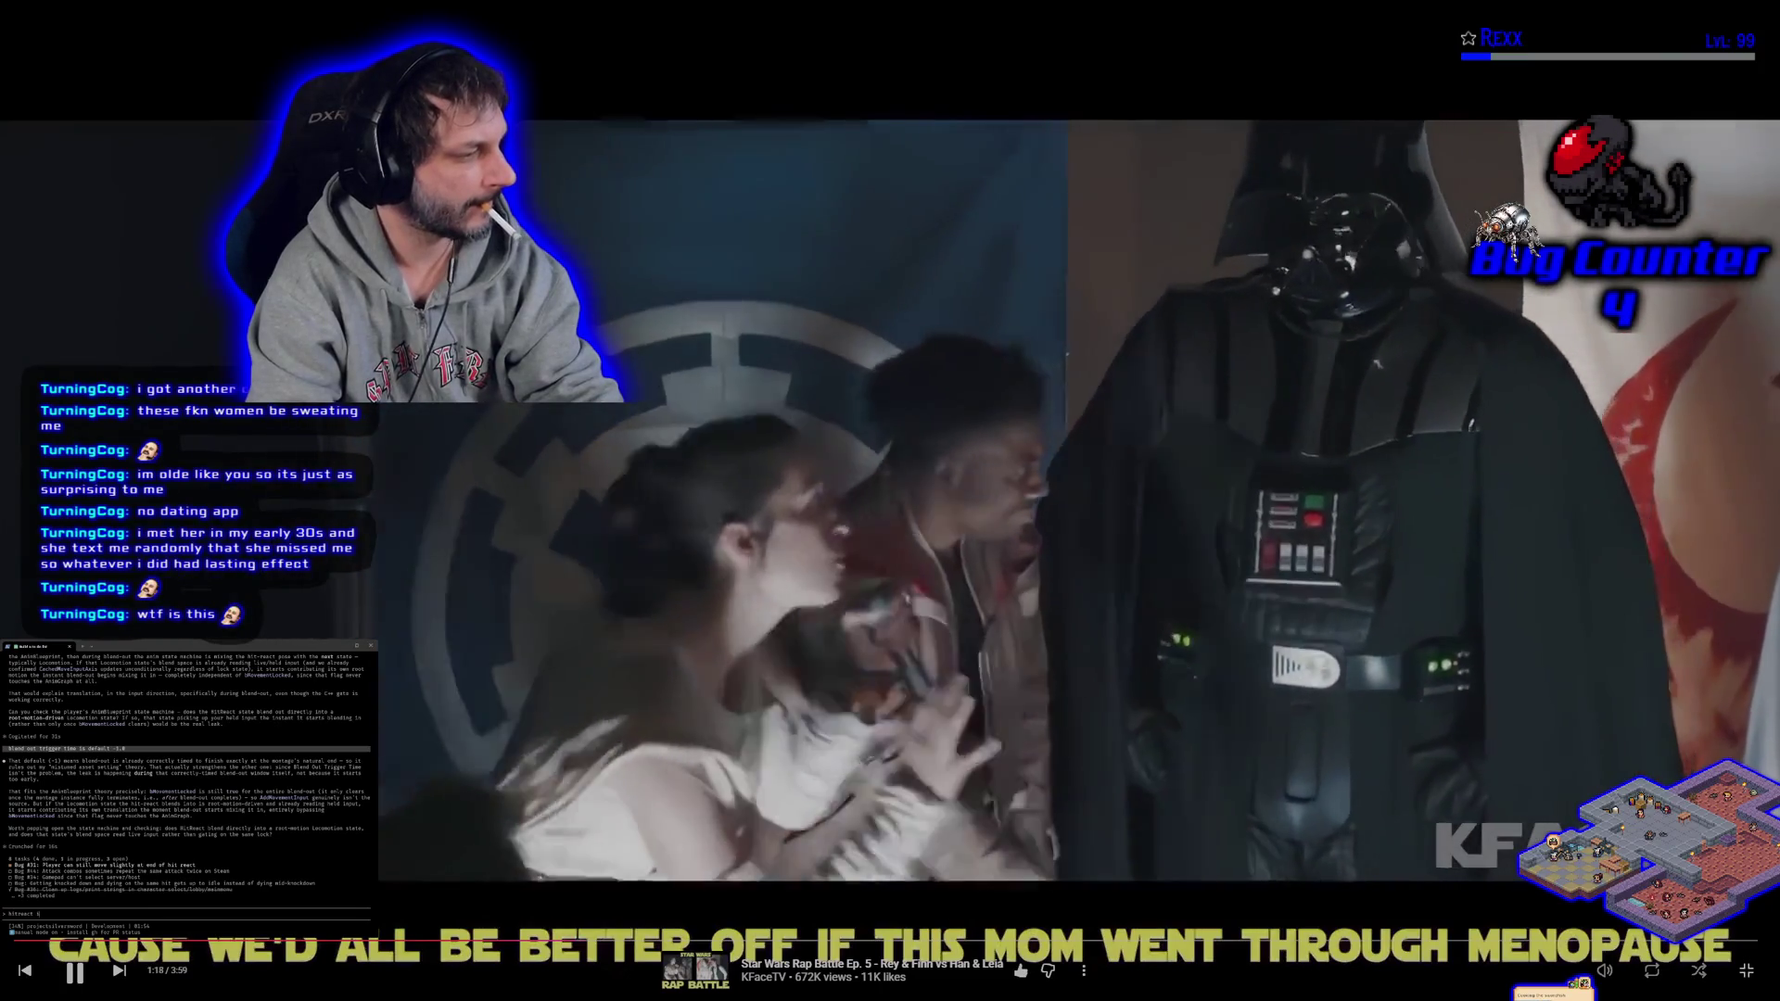
type("e")
key("Return")
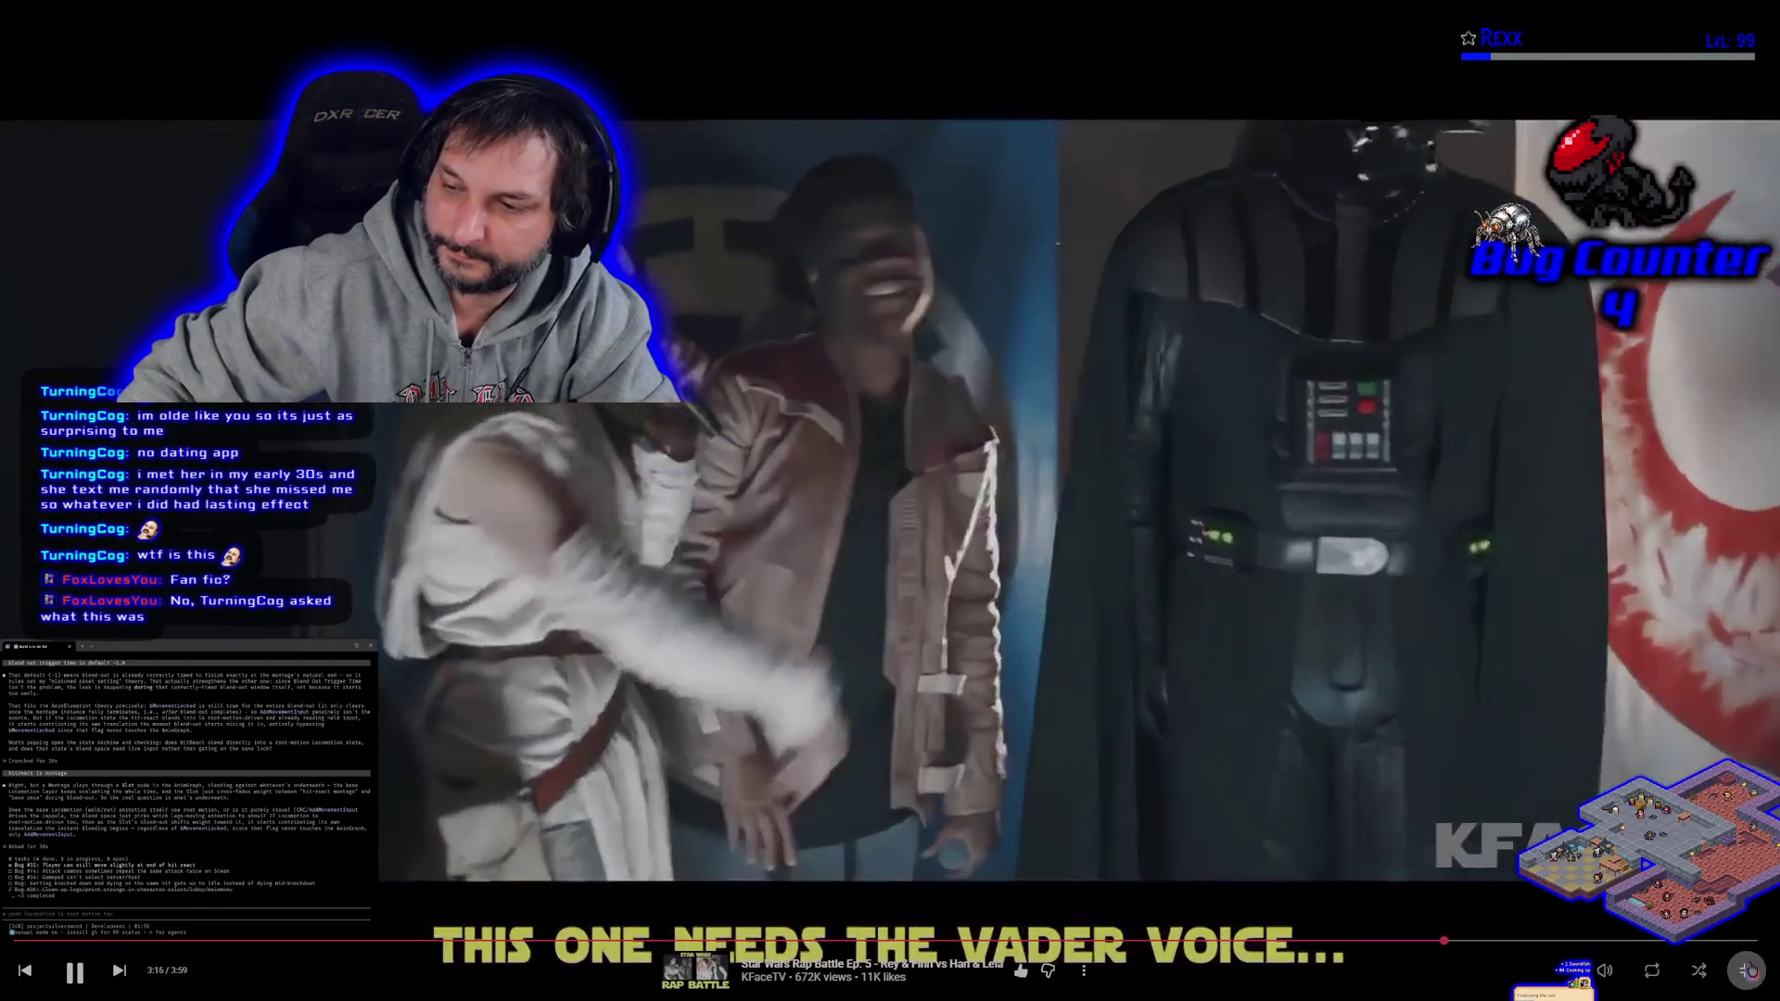
left_click(1748, 969)
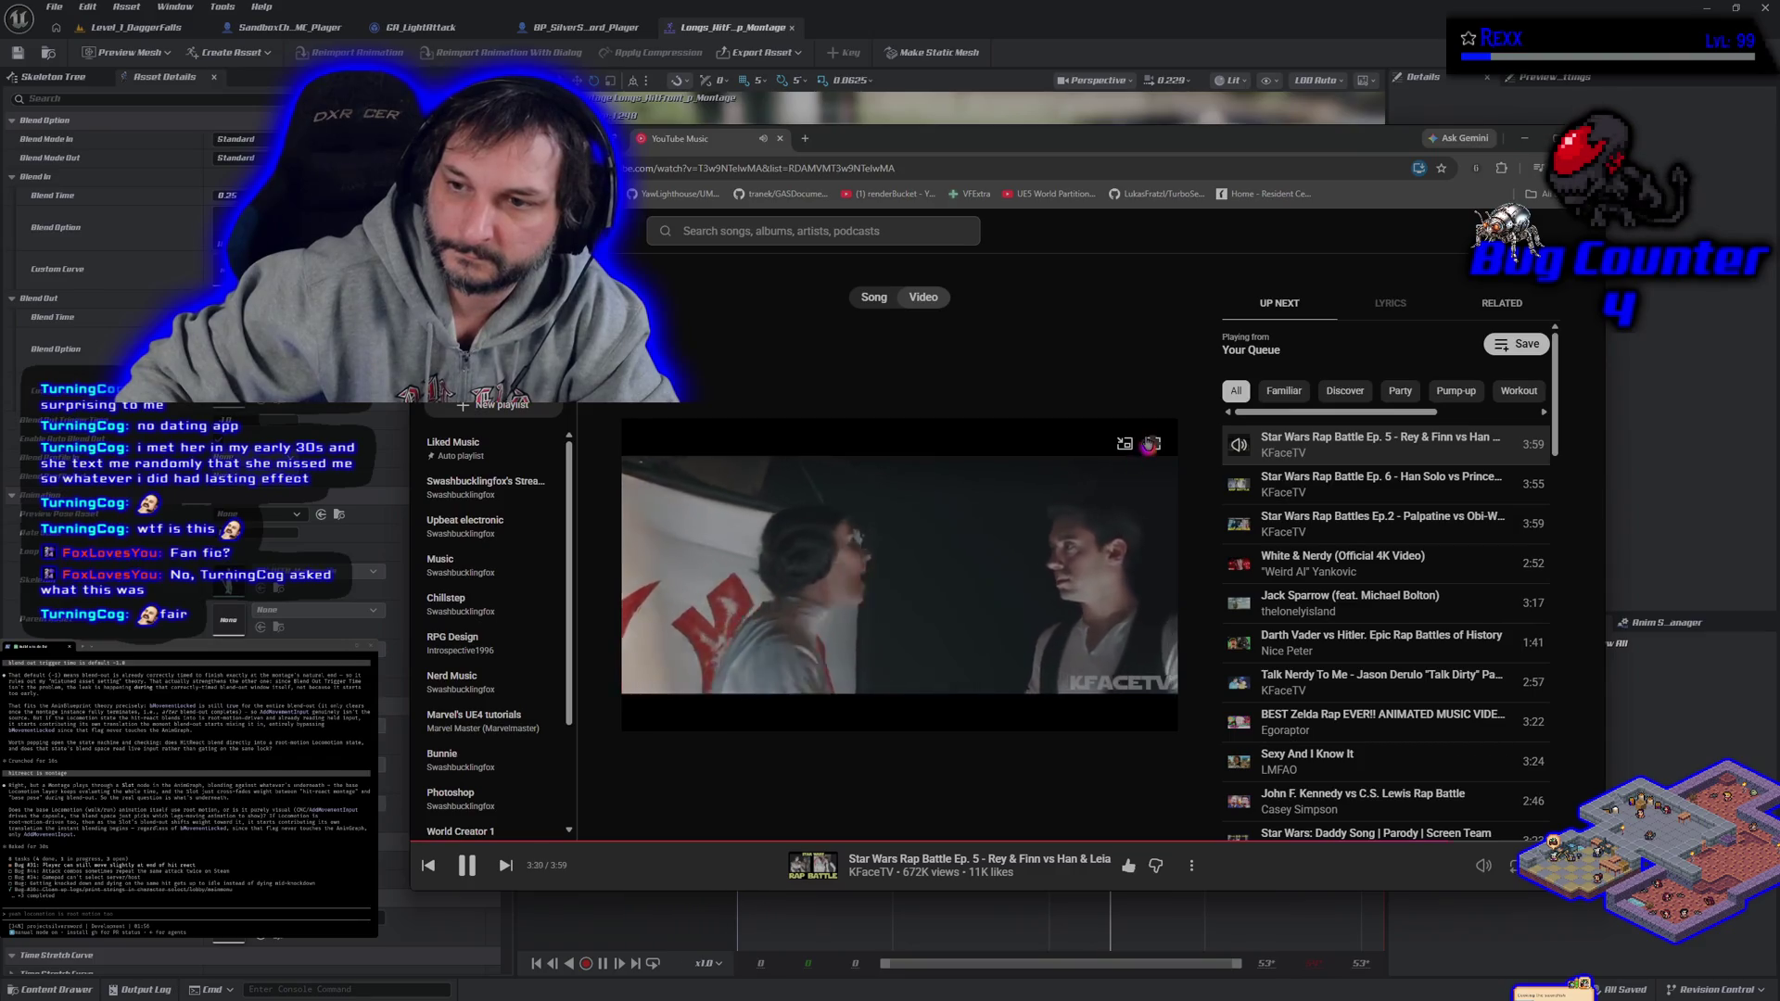
- Skip to Ep. 6 Han Solo vs Princess Leia in fullscreen, then exit and hide the player
left_click(1150, 444)
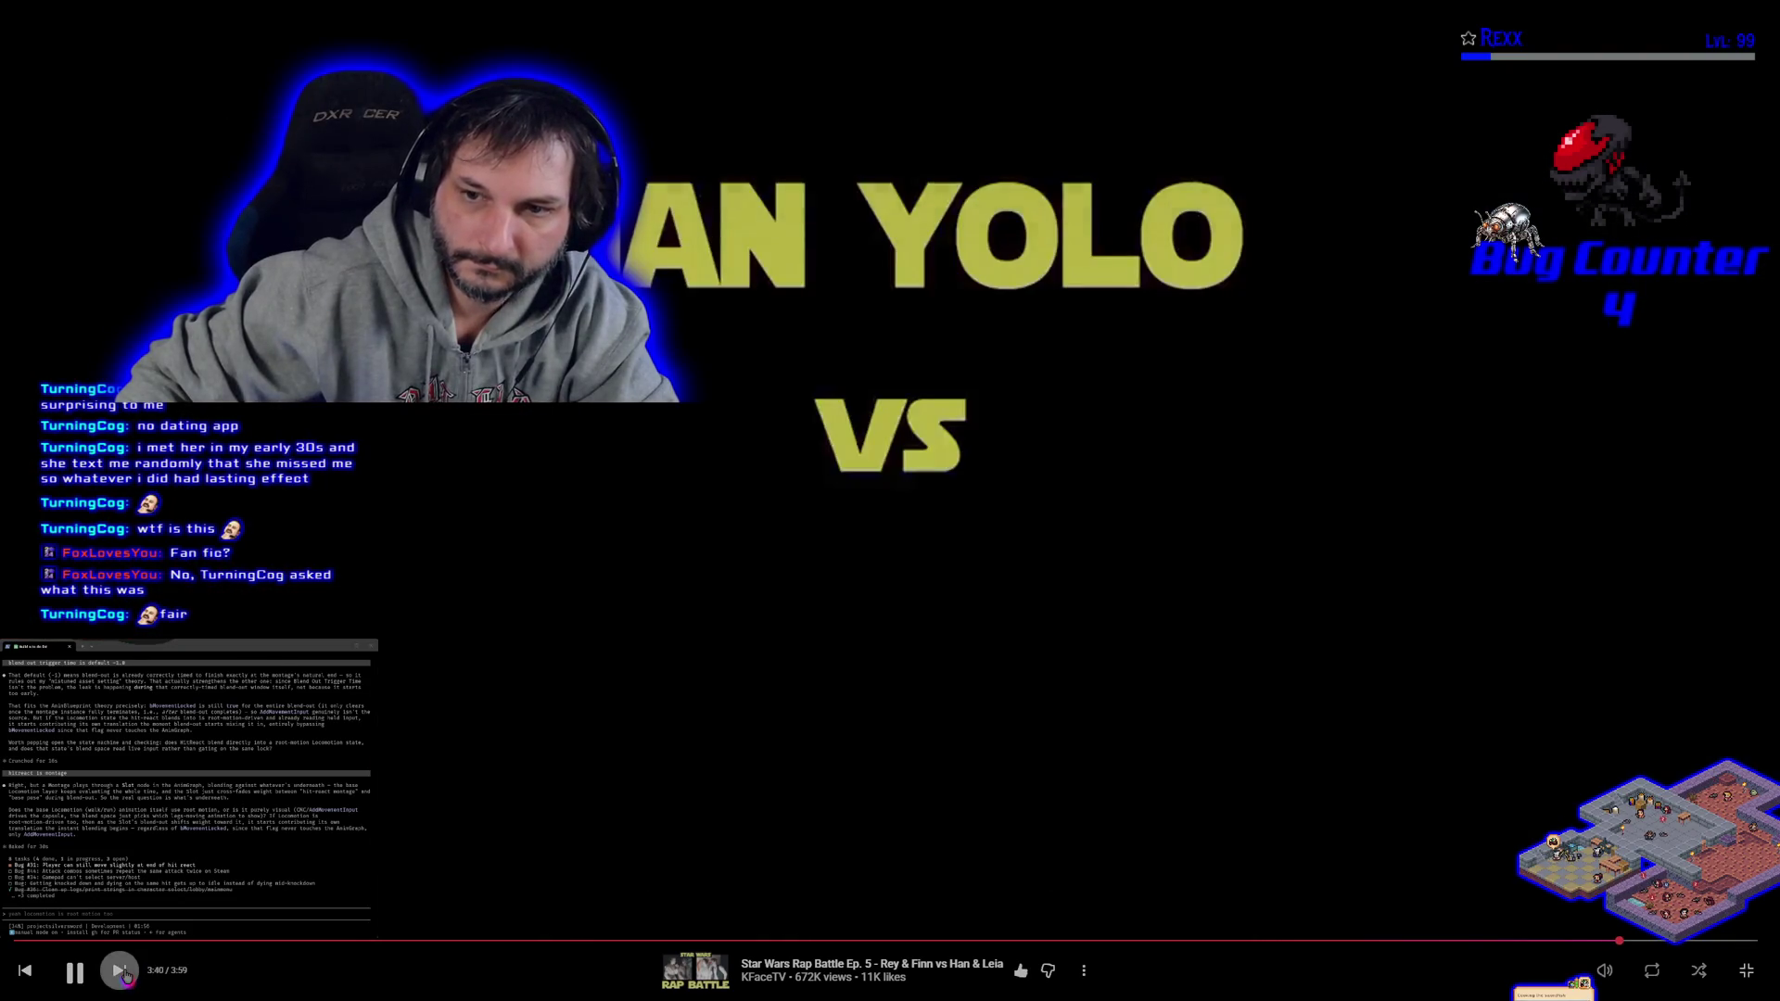
left_click(125, 973)
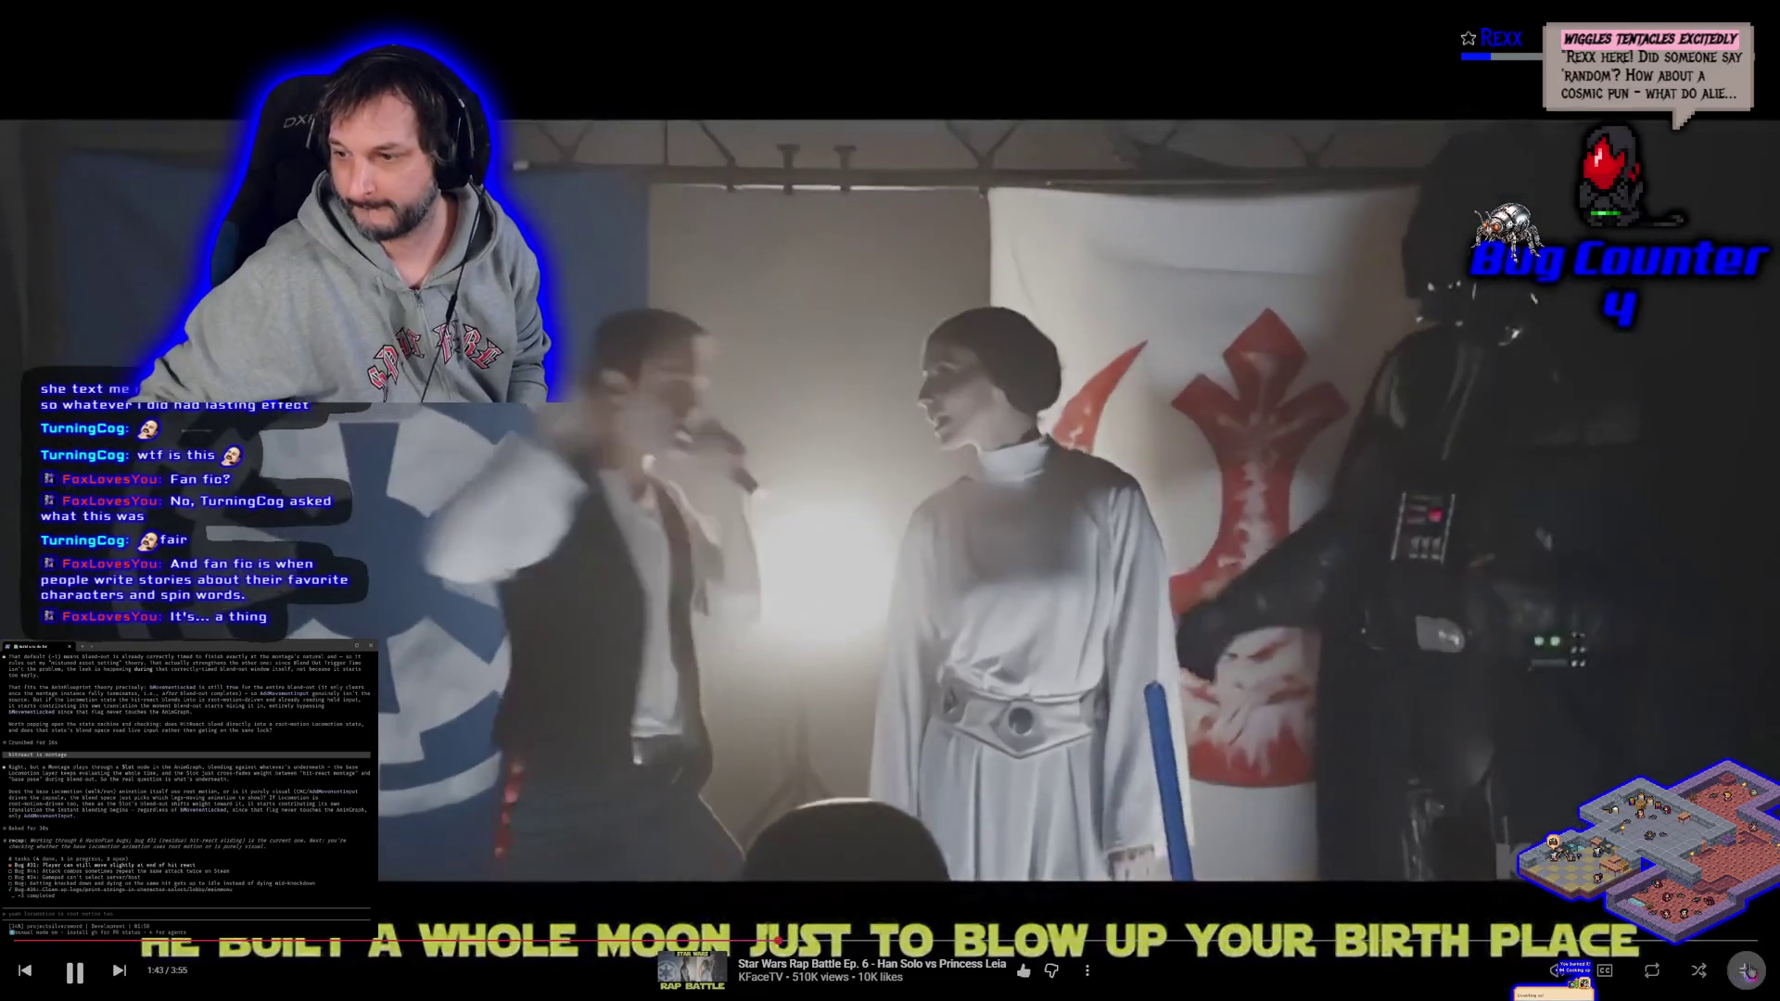
key("Escape")
left_click(1524, 138)
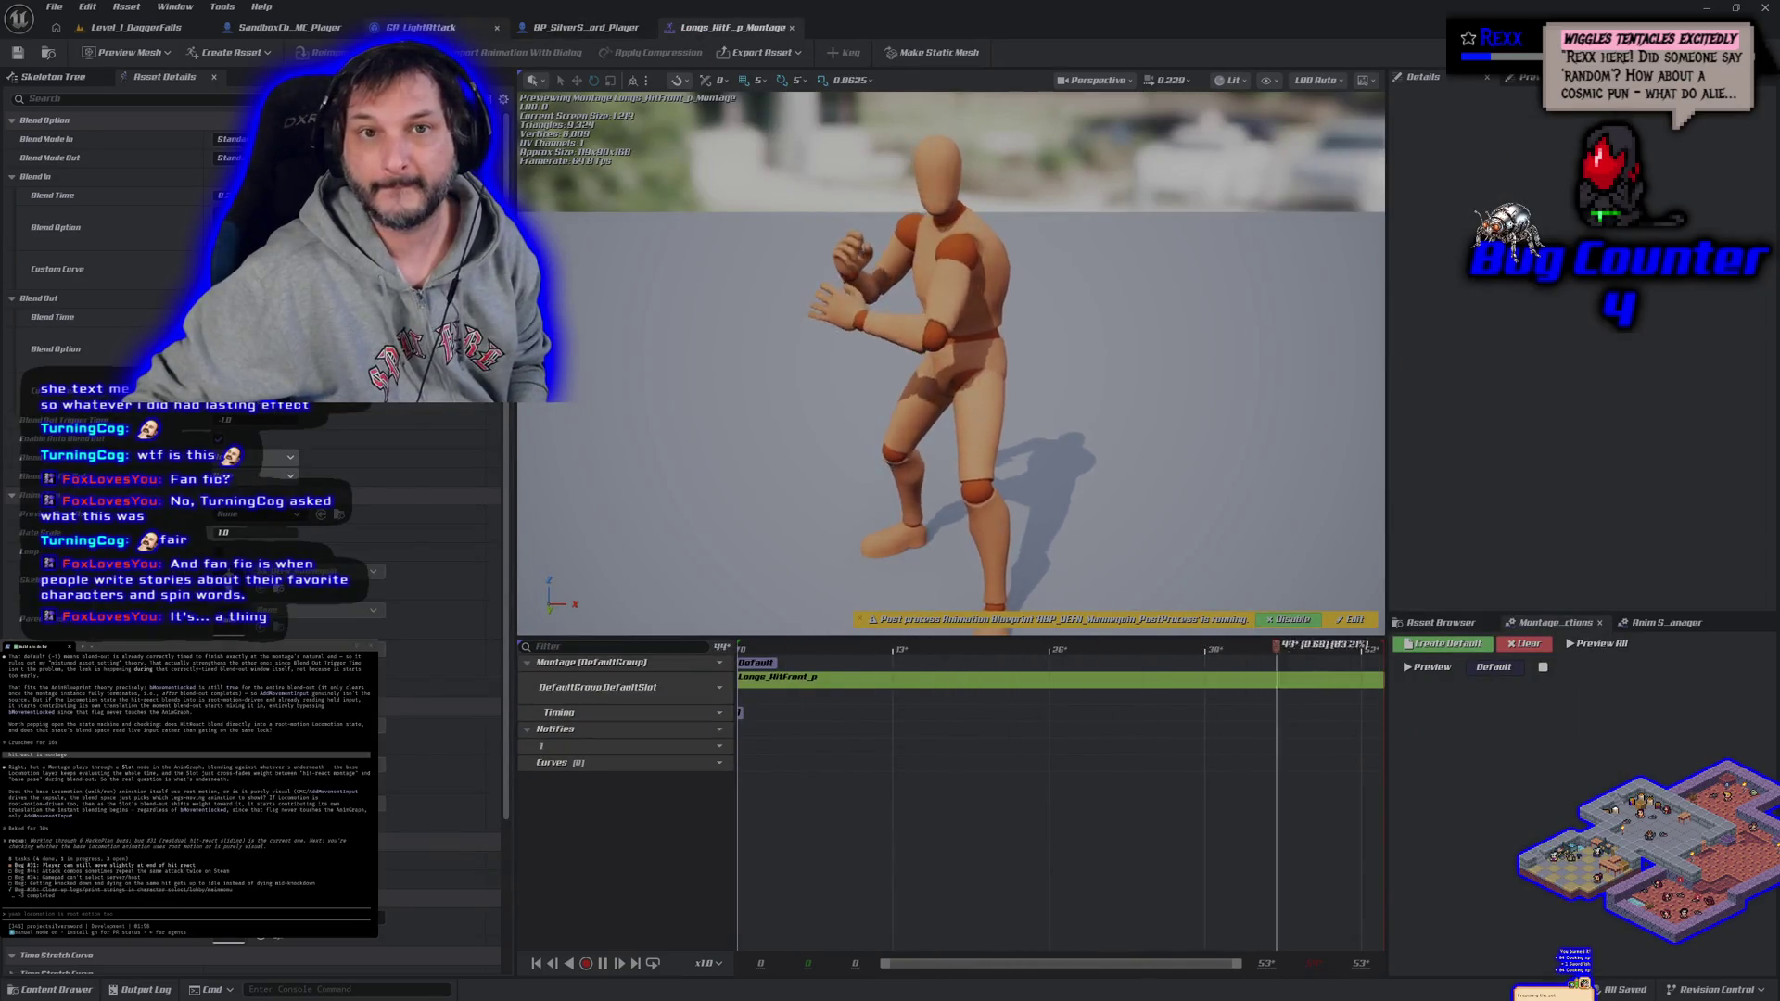
- Open SandboxCharacter_CMC_ABP from ASG_Content > Blueprints > Characters > Players and view its AnimGraph
left_click(55, 989)
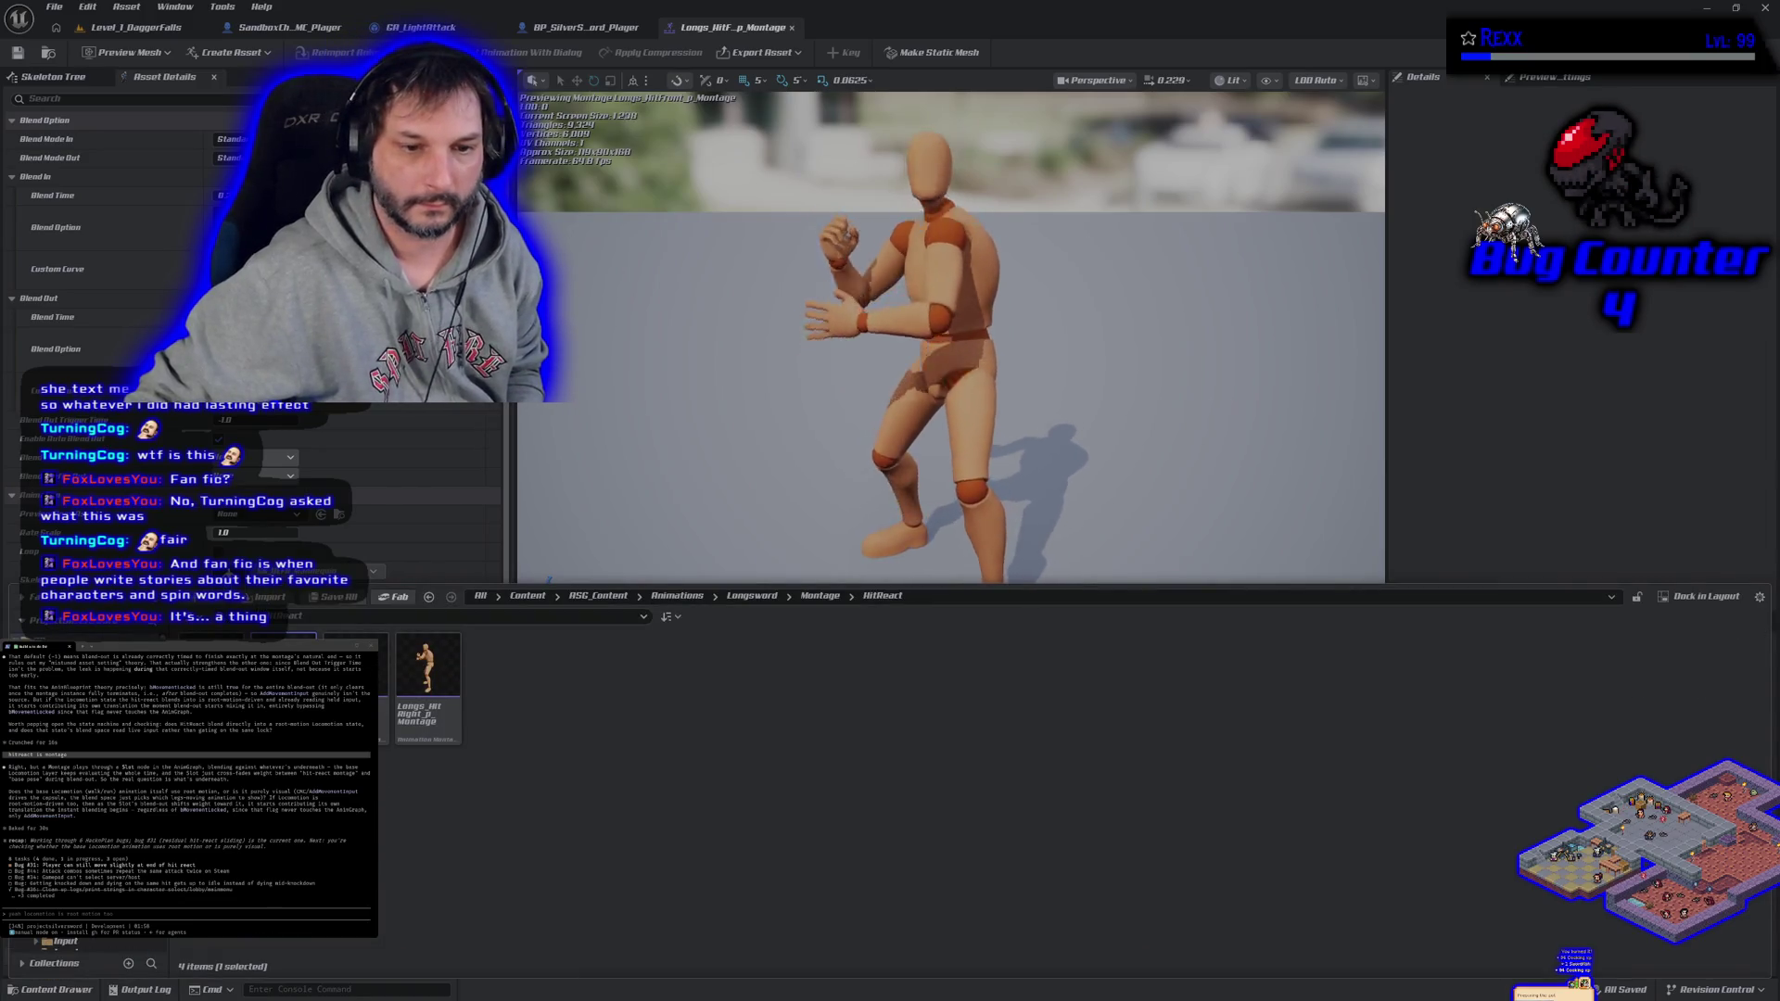
left_click(598, 595)
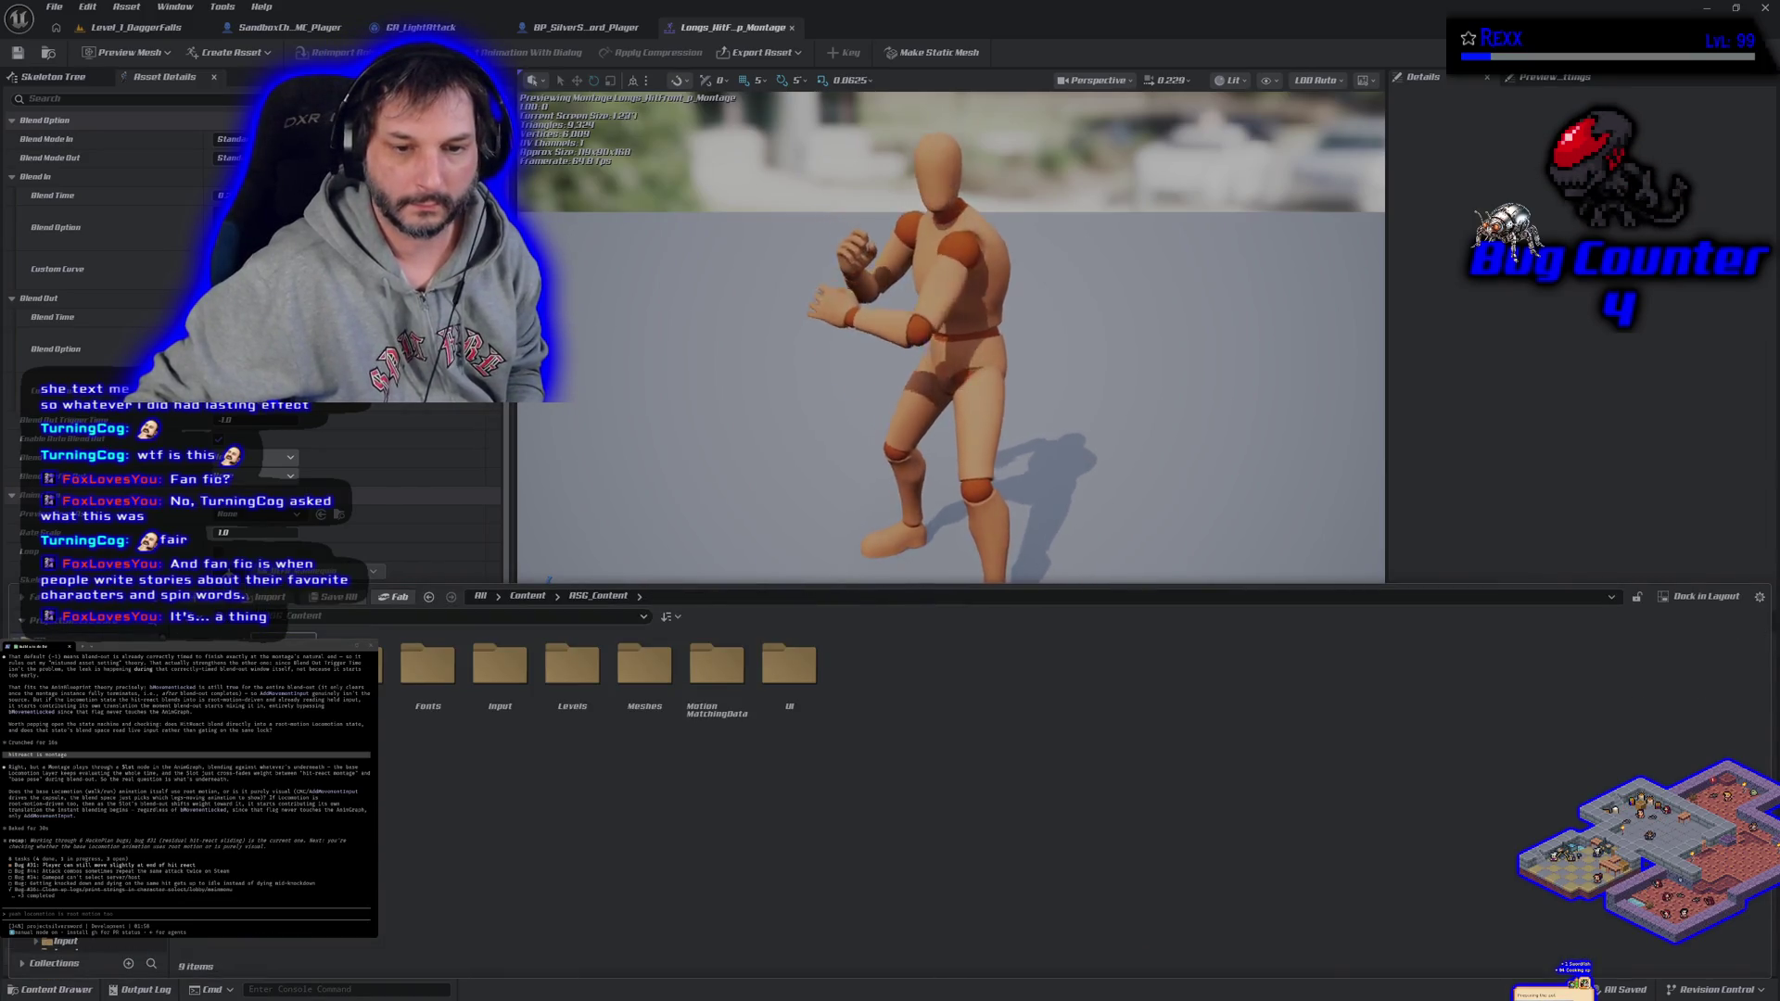
double_click(355, 665)
double_click(427, 666)
double_click(428, 666)
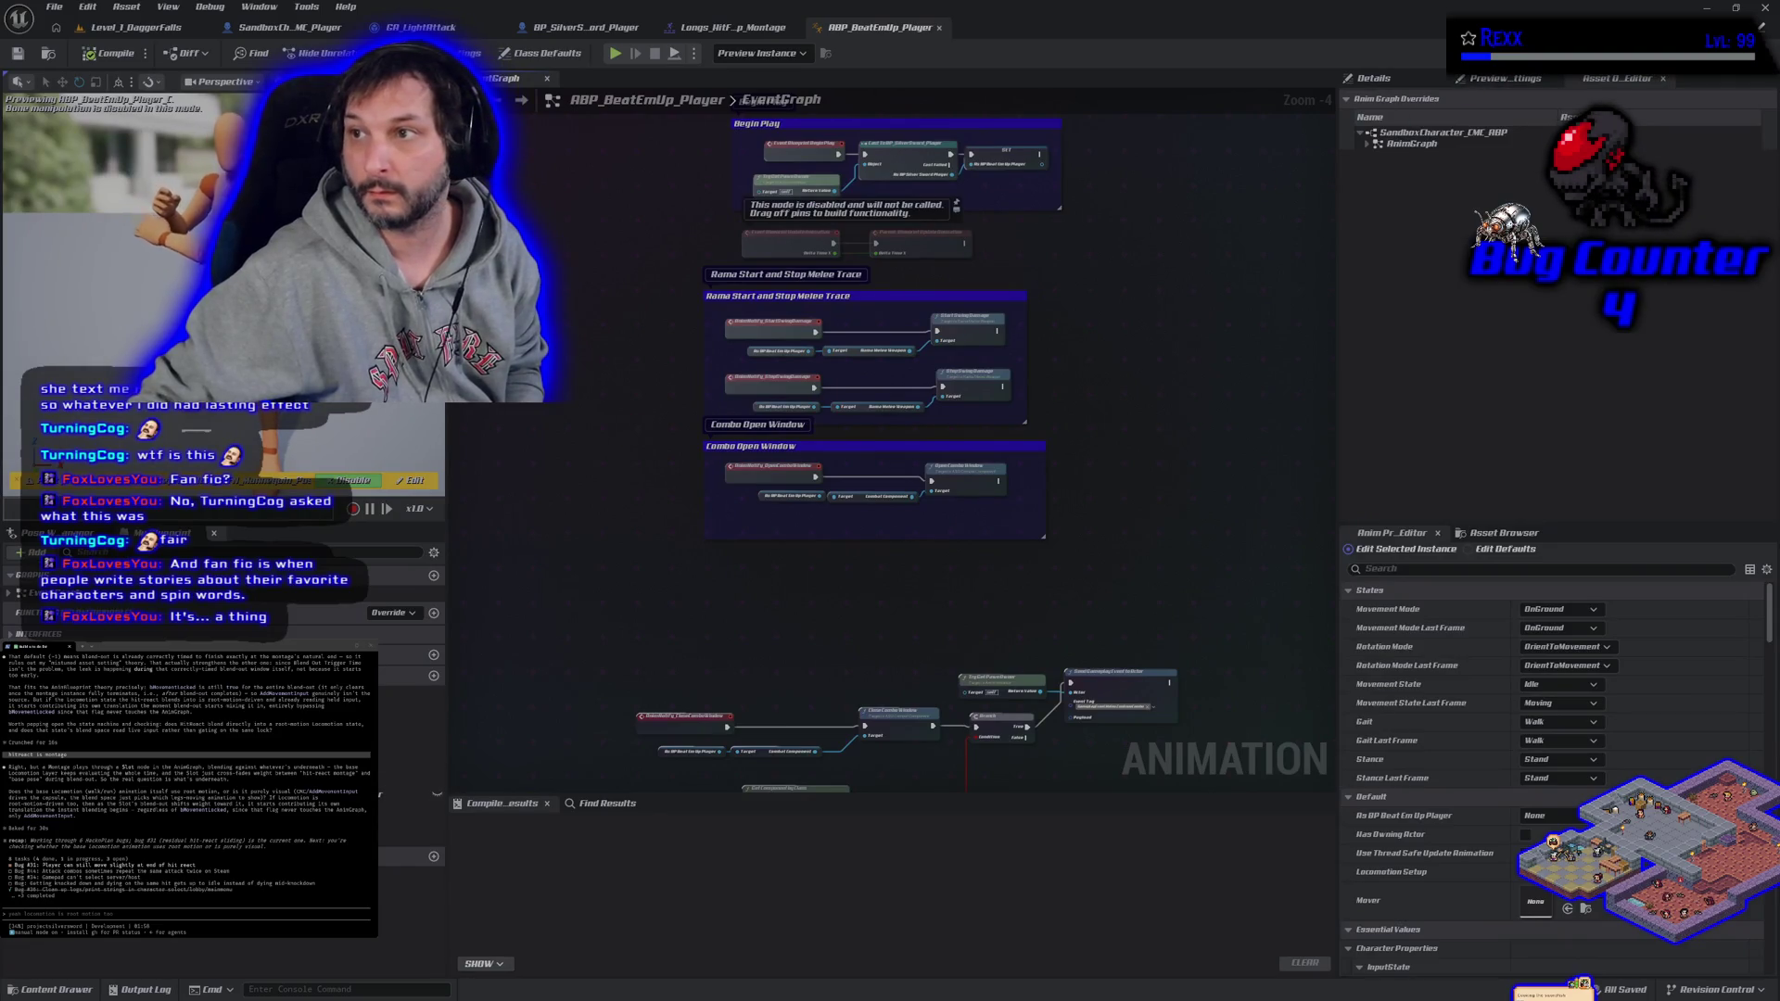
double_click(1410, 144)
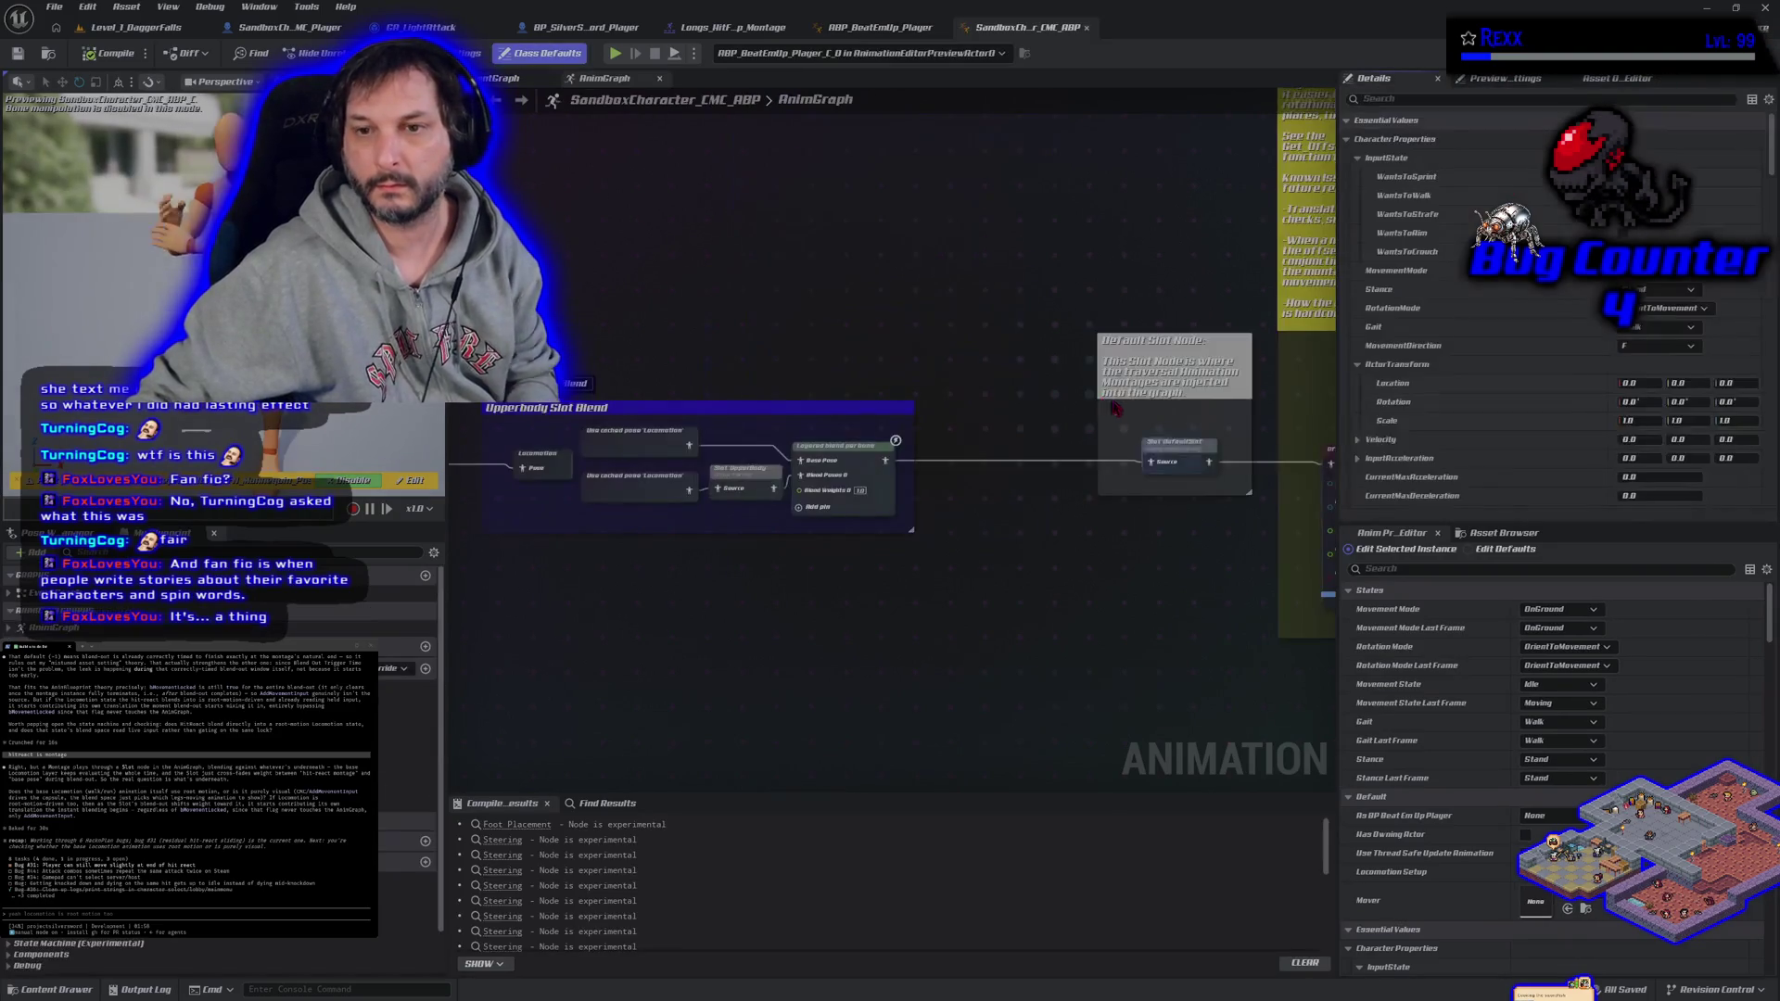
scroll(888, 581, "down", 4)
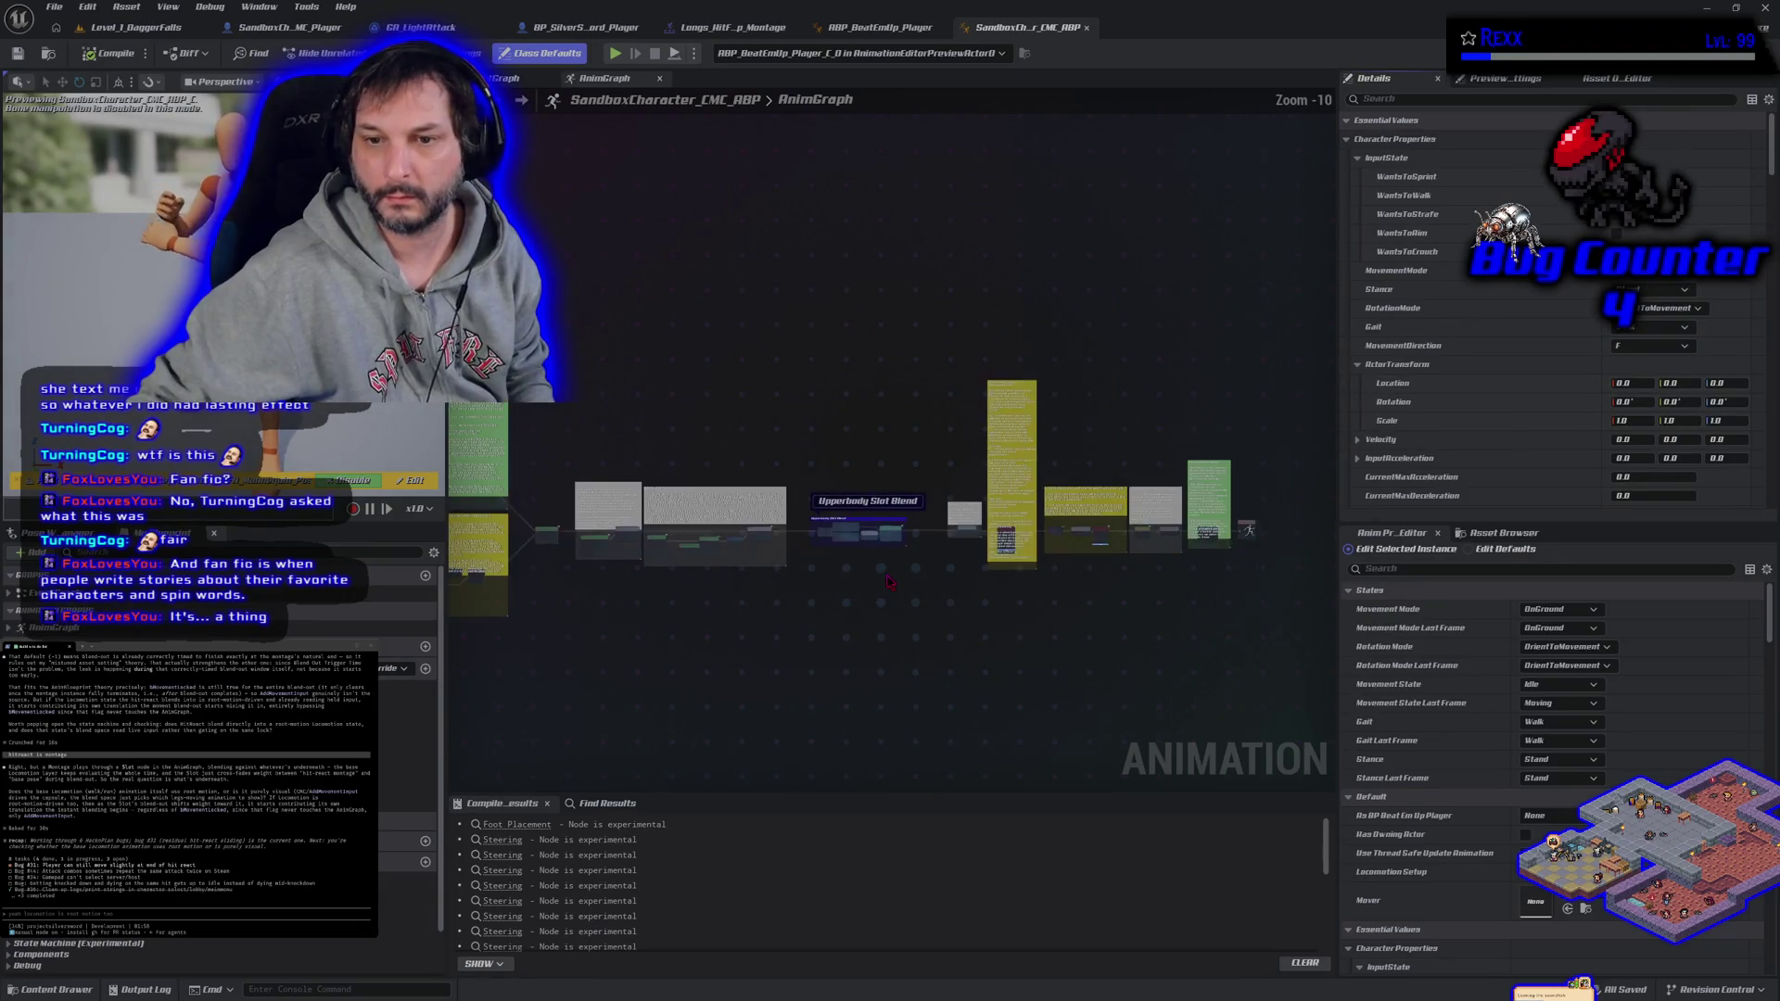